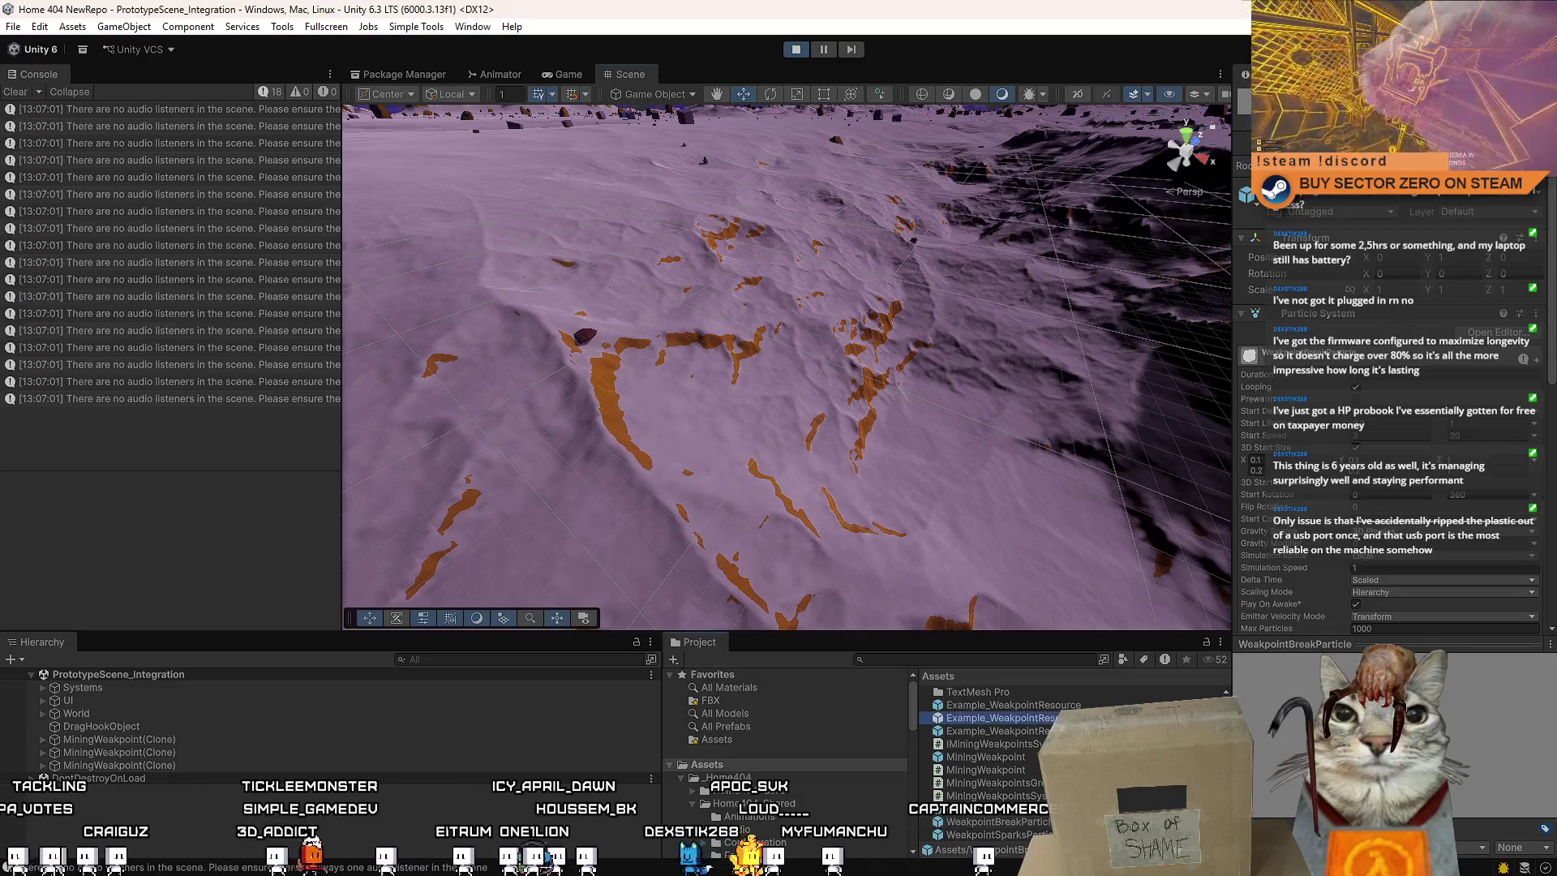
# Open the WeakpointBreakParticle prefab and preview its Glow, Sparks and Flash particles from the root
pyautogui.doubleClick(997, 821)
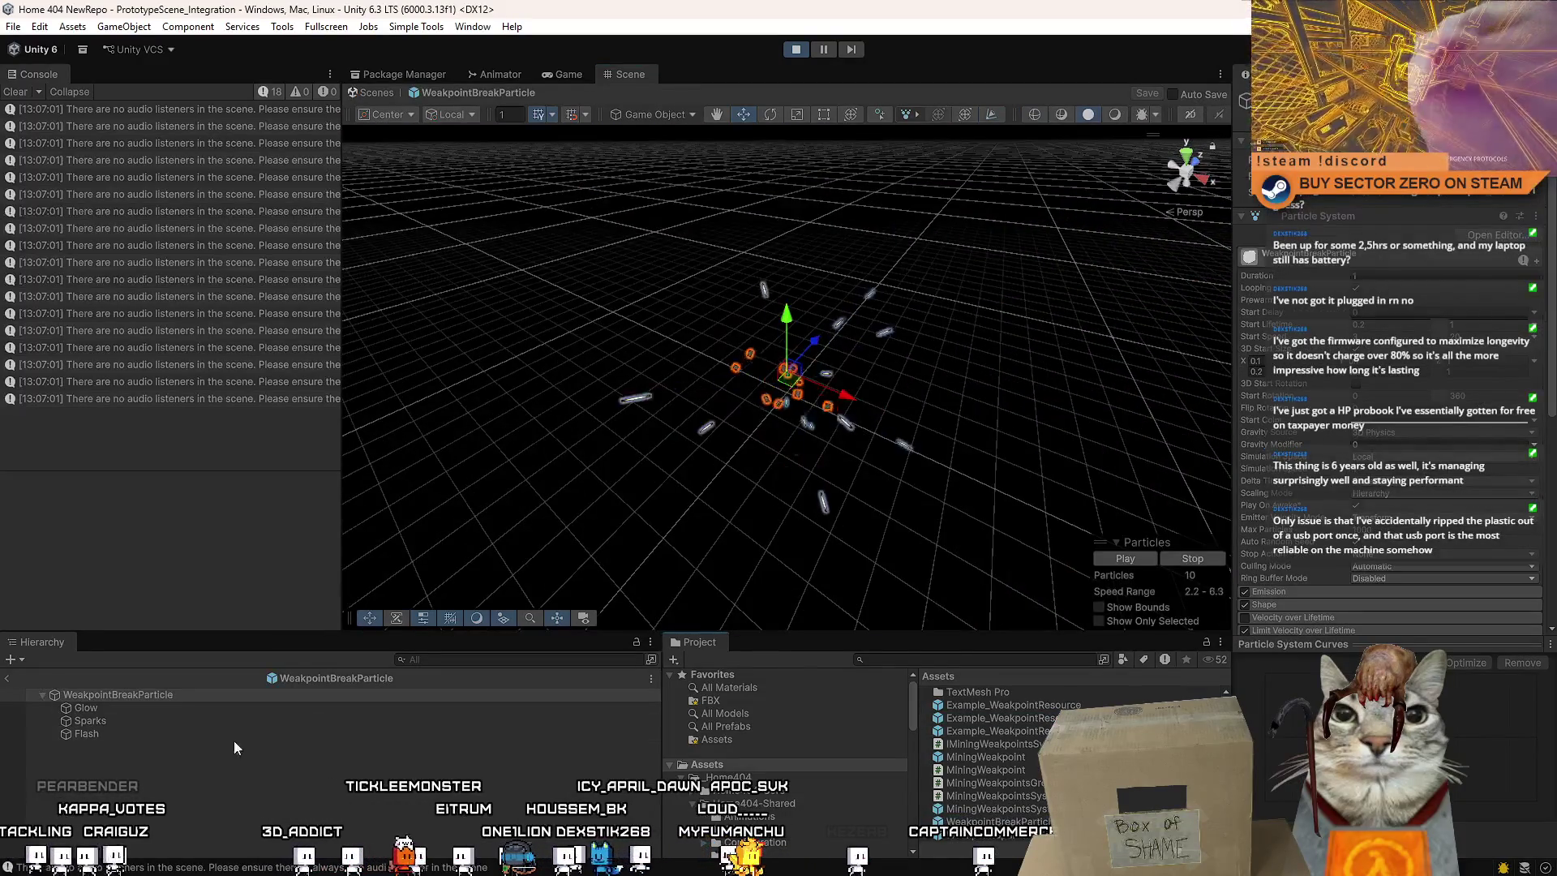
pyautogui.click(163, 710)
pyautogui.keyDown('shift'); pyautogui.click(125, 733); pyautogui.keyUp('shift')
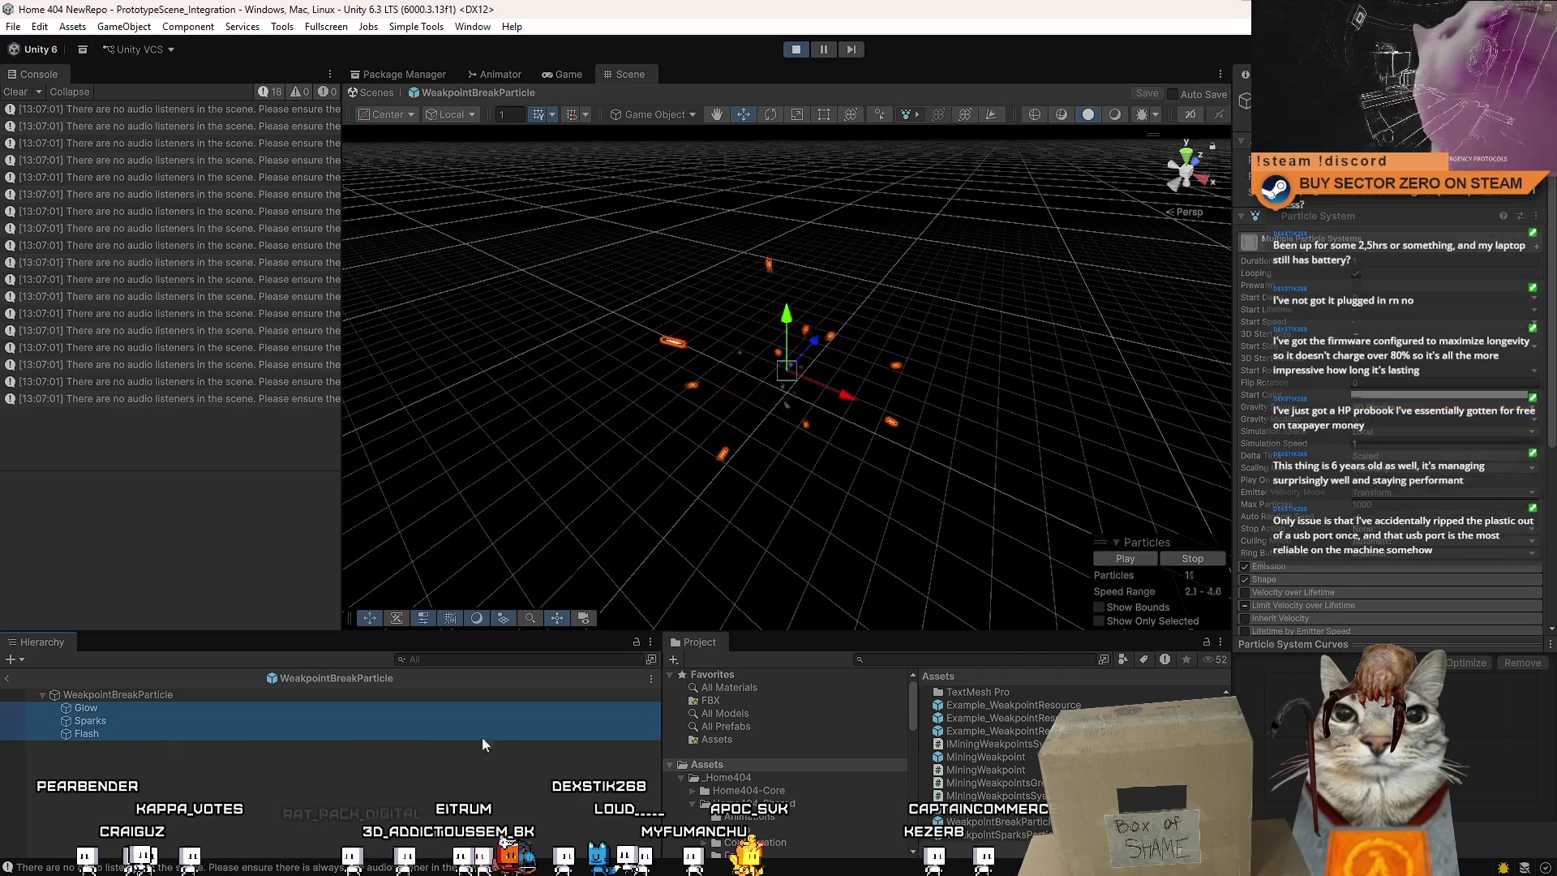
pyautogui.click(185, 696)
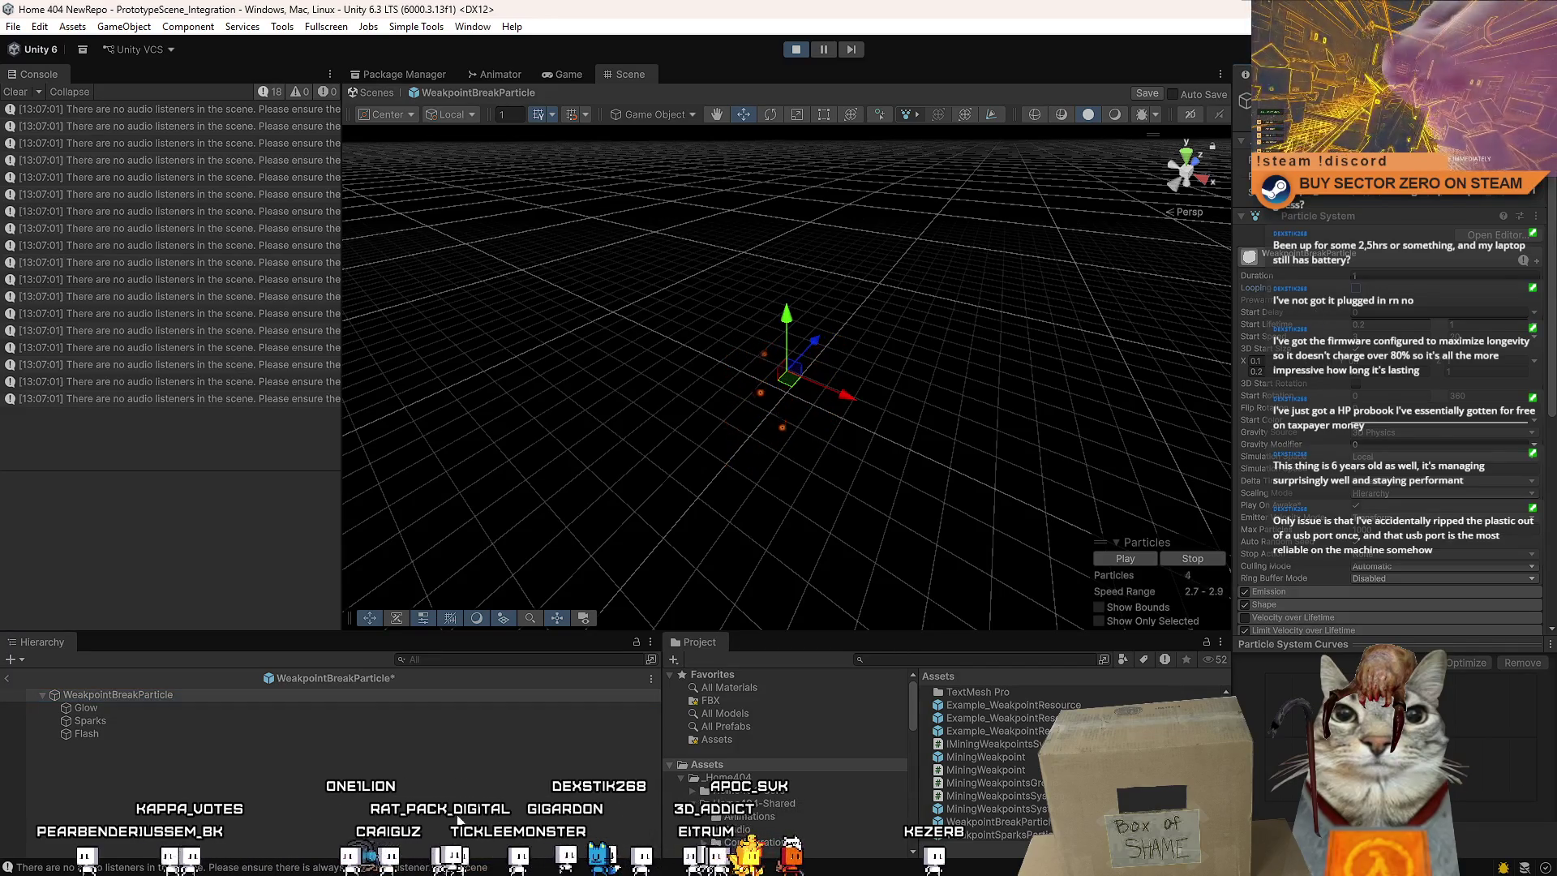
# End the particle preview, clear the no-audio-listener console warnings, and return to the Game view
pyautogui.click(403, 741)
pyautogui.hotkey('ctrl', 's')
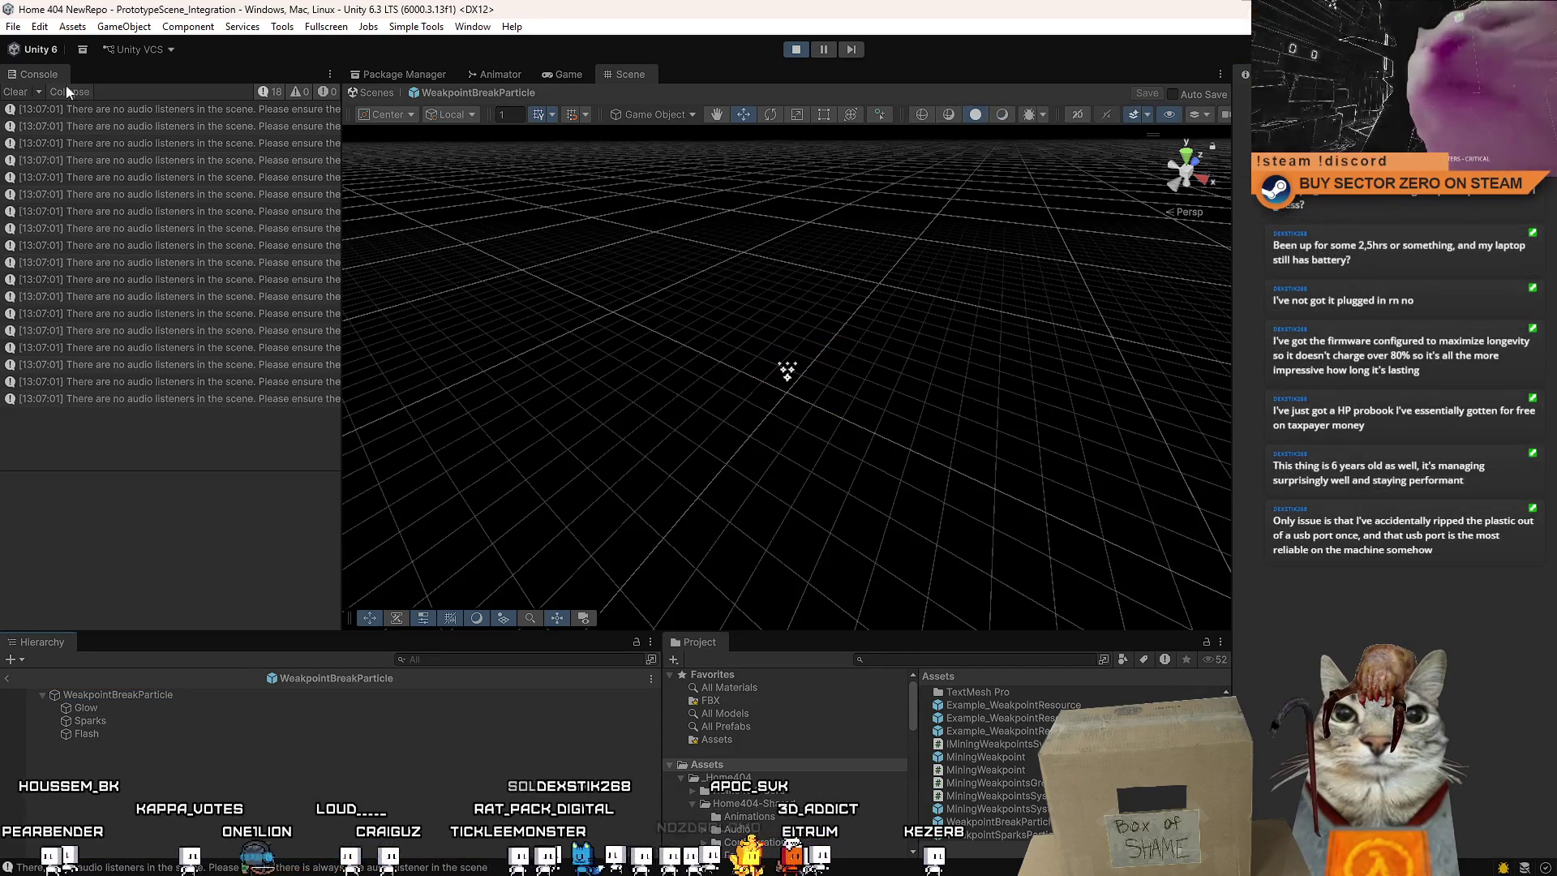
pyautogui.click(15, 91)
pyautogui.click(571, 74)
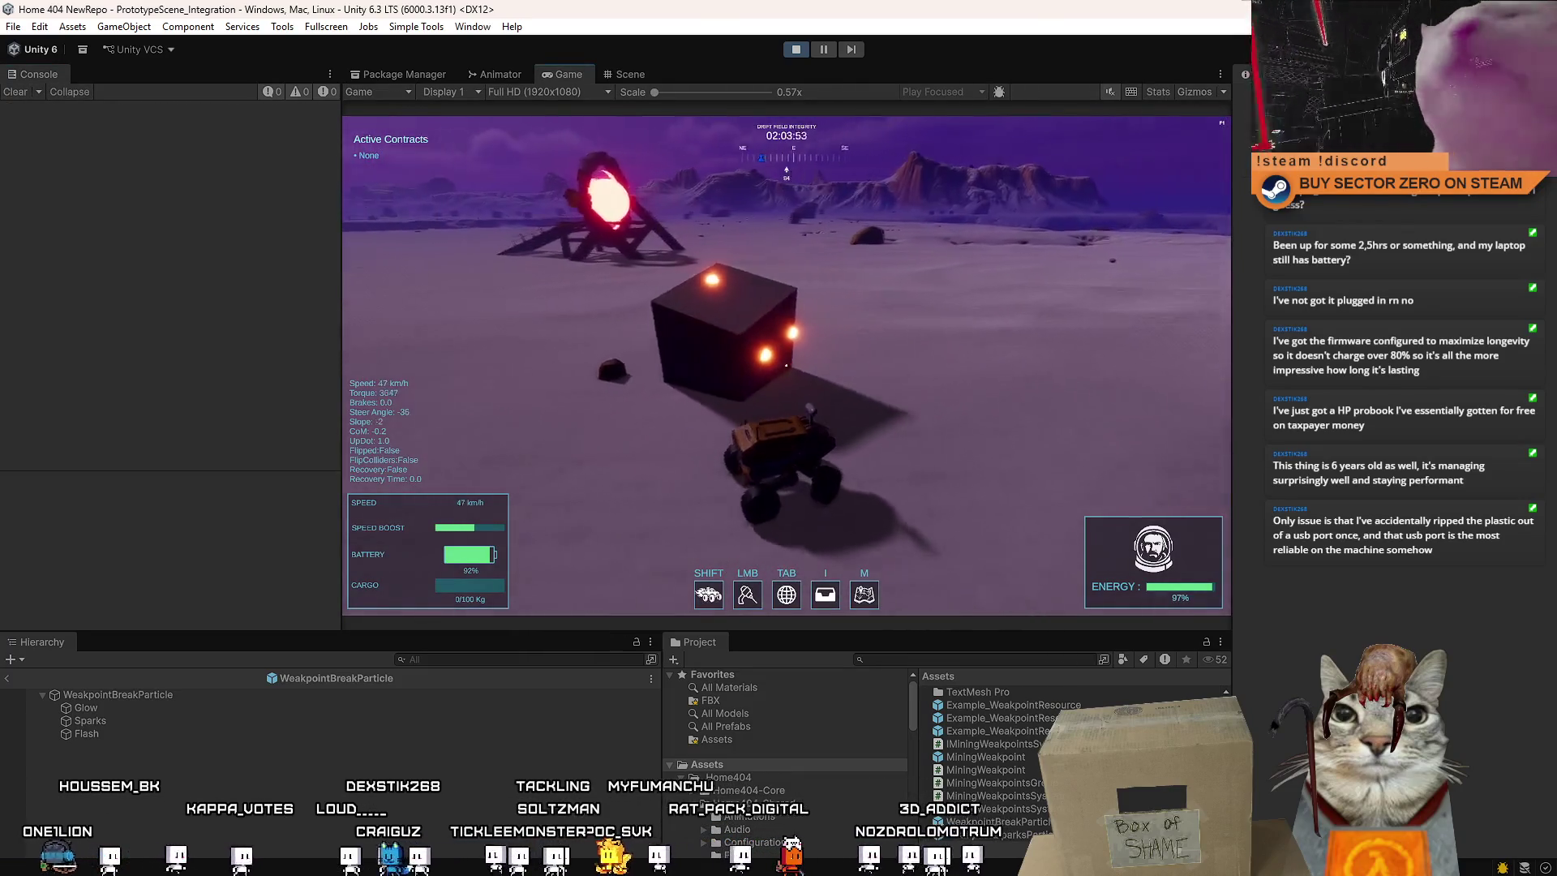
# Make the Game view fullscreen and drive the rover toward the resource cube
pyautogui.press('F10')
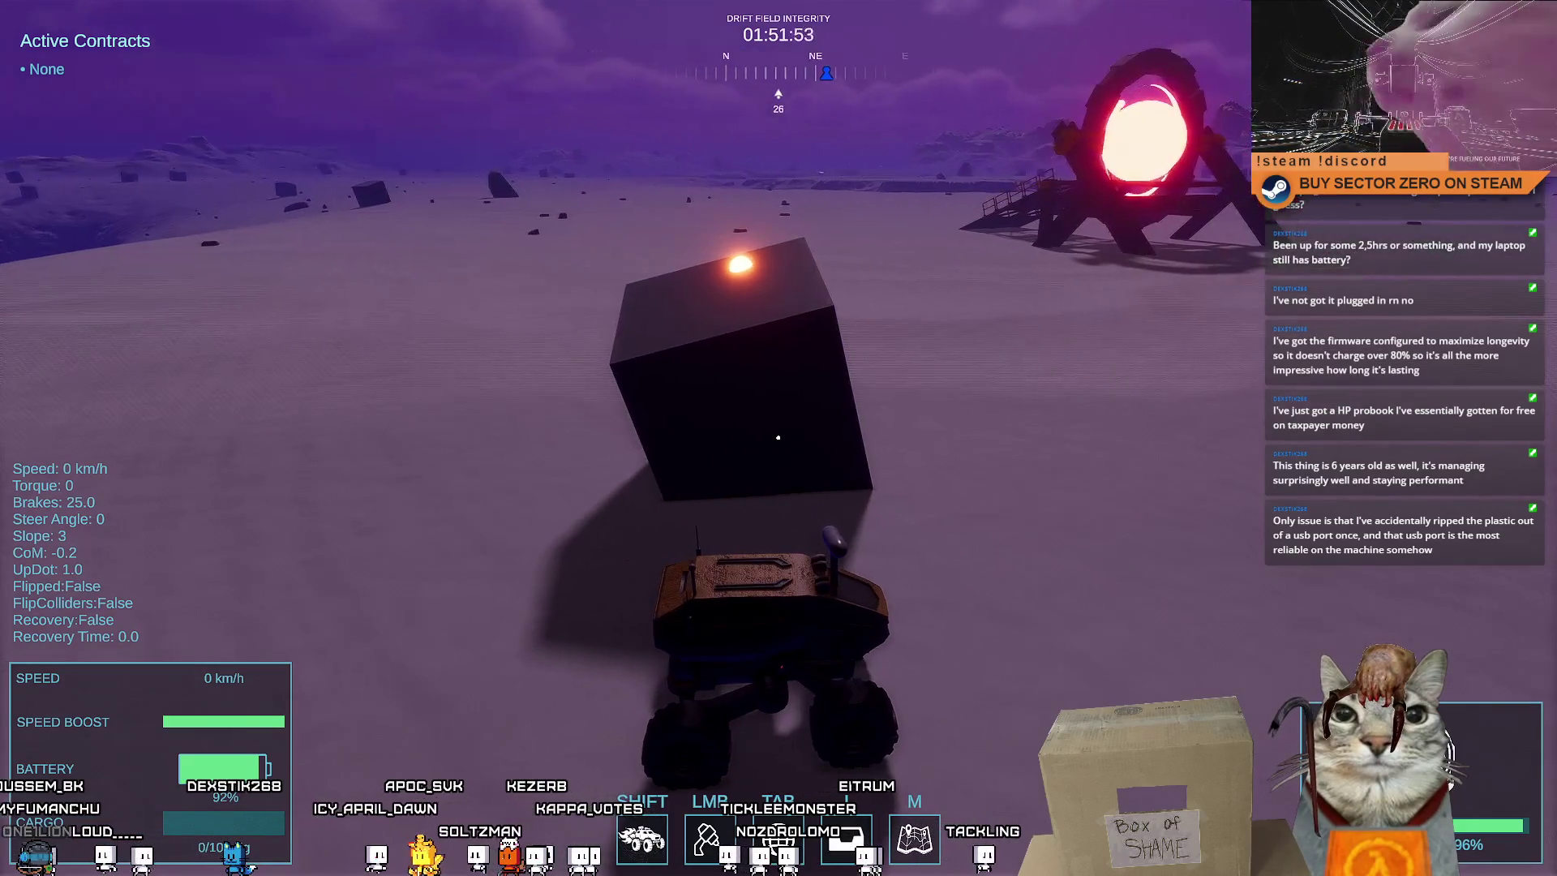
pyautogui.press('w')
pyautogui.press('a')
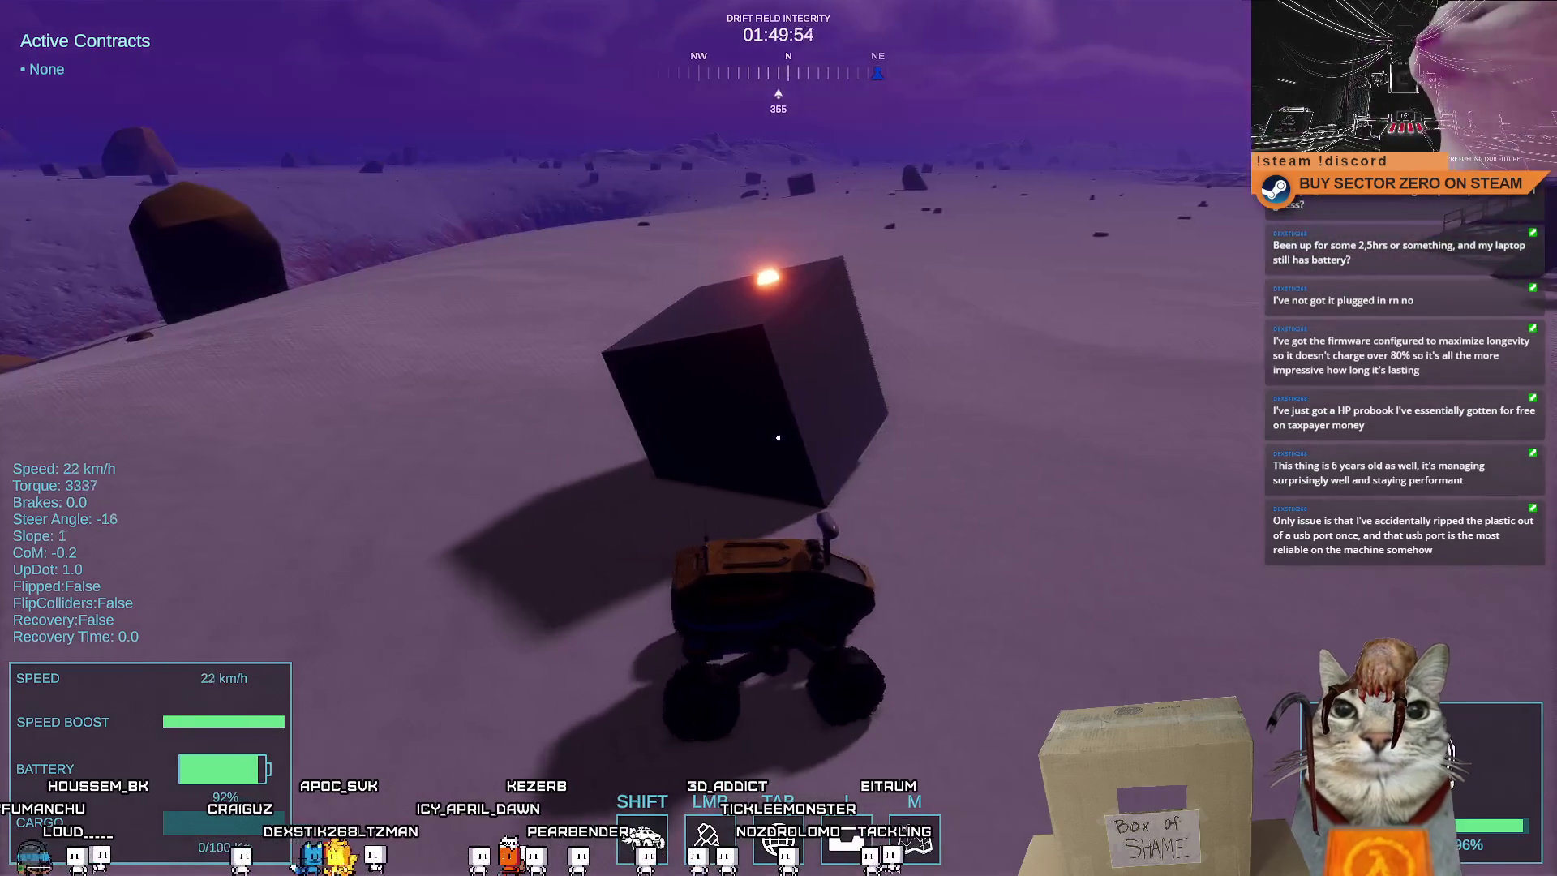
pyautogui.press('a')
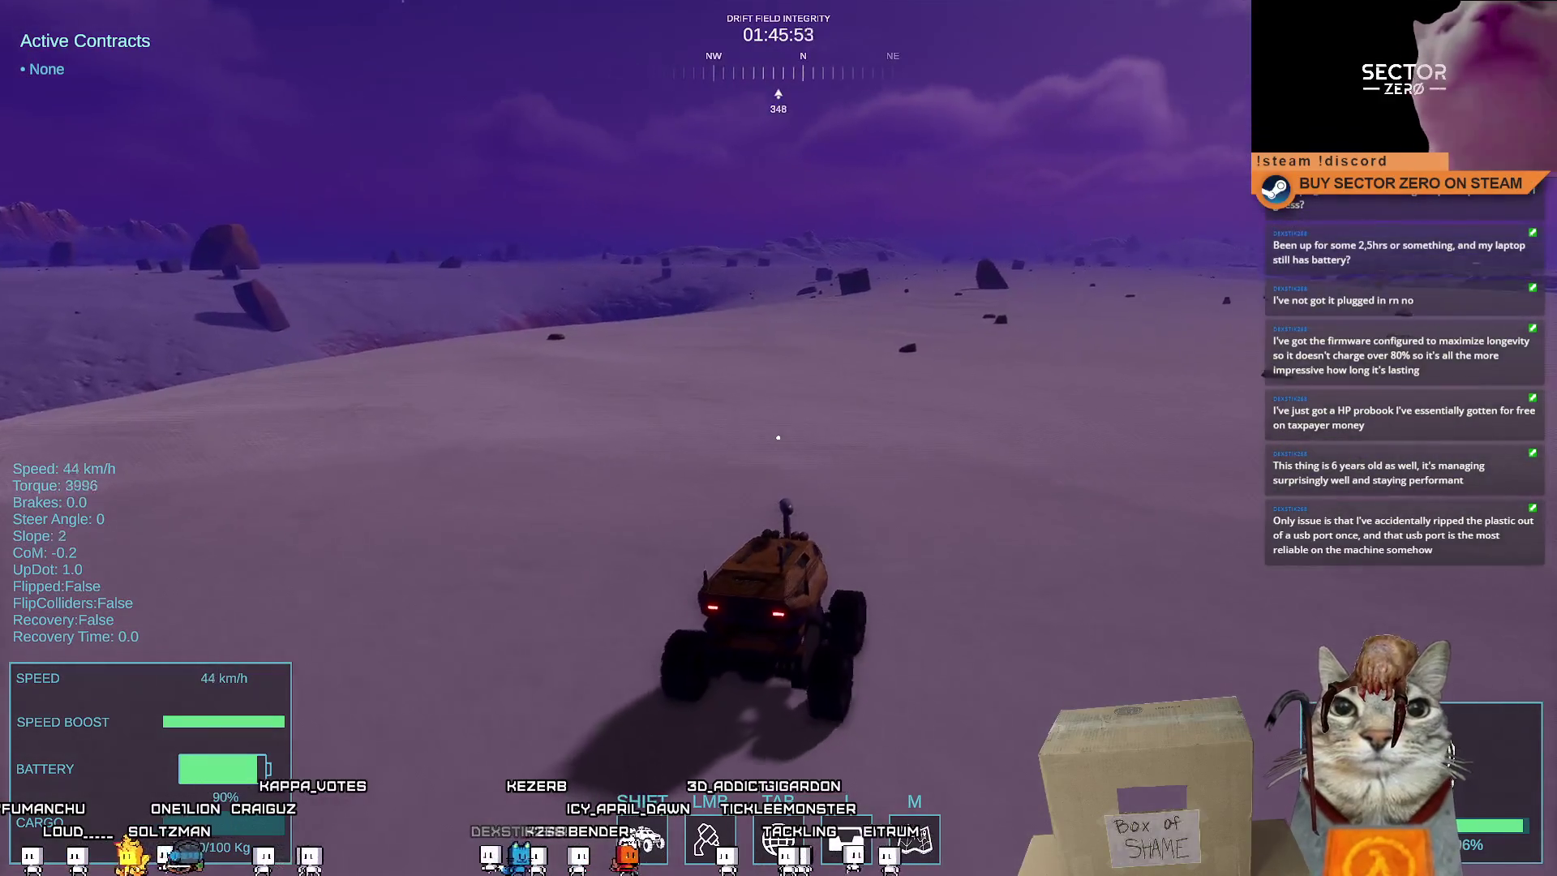
pyautogui.press('d')
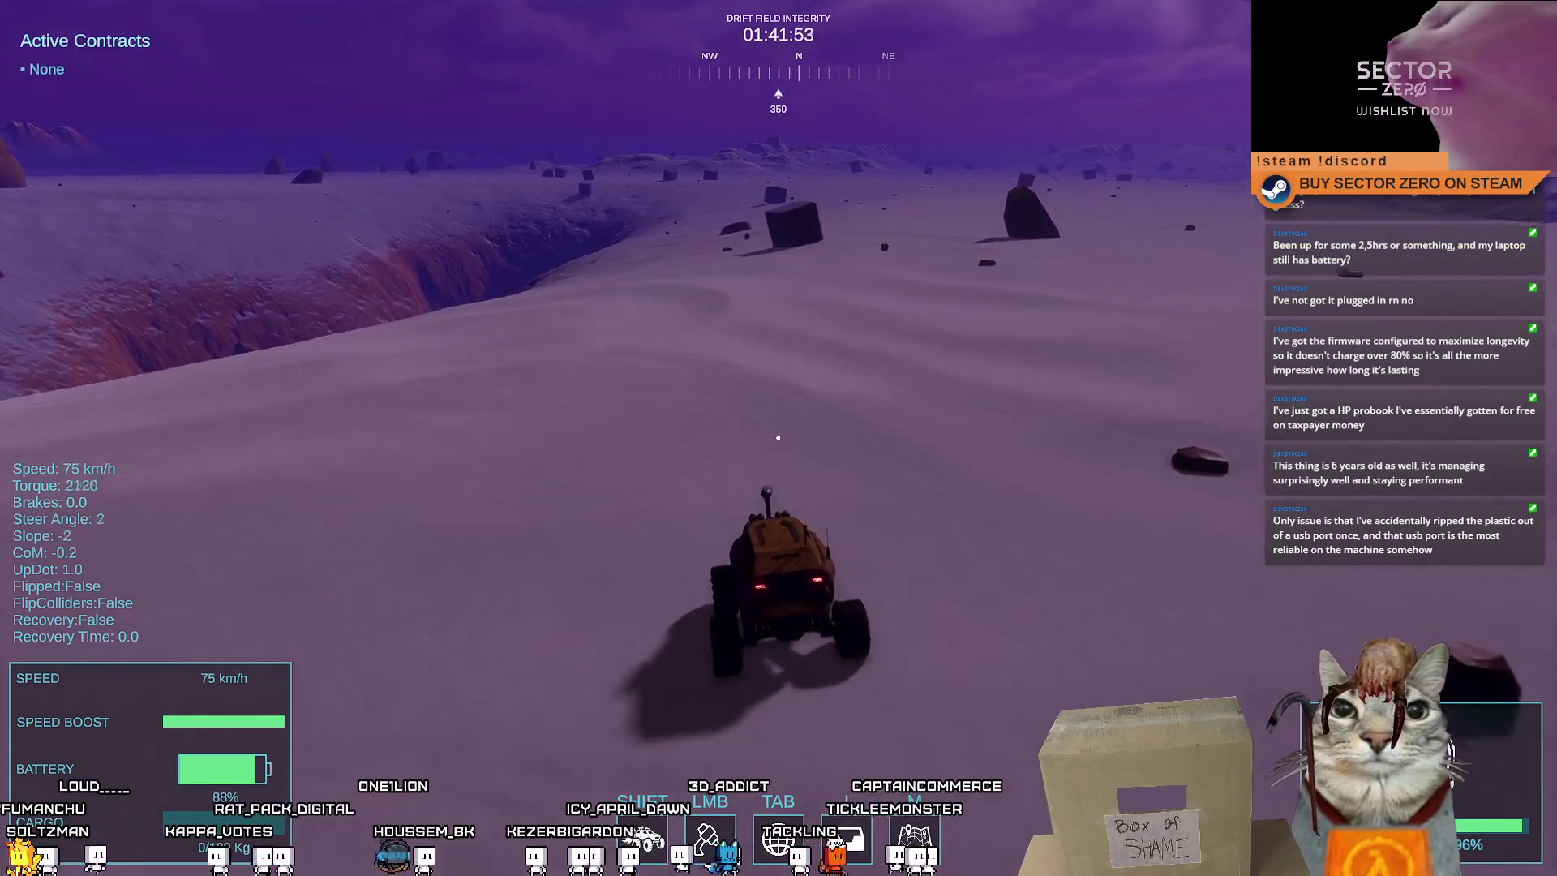
pyautogui.press('a')
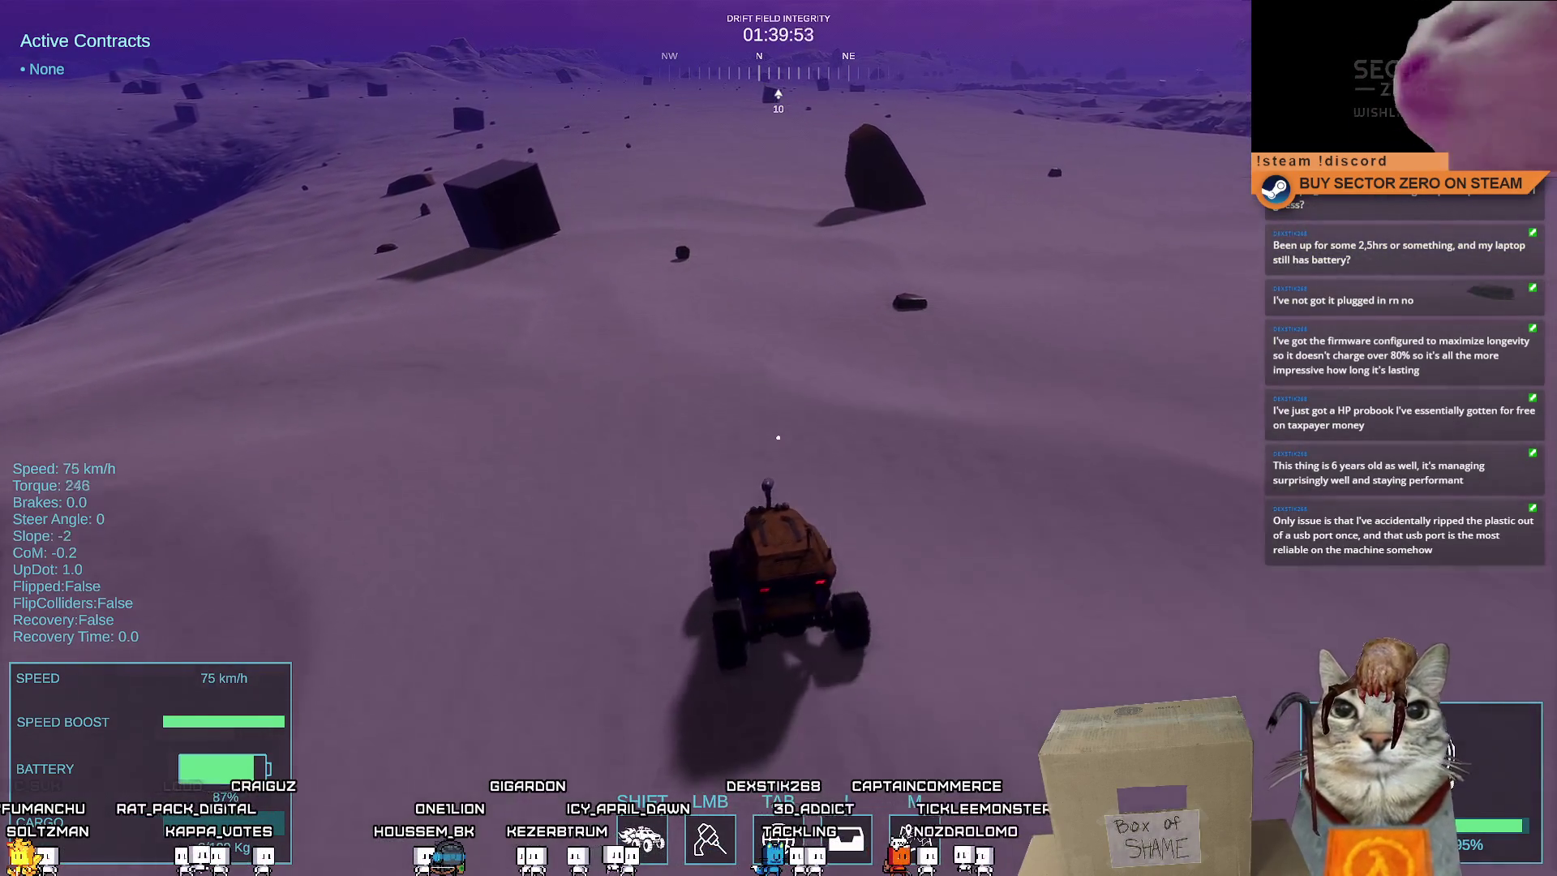
# Swing the rover past the Titanium marker, come back to a stop, and line up on the cube's weakpoints
pyautogui.press('space')
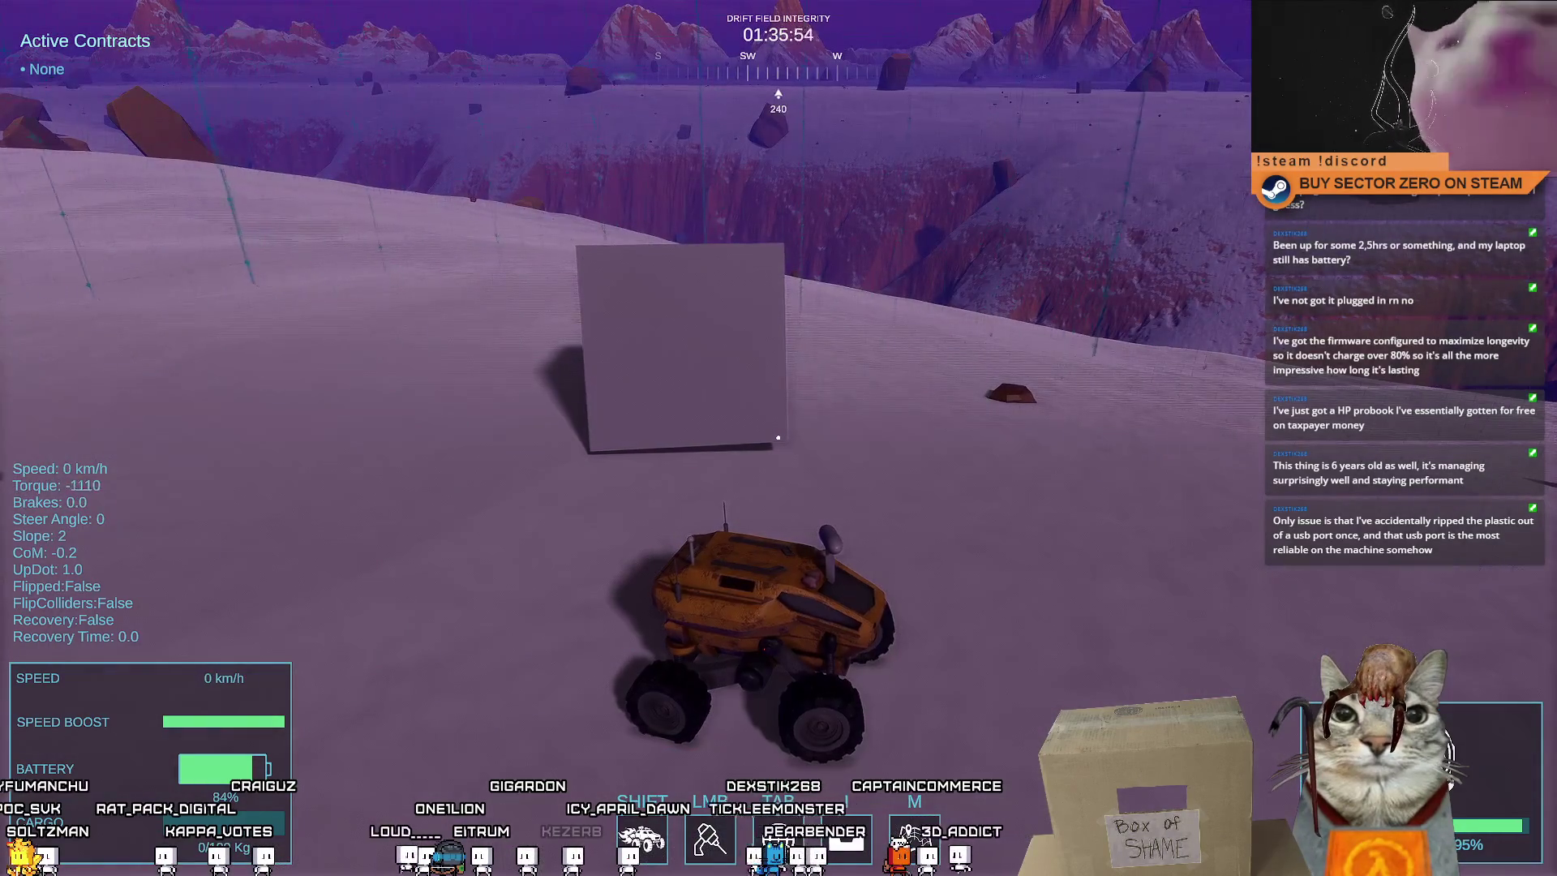
pyautogui.press('w')
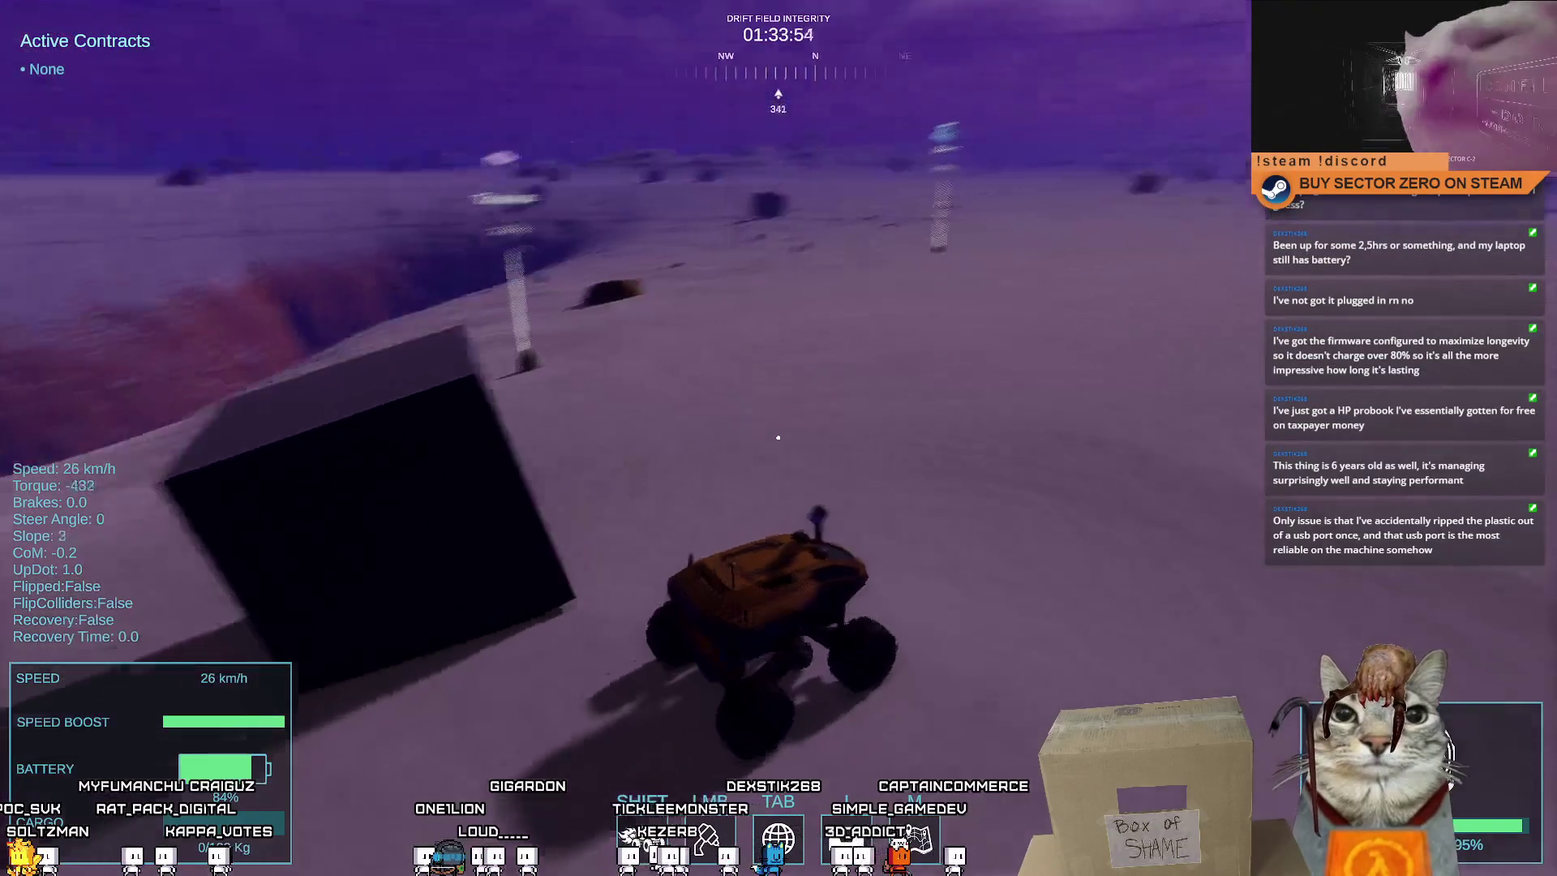
pyautogui.press('a')
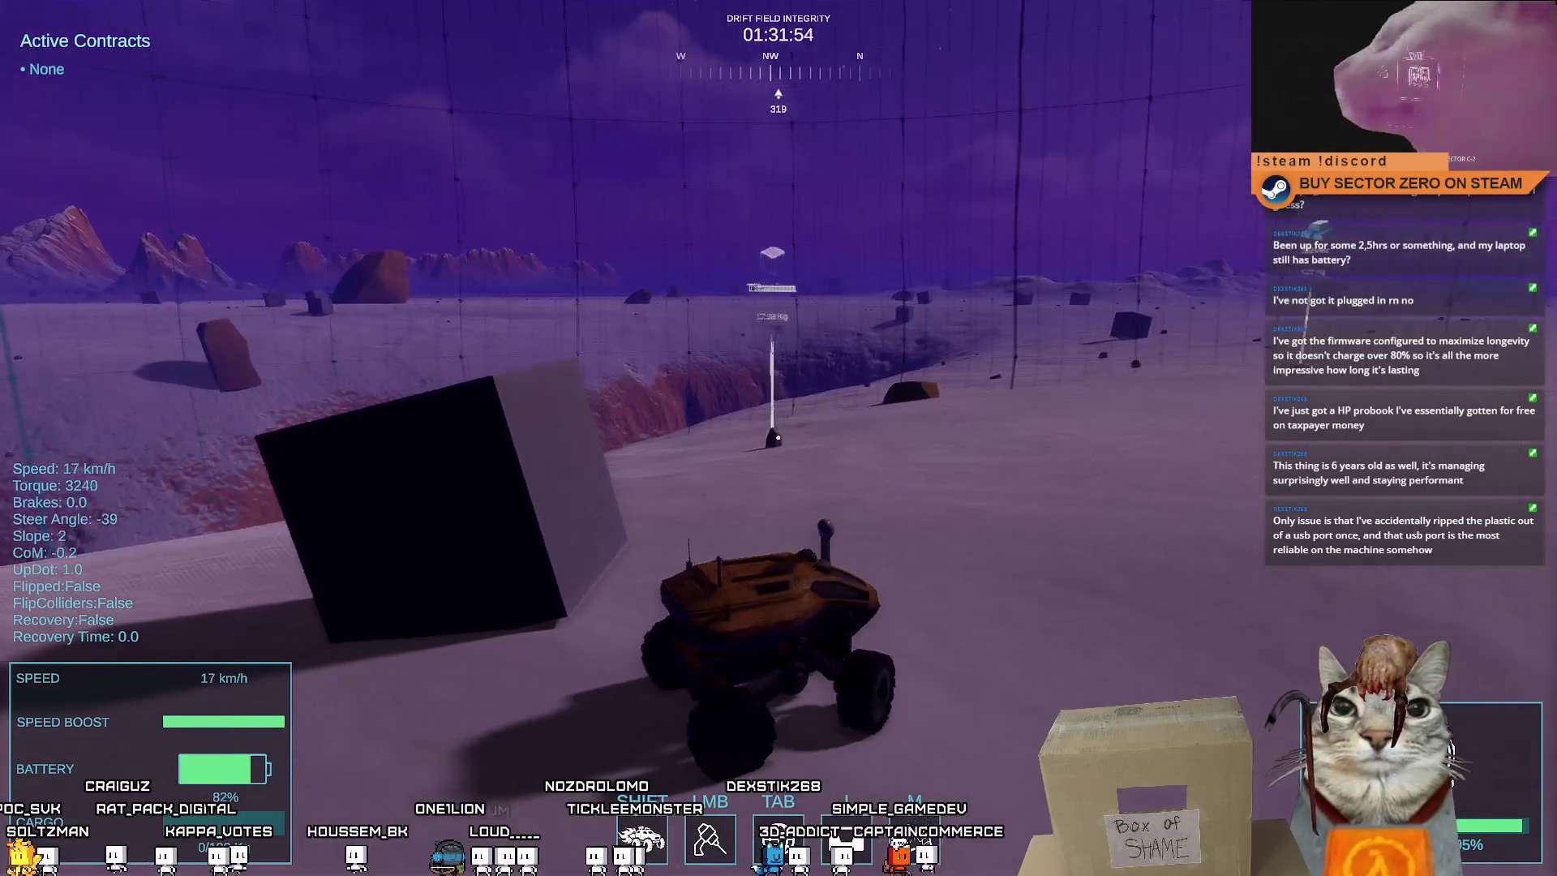
pyautogui.press('w')
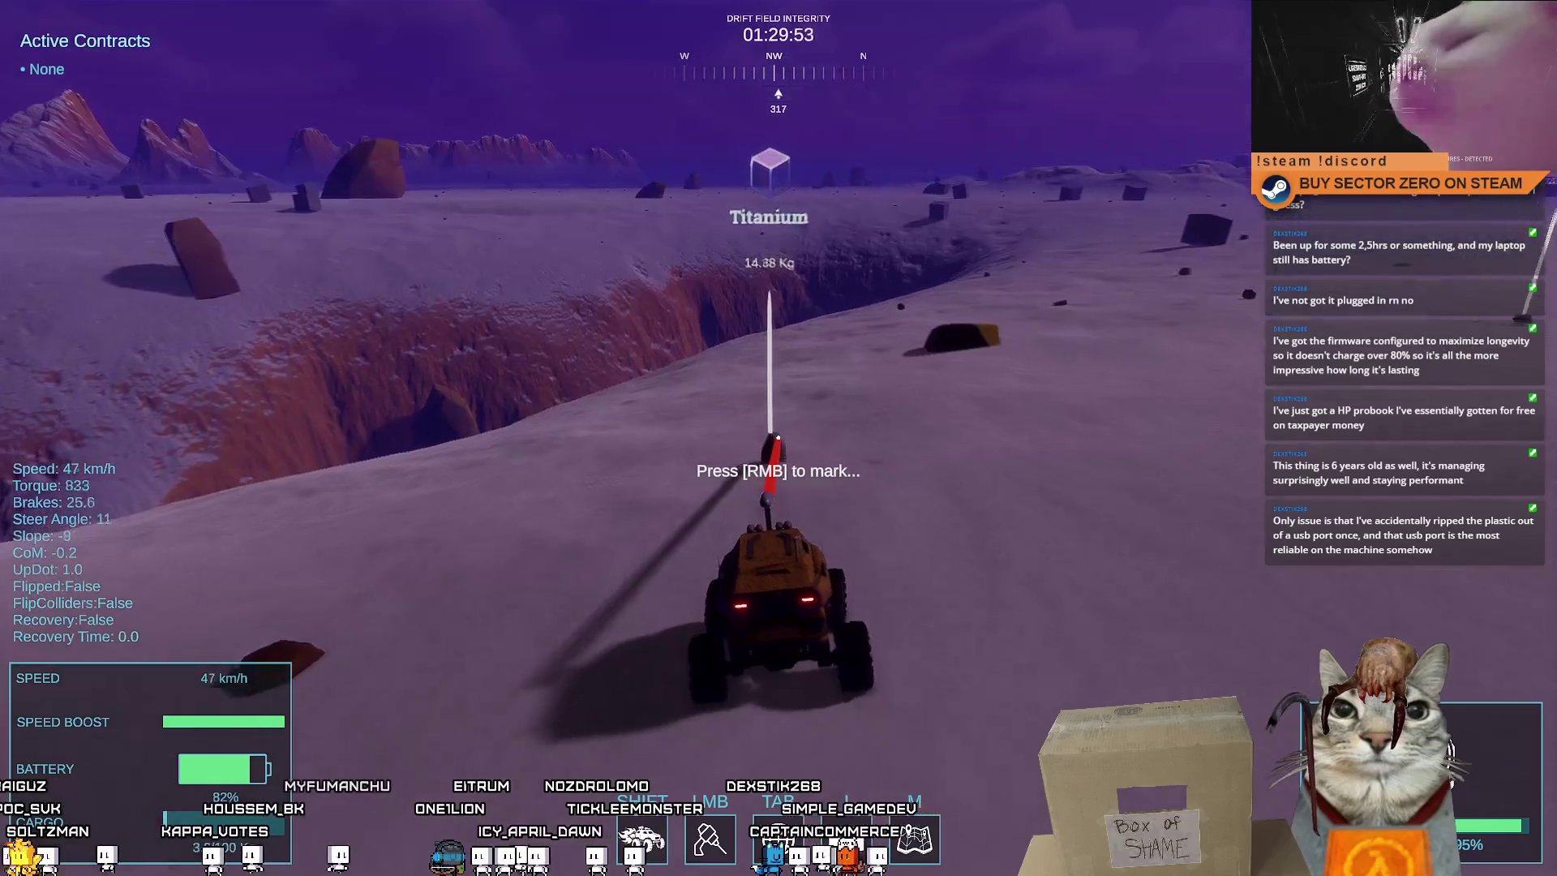
pyautogui.press('s')
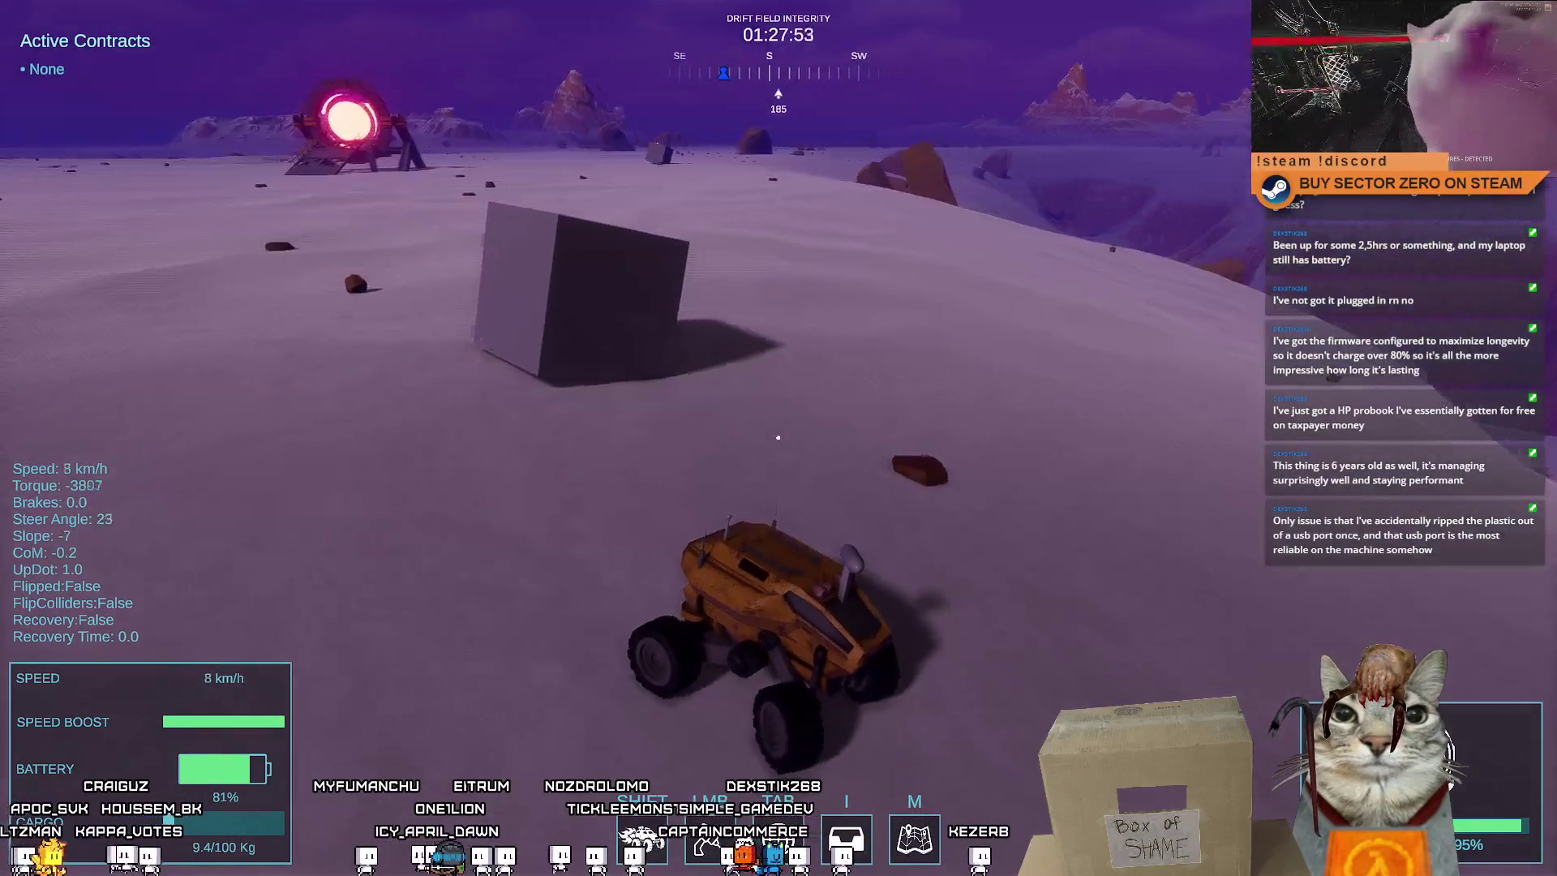
pyautogui.press('space')
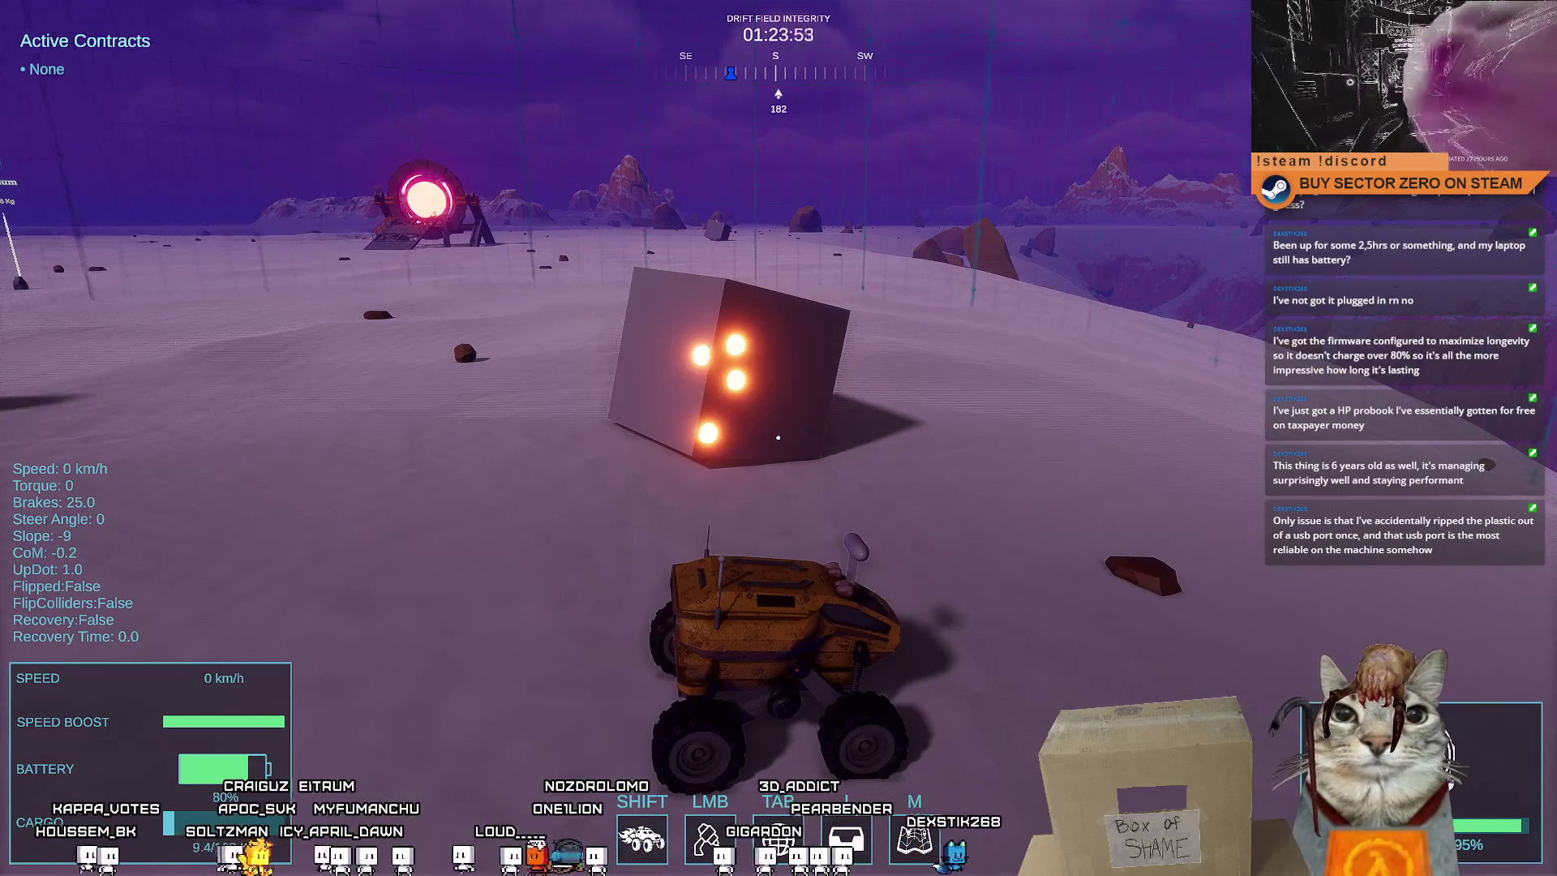
pyautogui.press('space')
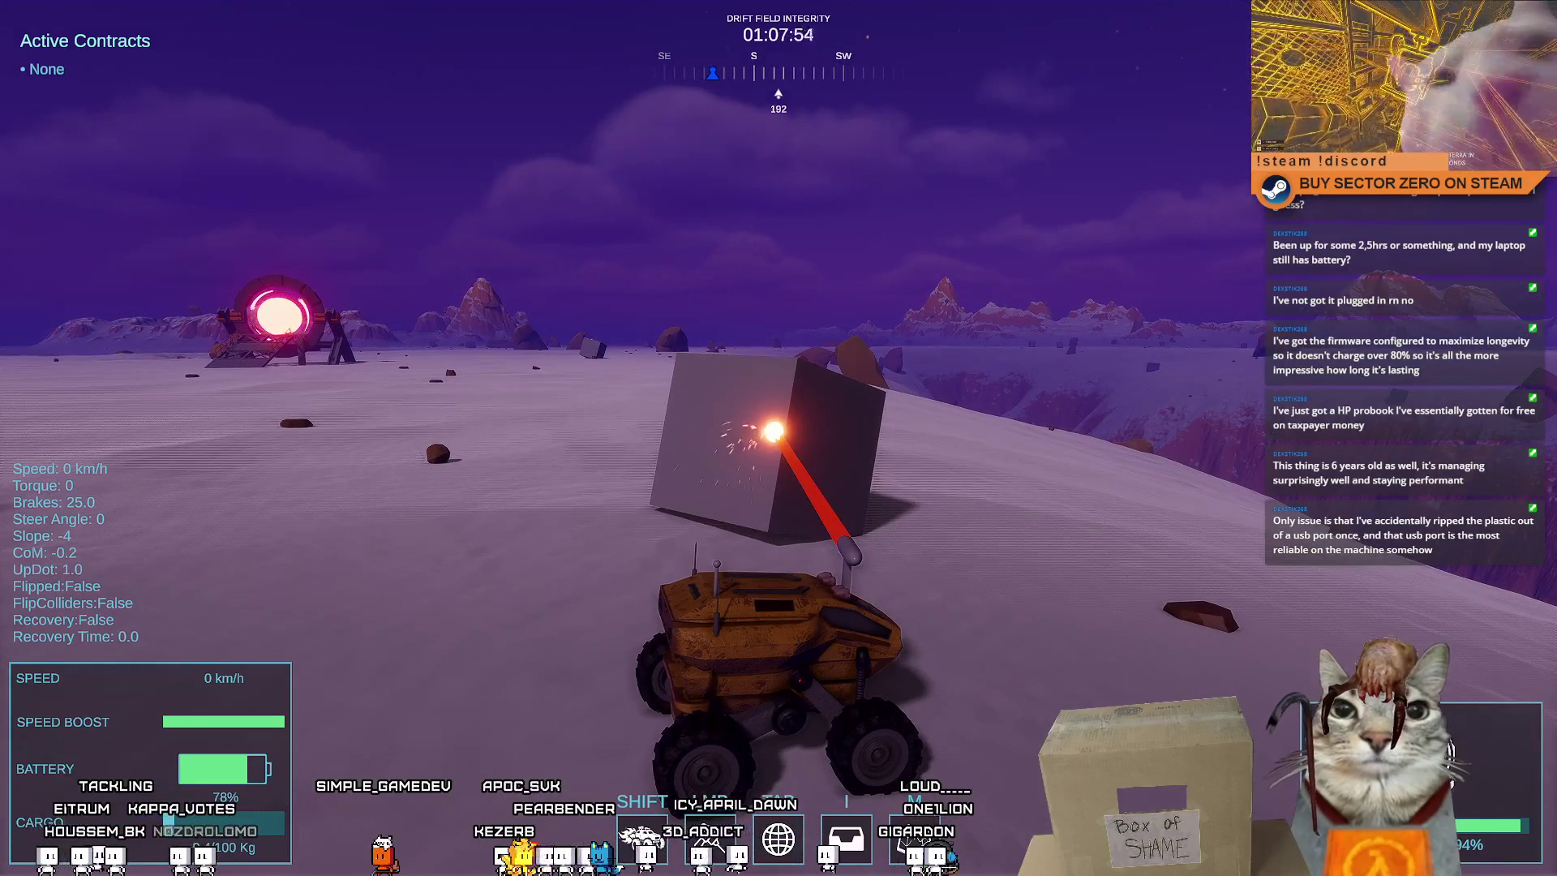
# Boost away from the cube, stop play mode, and switch to MiningWeakpoint.cs in Visual Studio
pyautogui.press('w')
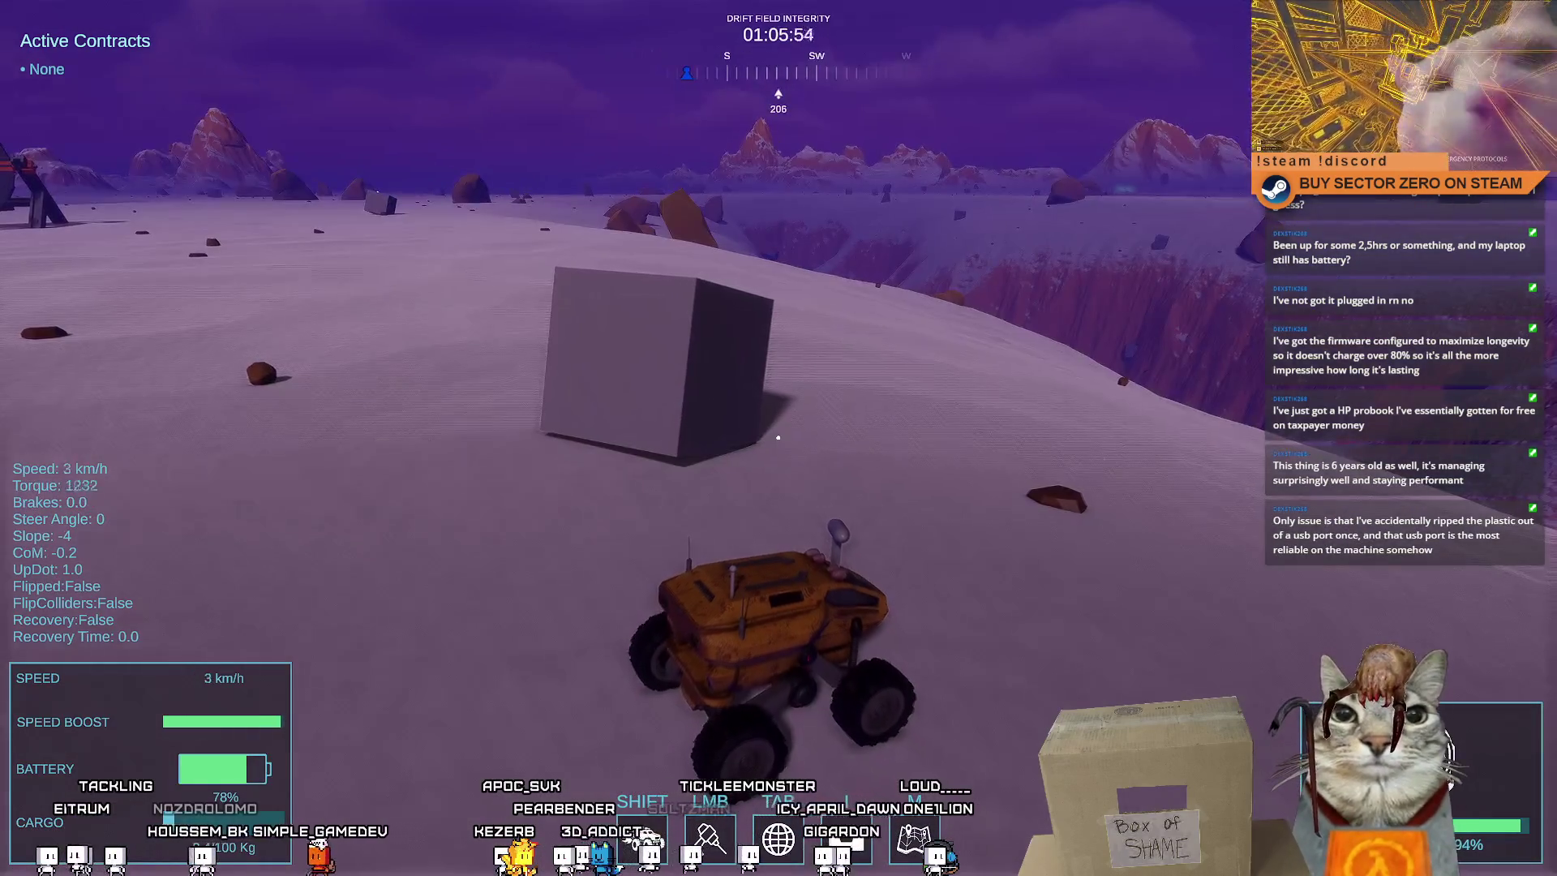
pyautogui.press('shift')
pyautogui.press('a')
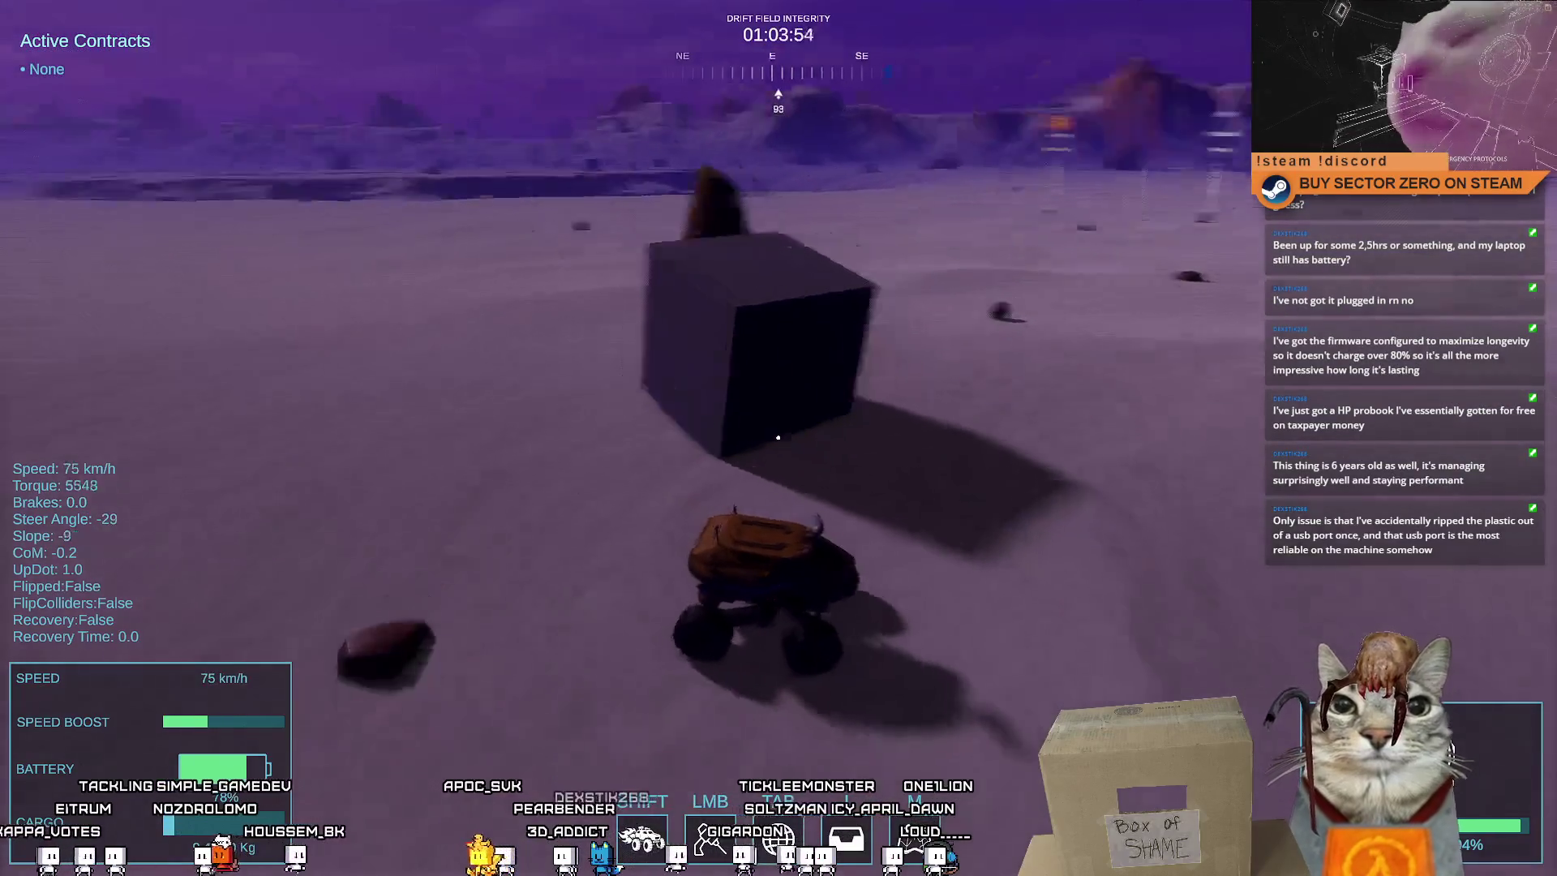
pyautogui.press('Escape')
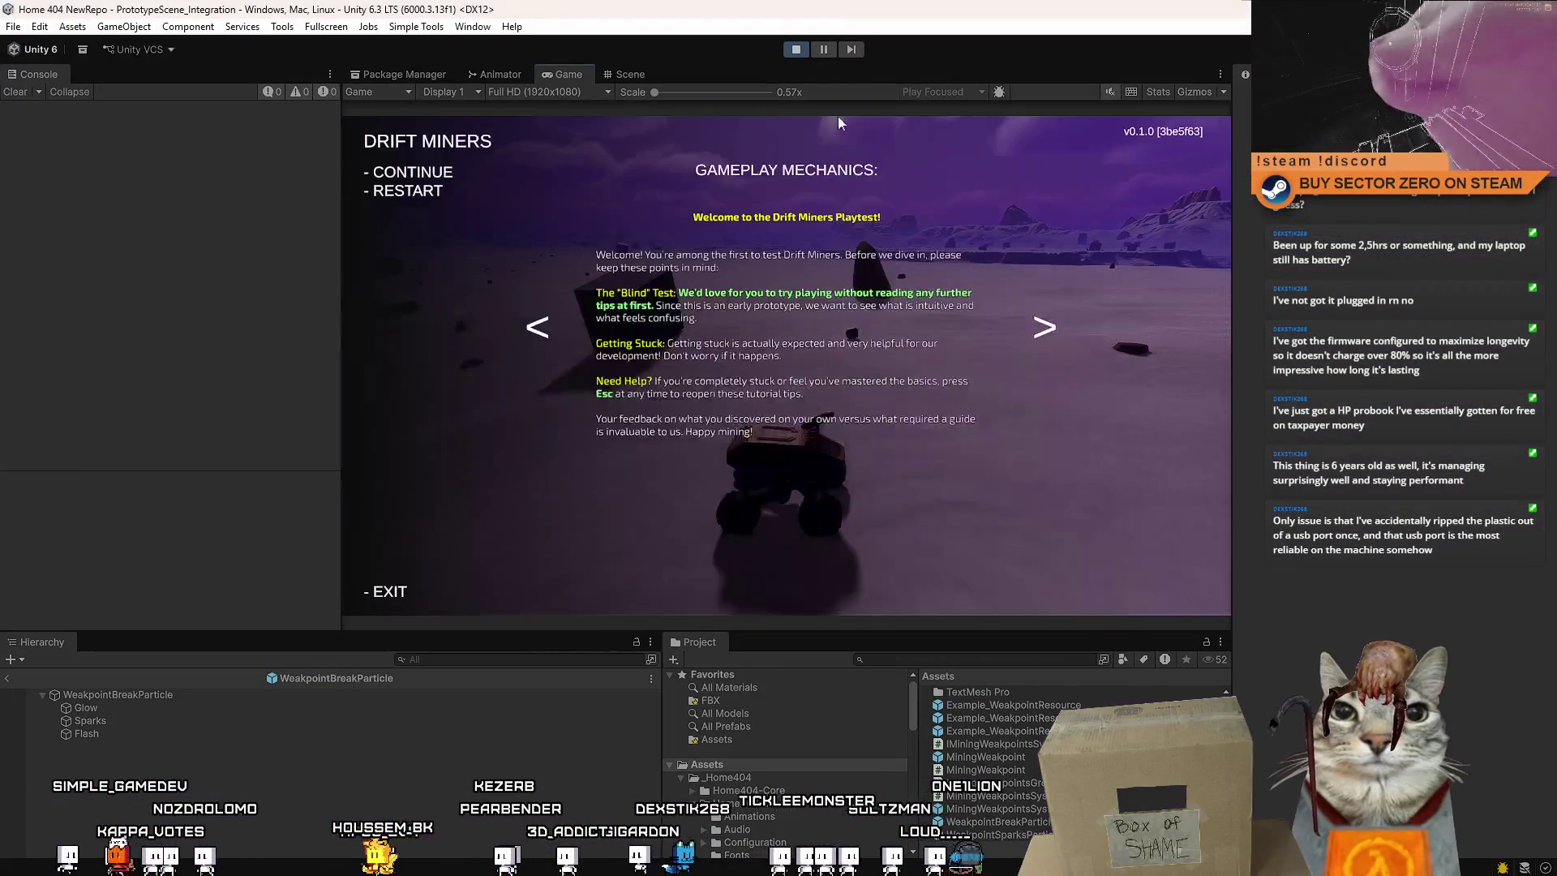
pyautogui.click(795, 50)
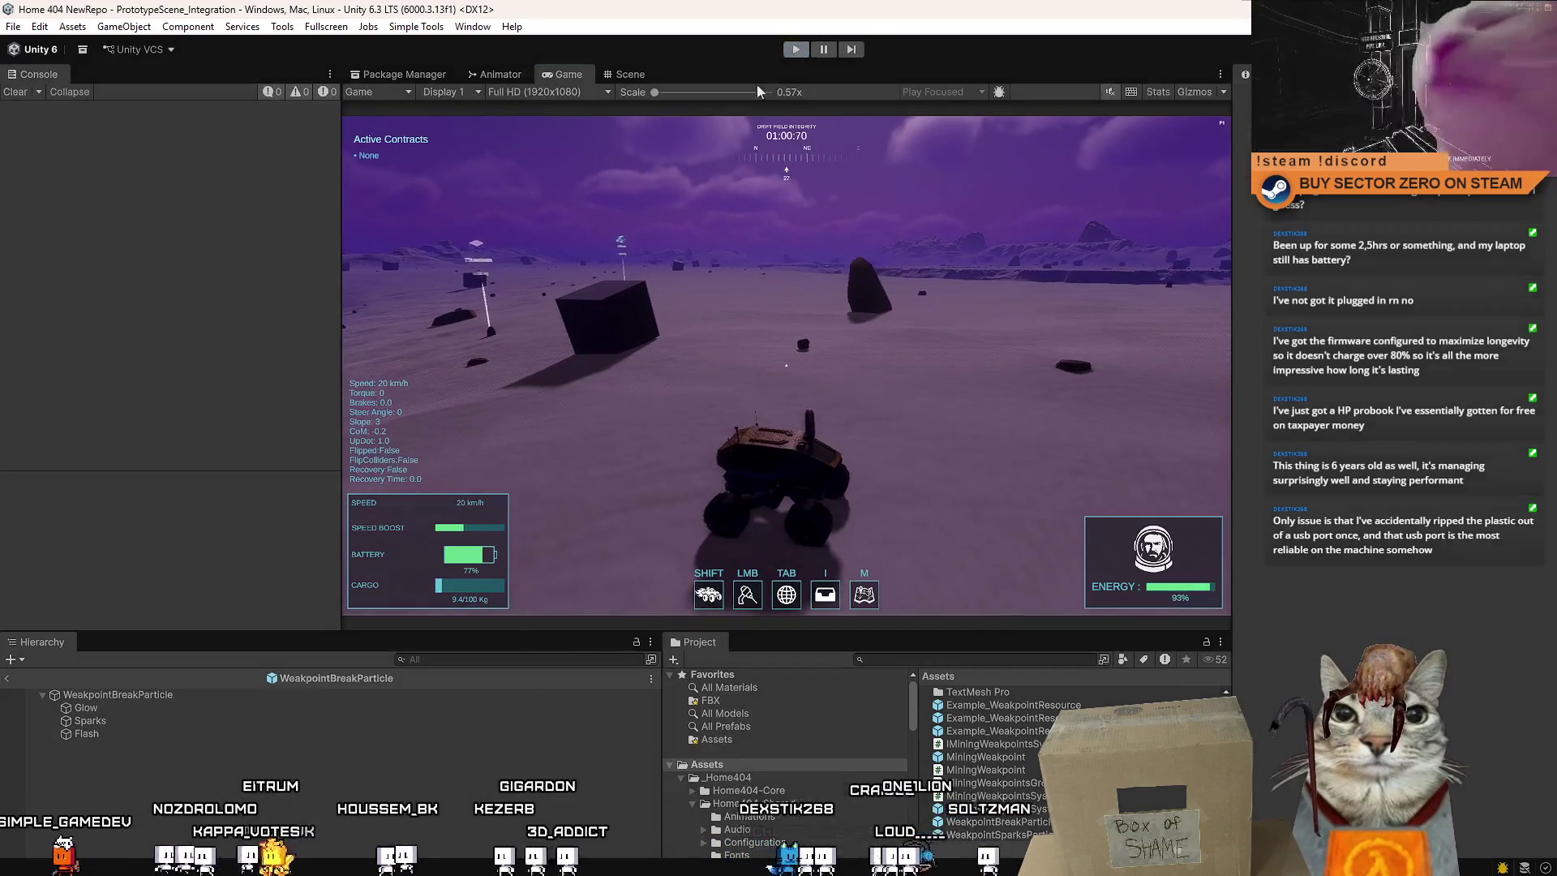
pyautogui.hotkey('alt', 'Tab')
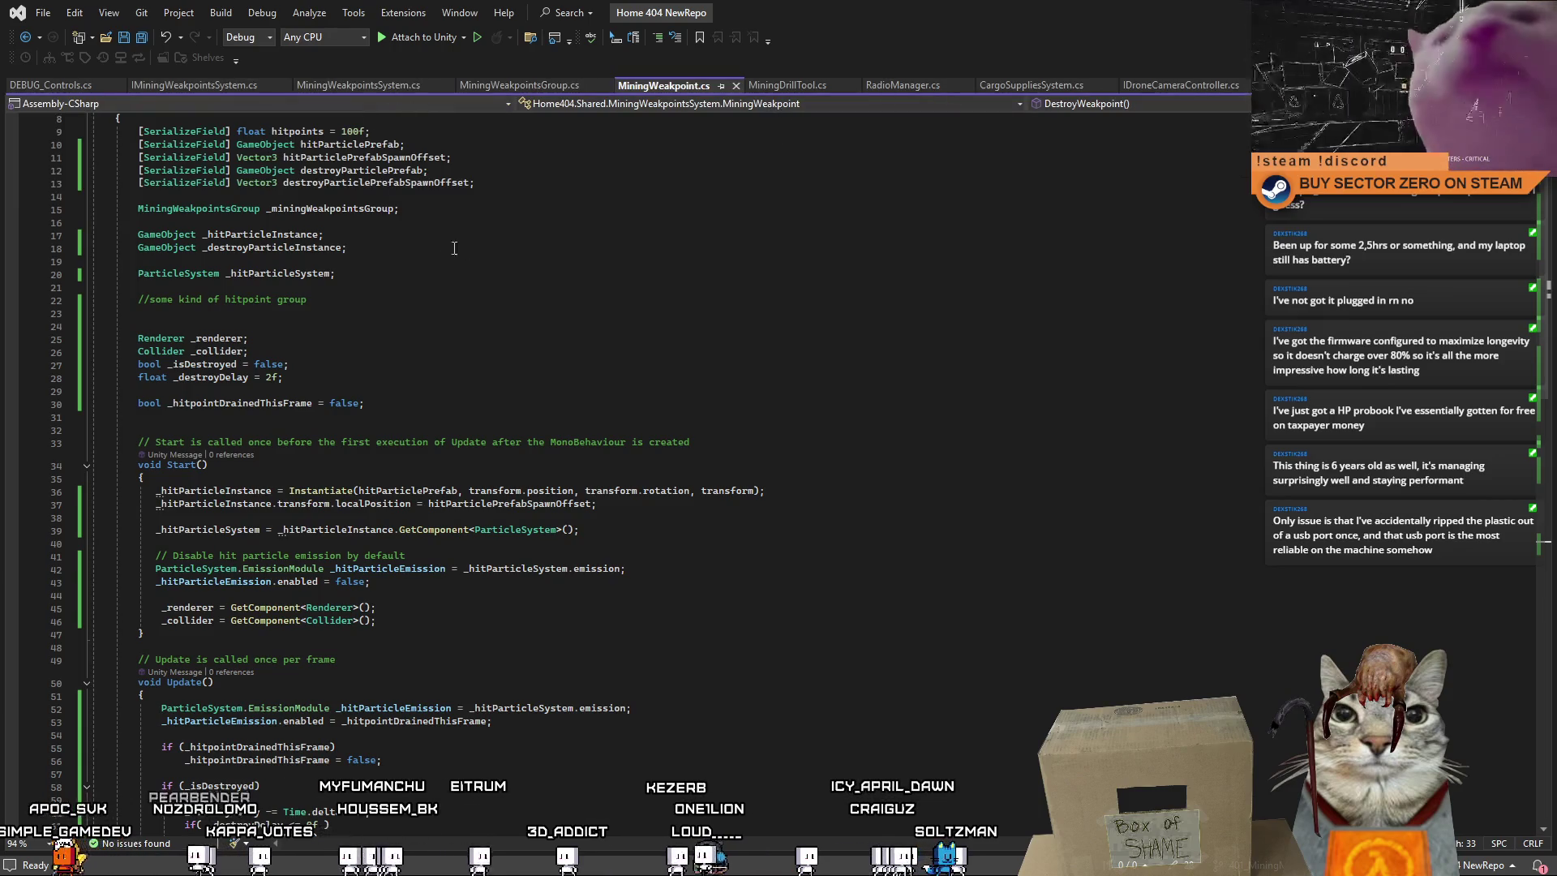
# Uncomment the WeakpointsDestroyed() call on line 41 of MiningWeakpointsGroup.cs and return to Unity to recompile
pyautogui.click(535, 85)
pyautogui.scroll(-10, 563, 330)
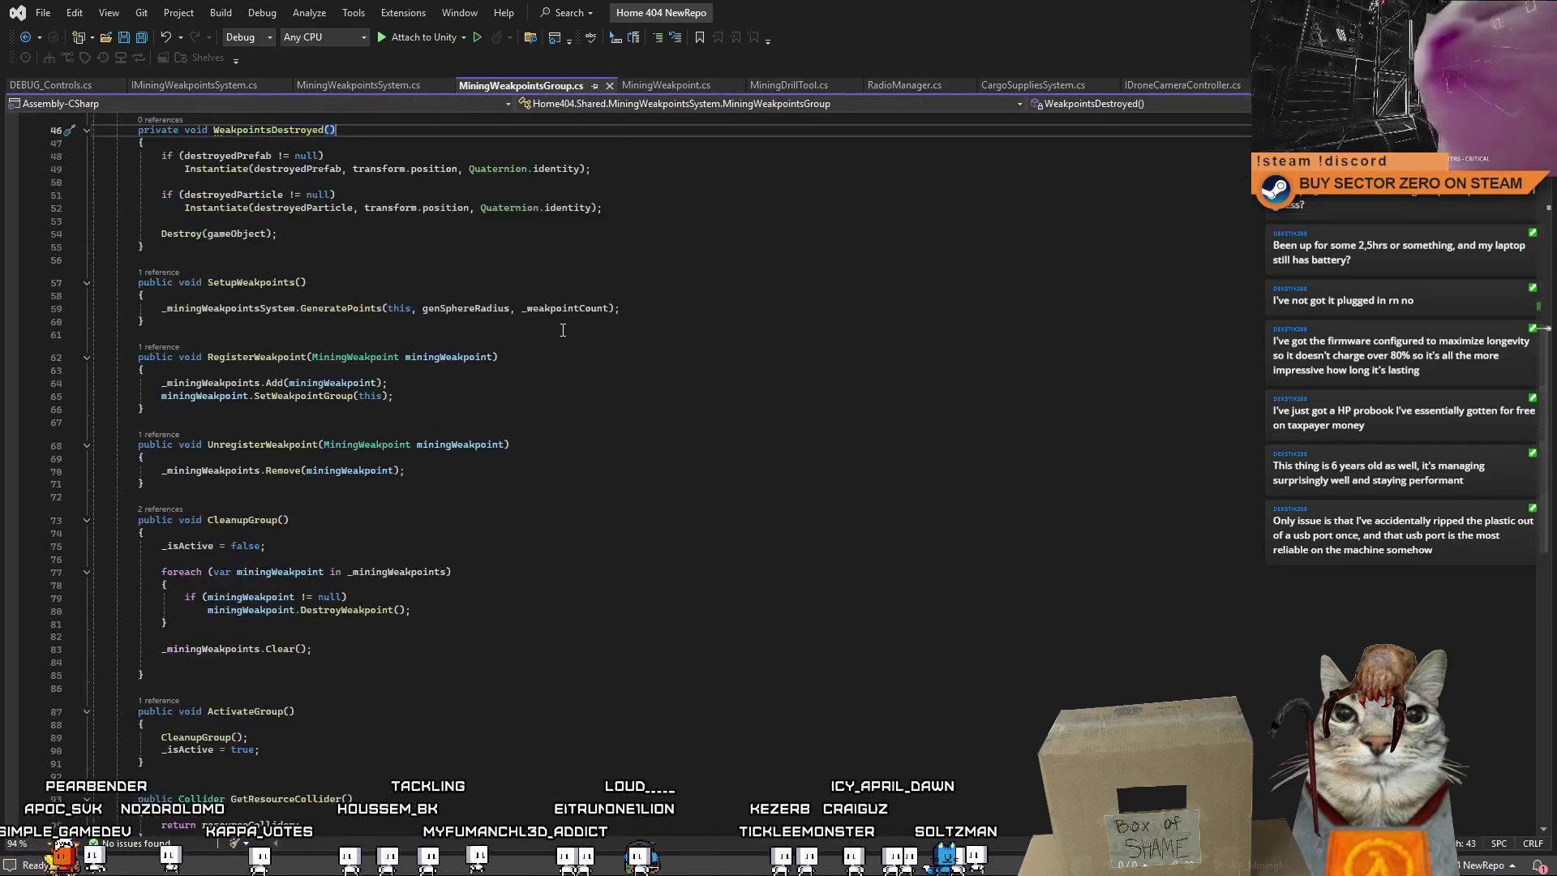
pyautogui.scroll(10, 563, 330)
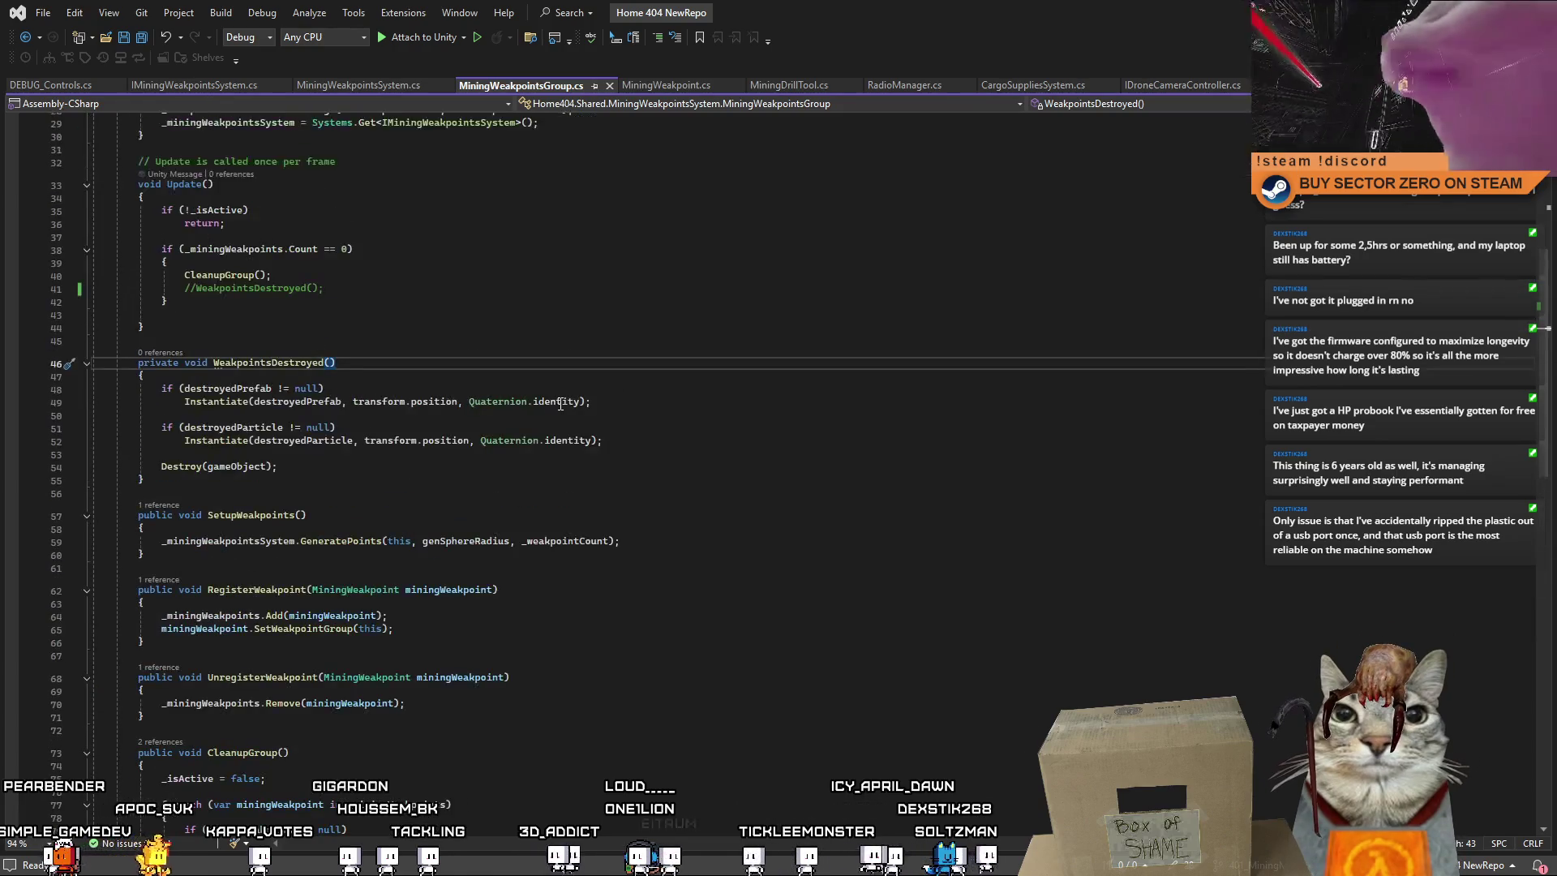
pyautogui.click(196, 288)
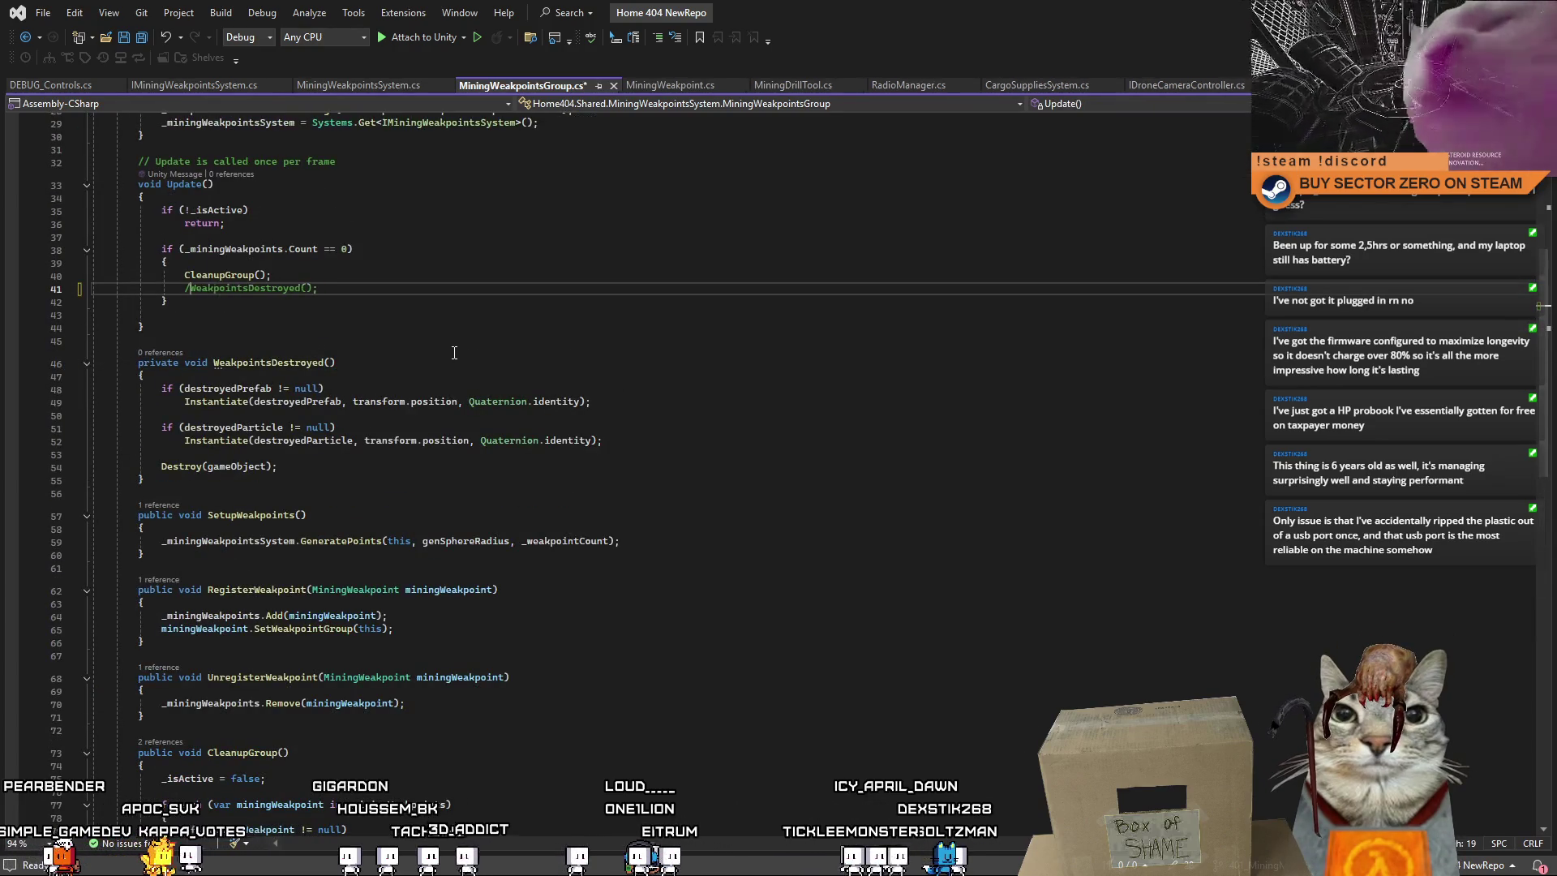
pyautogui.press('BackSpace')
pyautogui.click(616, 324)
pyautogui.click(617, 427)
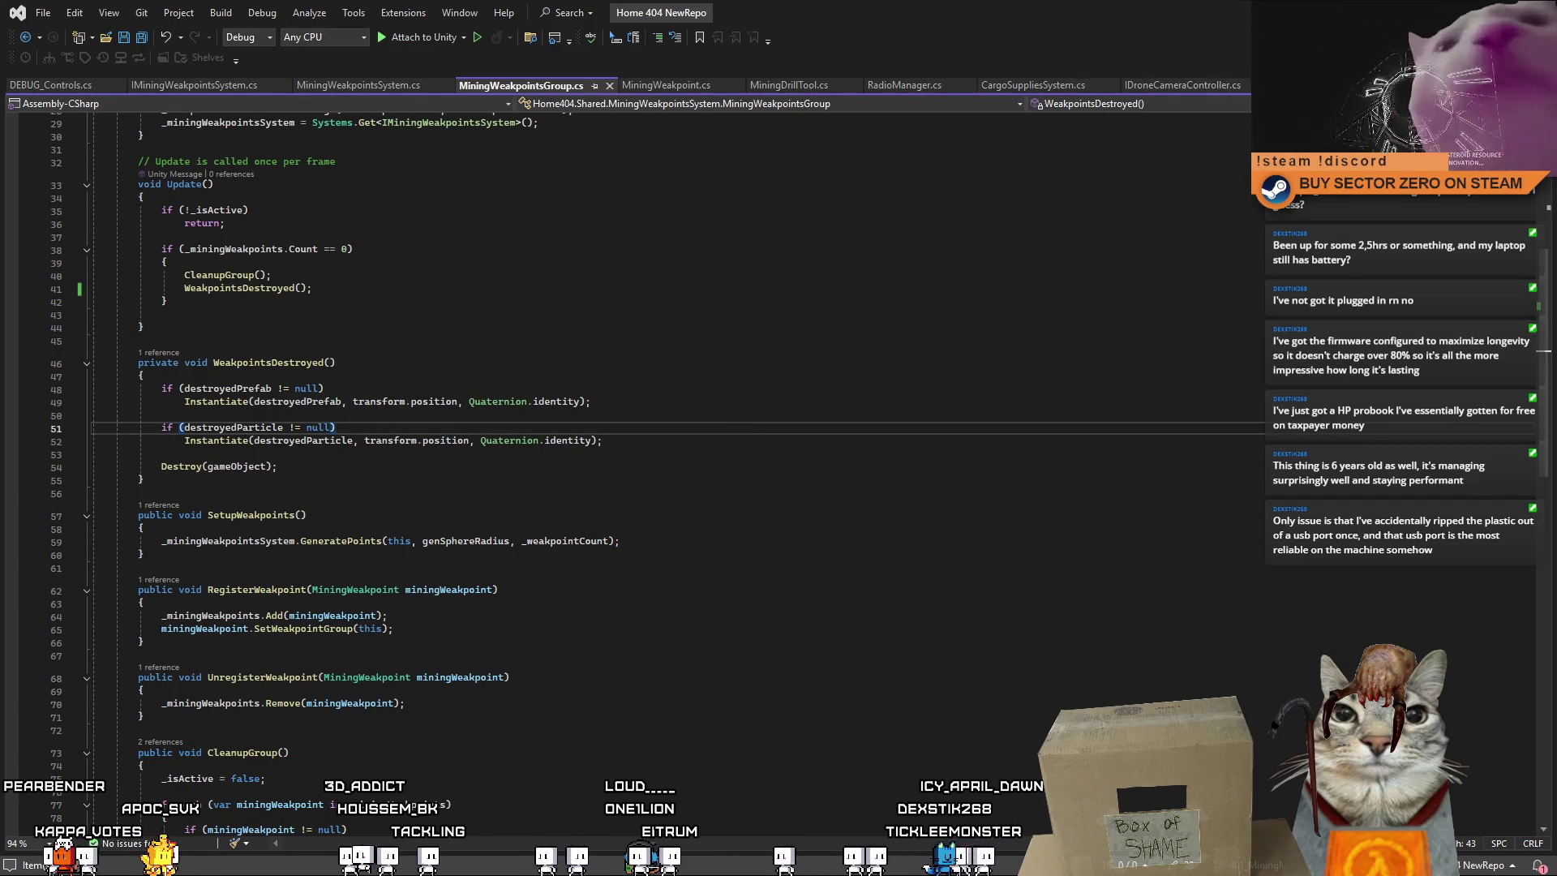
pyautogui.hotkey('alt', 'Tab')
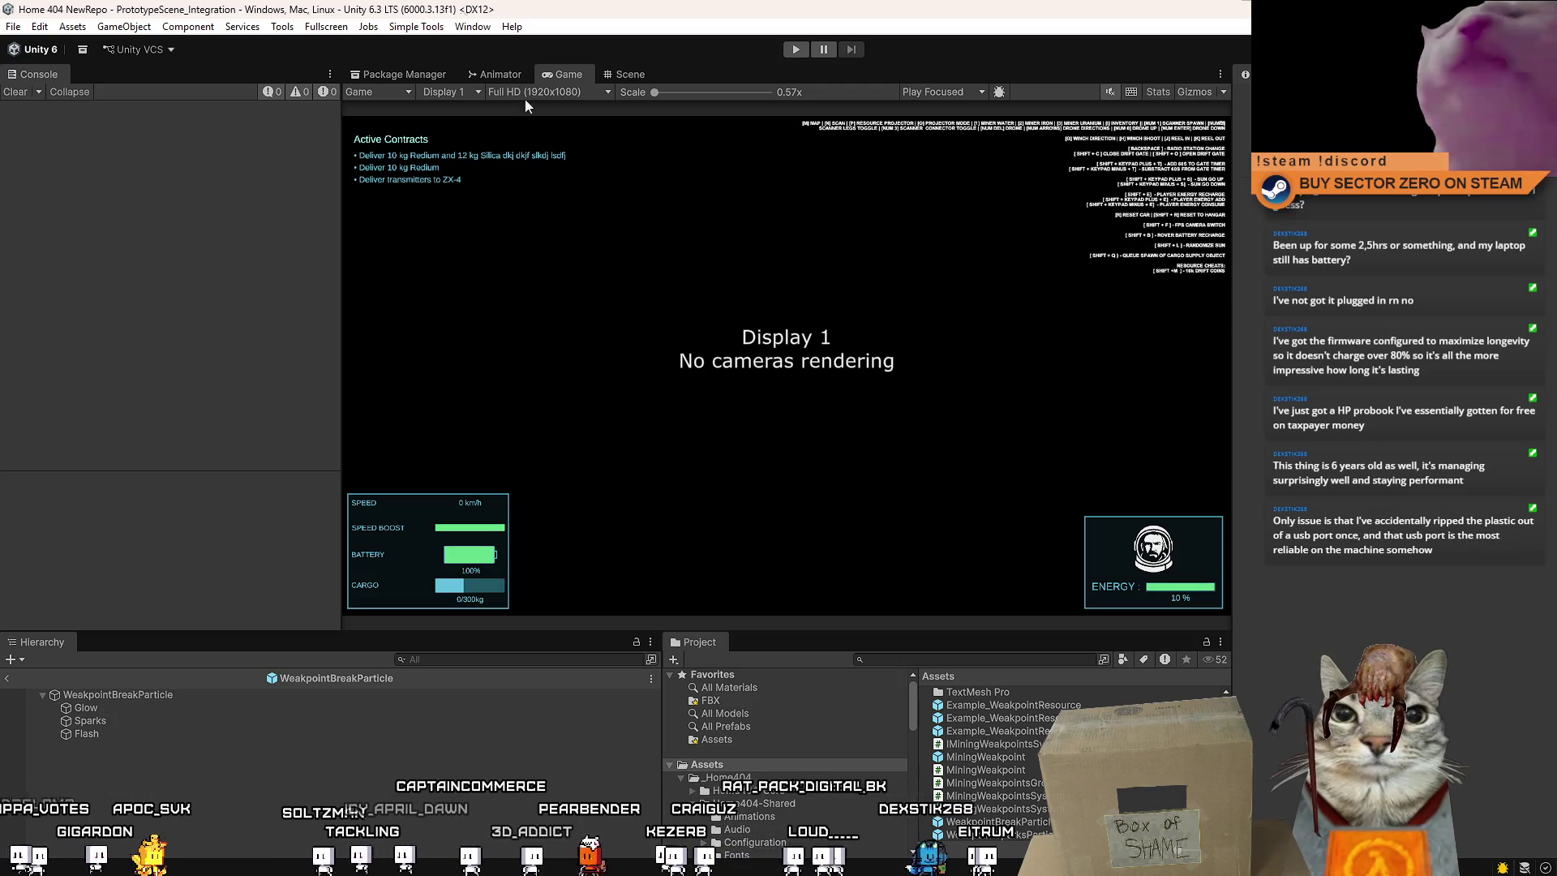
# Enter play mode and choose PLAY from the Drift Miners main menu
pyautogui.click(798, 48)
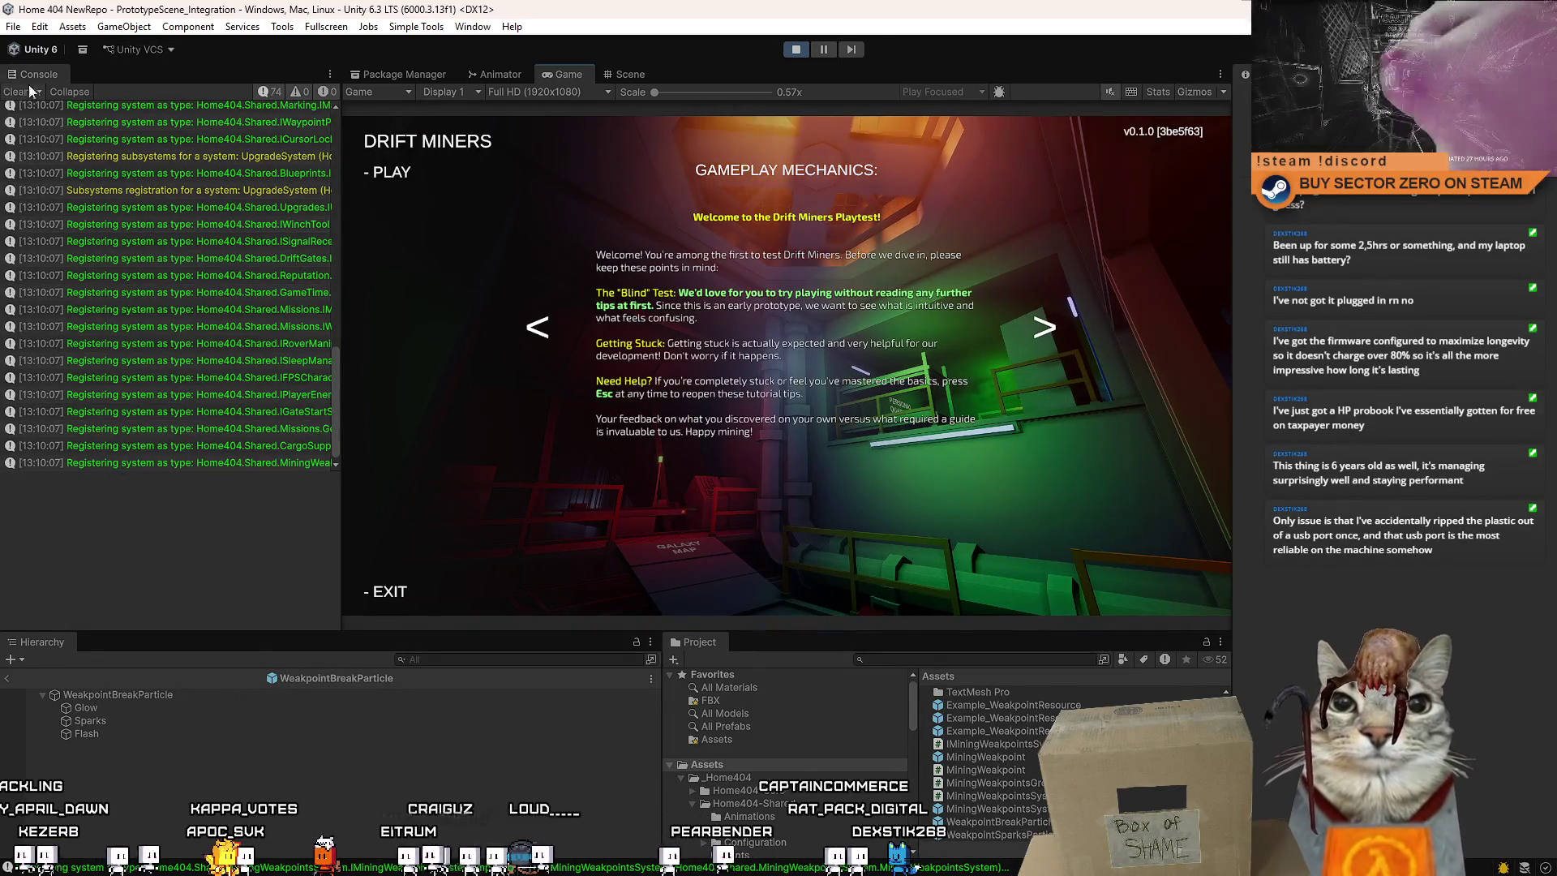
pyautogui.click(392, 172)
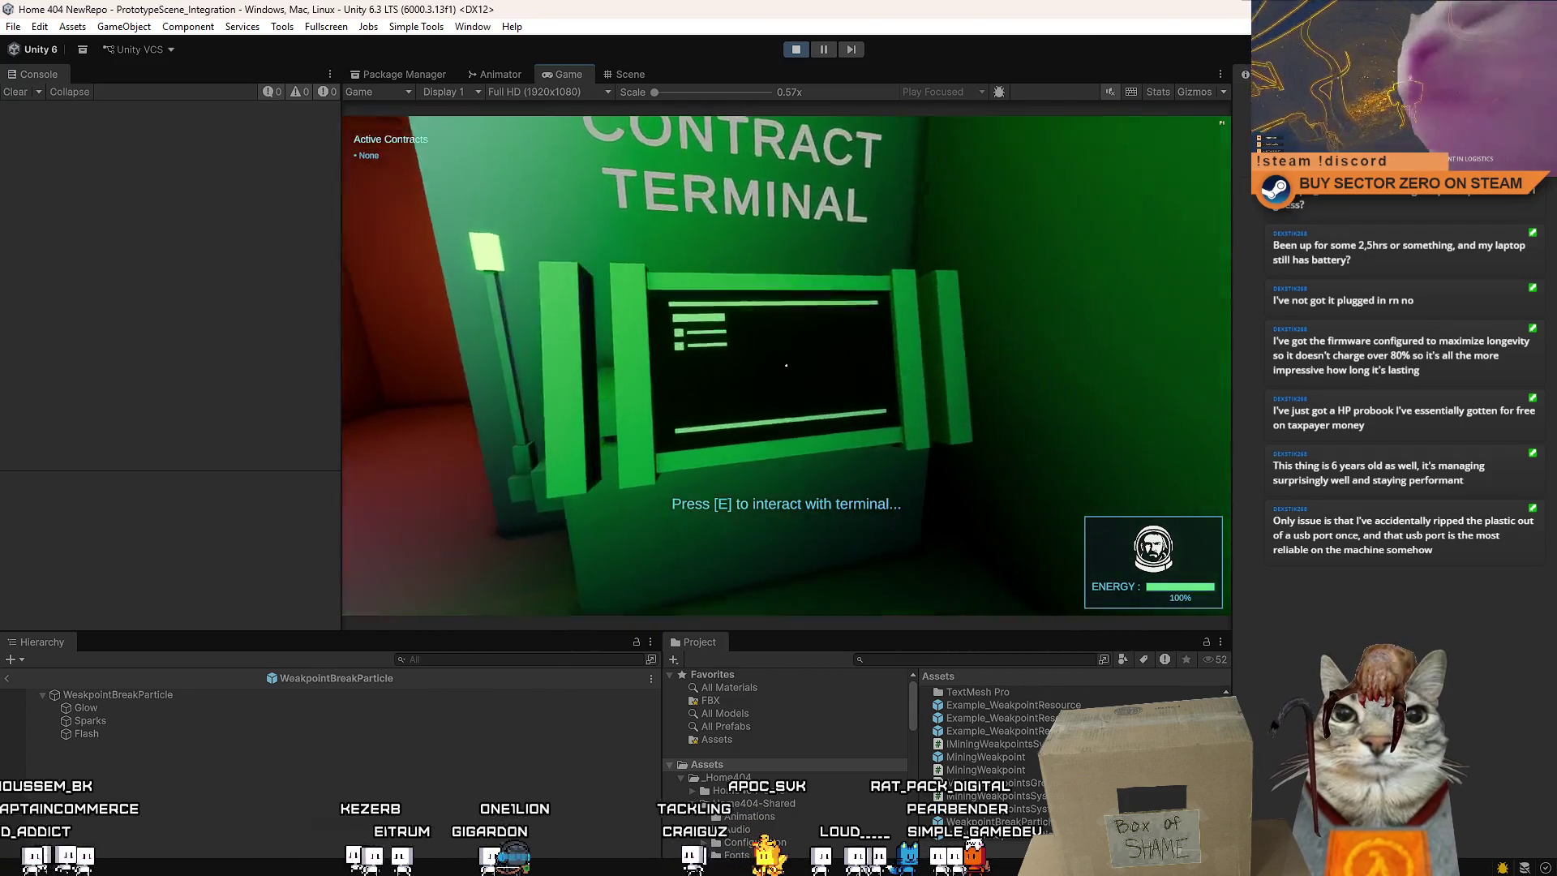
# Check the contract terminal's inventory and data disk pages, then close it
pyautogui.press('e')
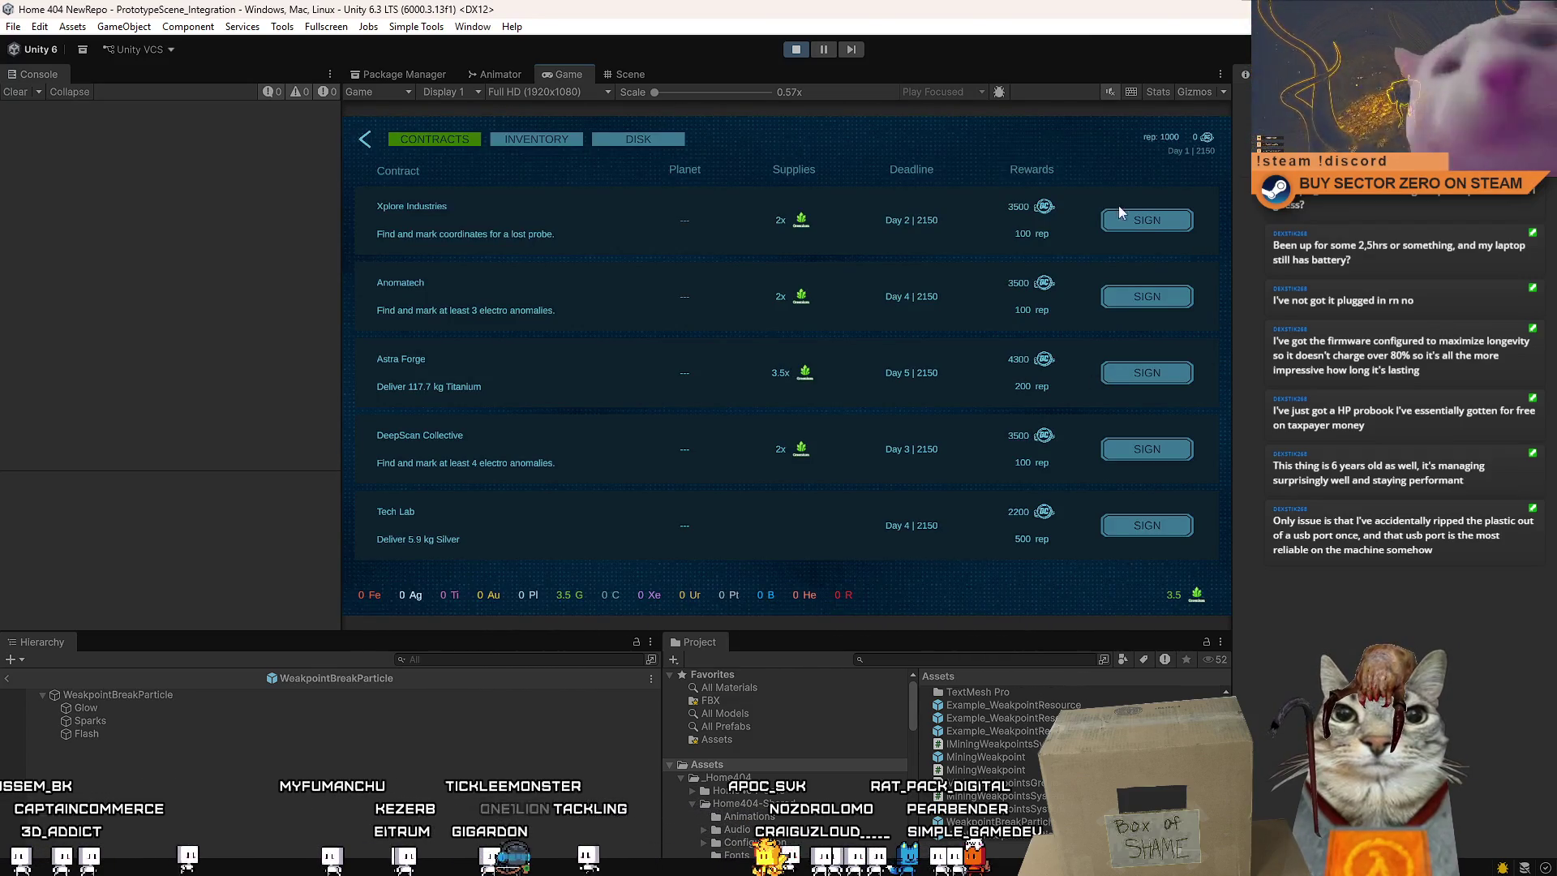
pyautogui.click(527, 143)
pyautogui.click(630, 143)
pyautogui.click(365, 140)
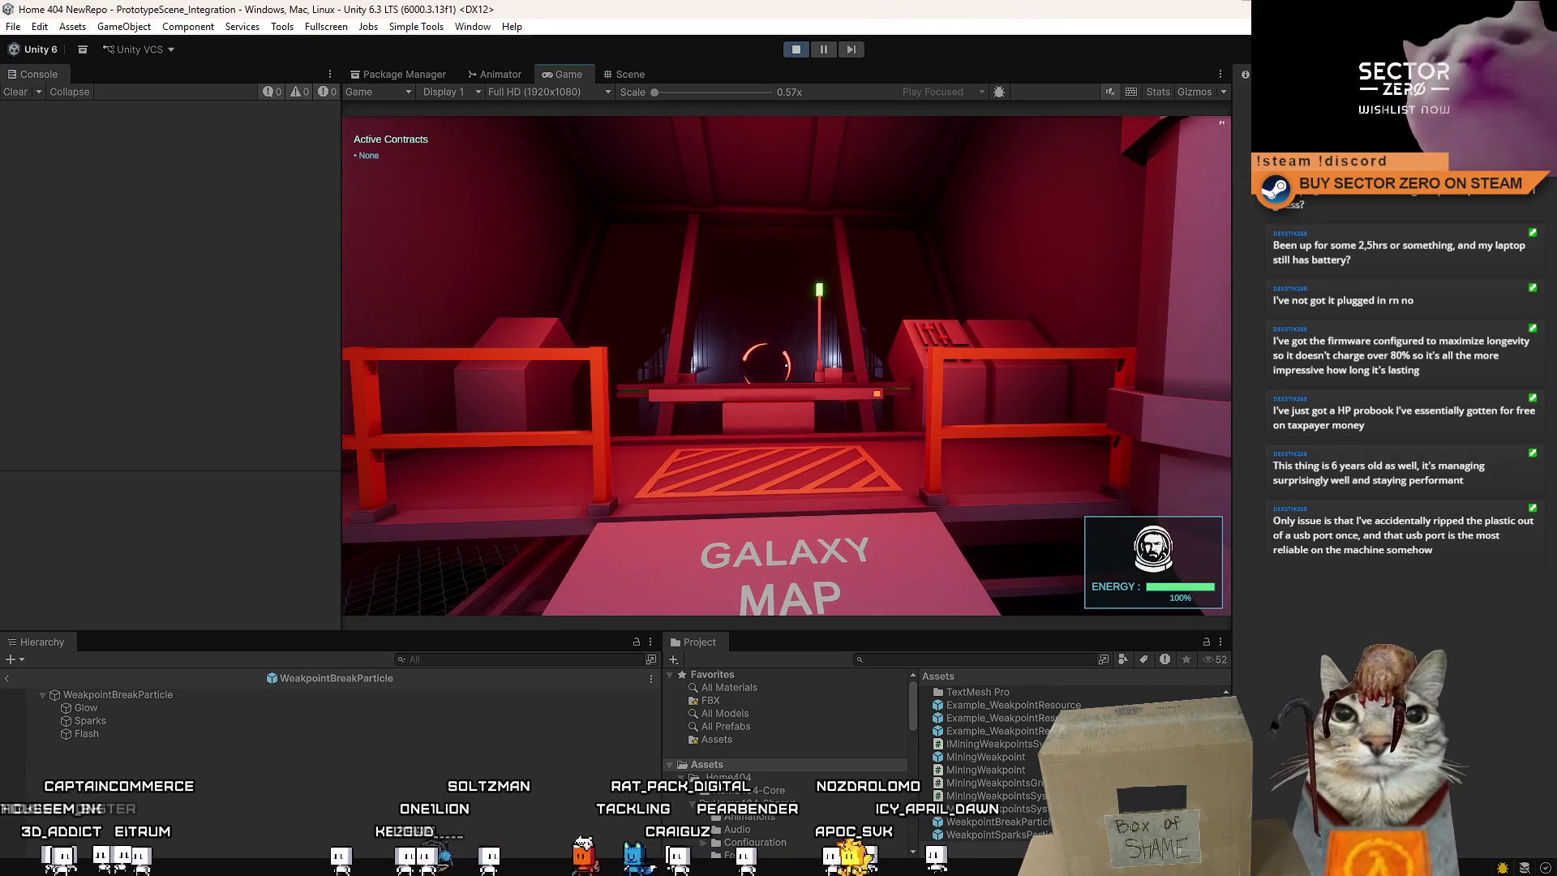
# Walk the player through the gate and up onto the Galaxy Map platform
pyautogui.press('w')
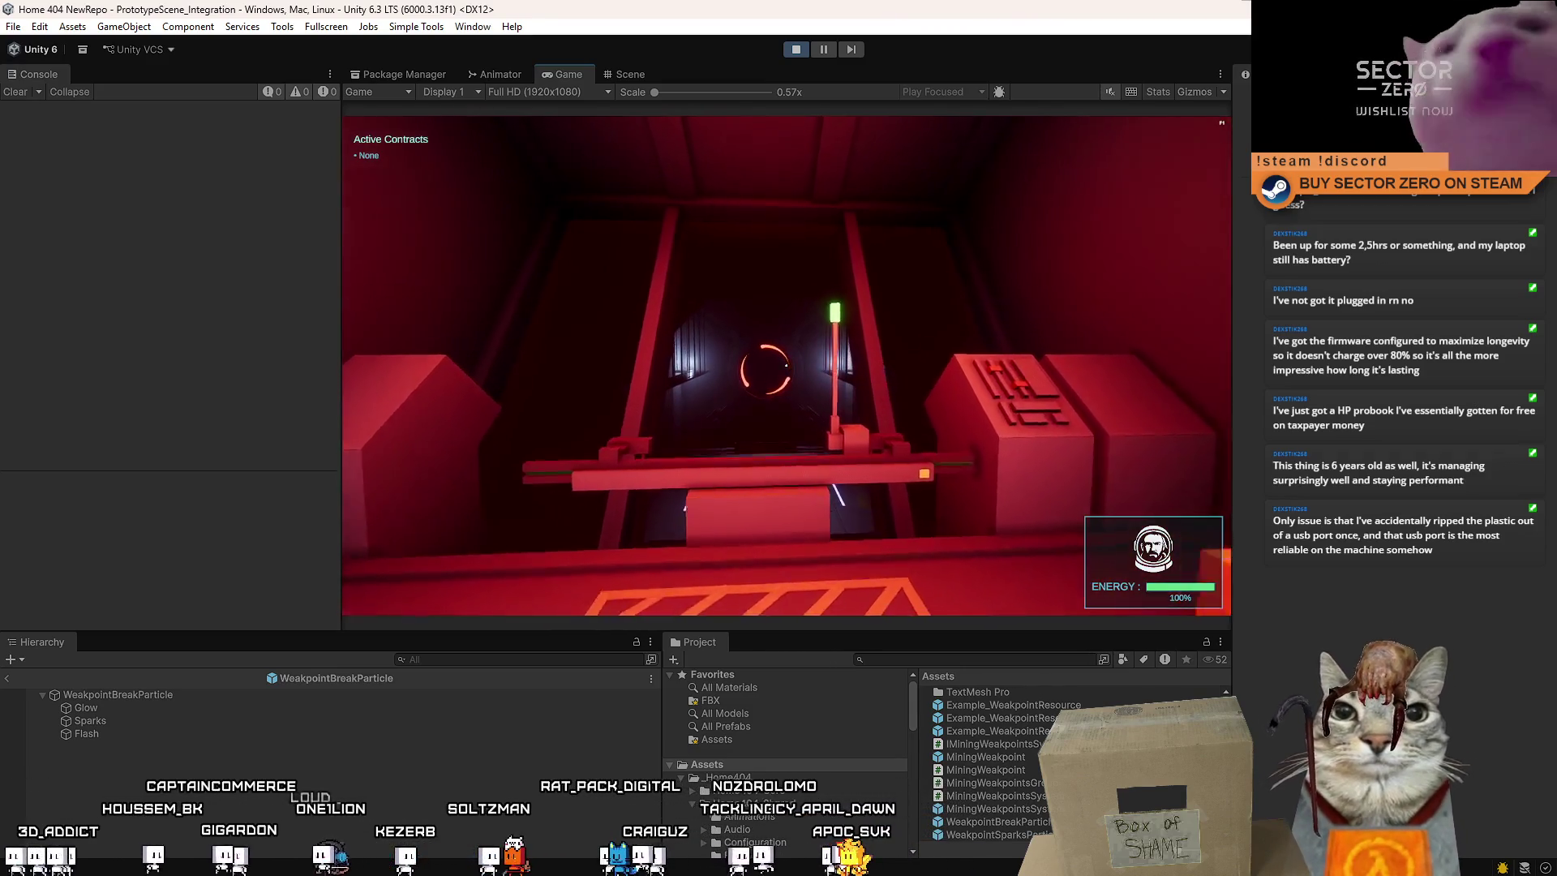
pyautogui.press('s')
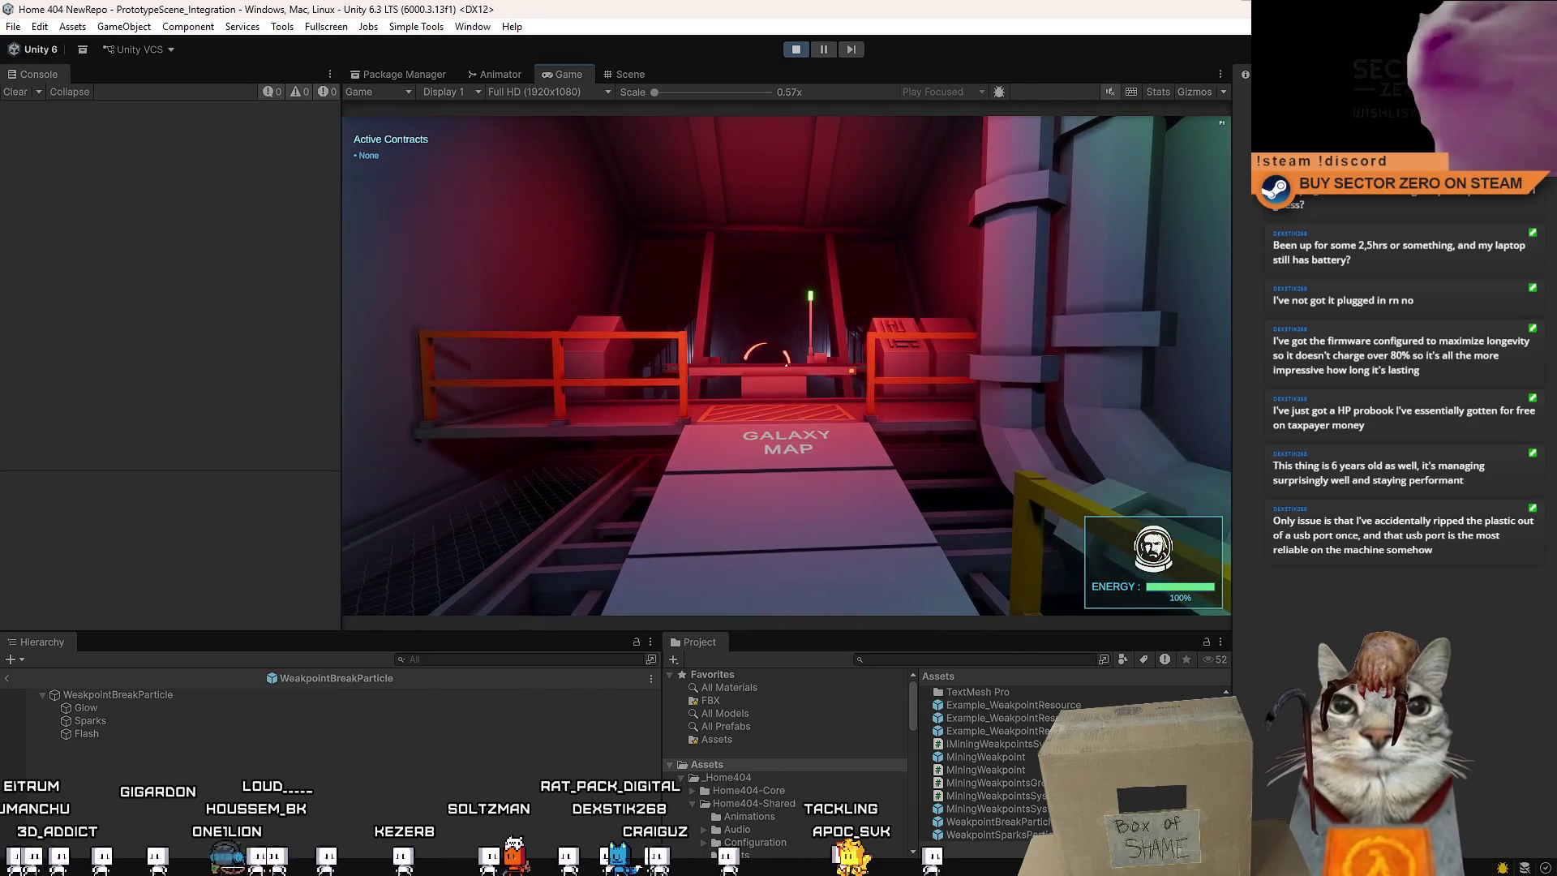
pyautogui.press('w')
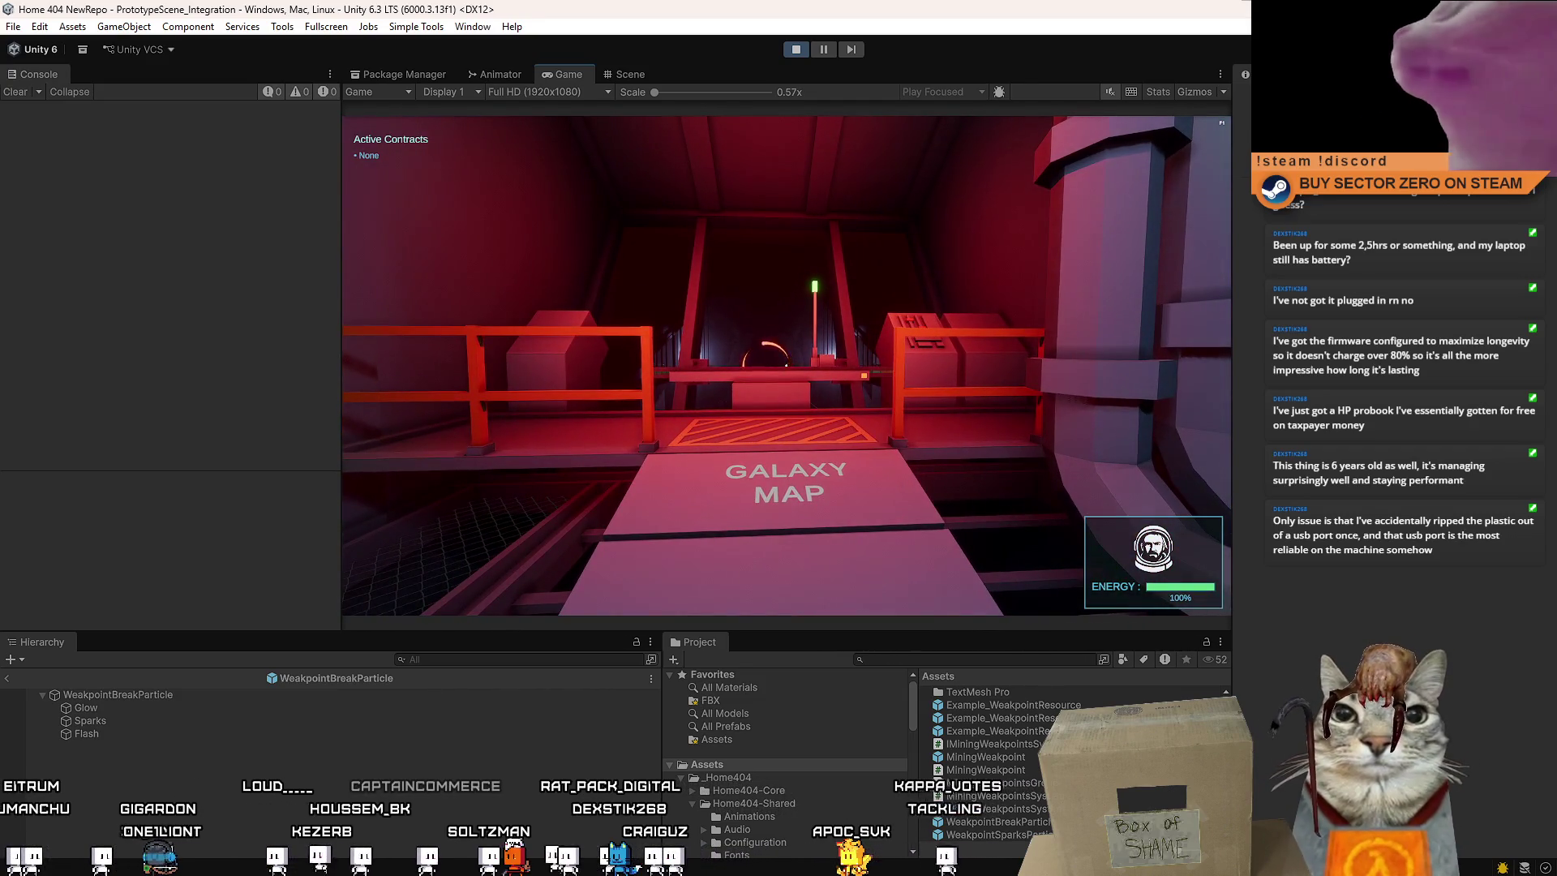
pyautogui.press('w')
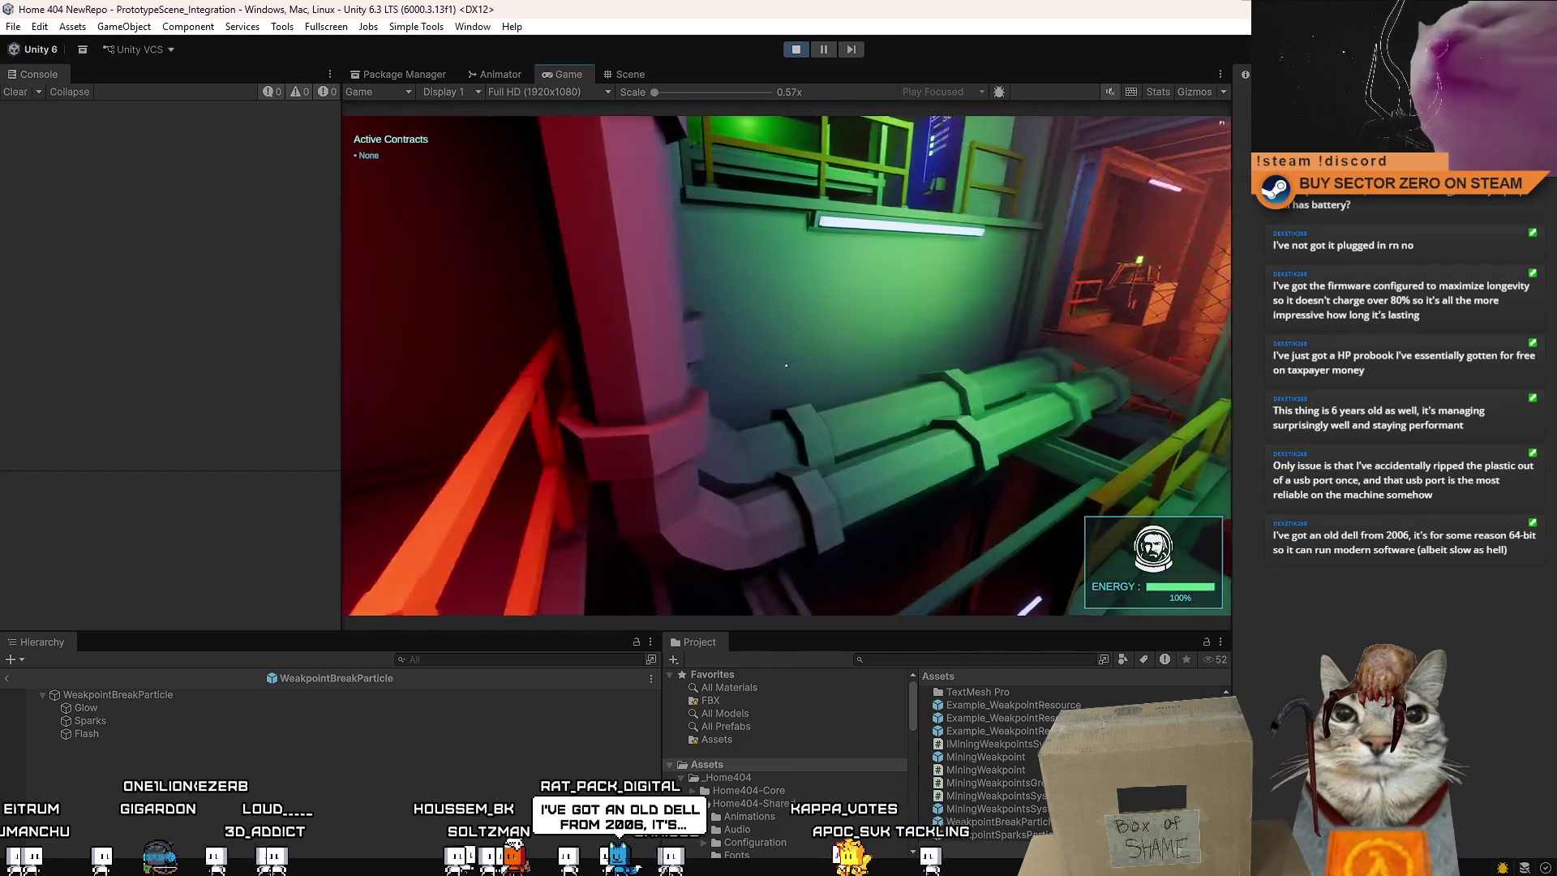
pyautogui.moveTo(786, 365)
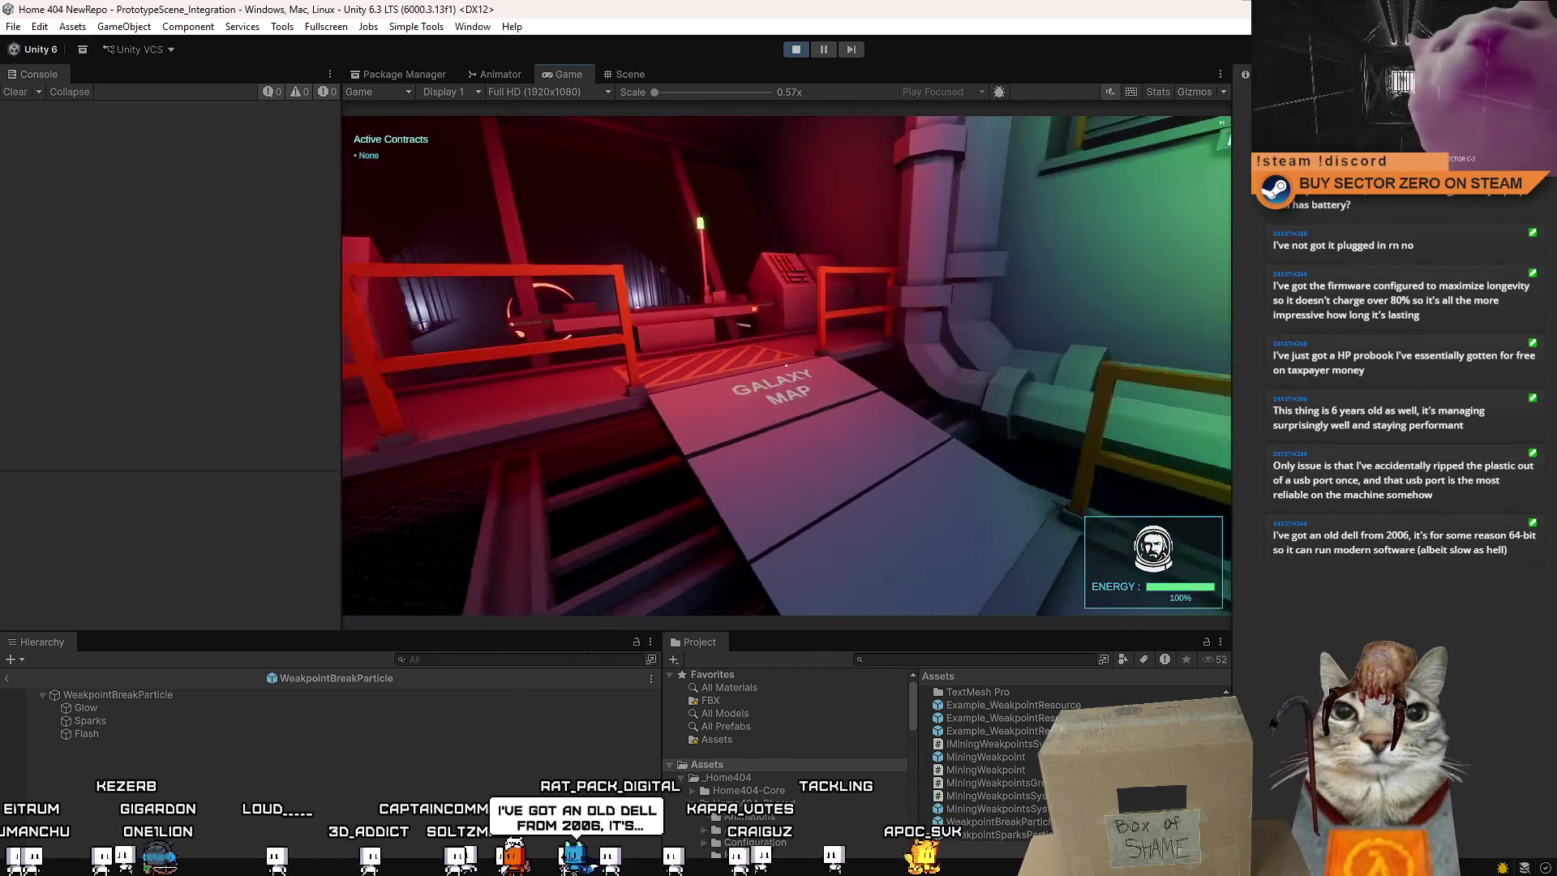
pyautogui.press('w')
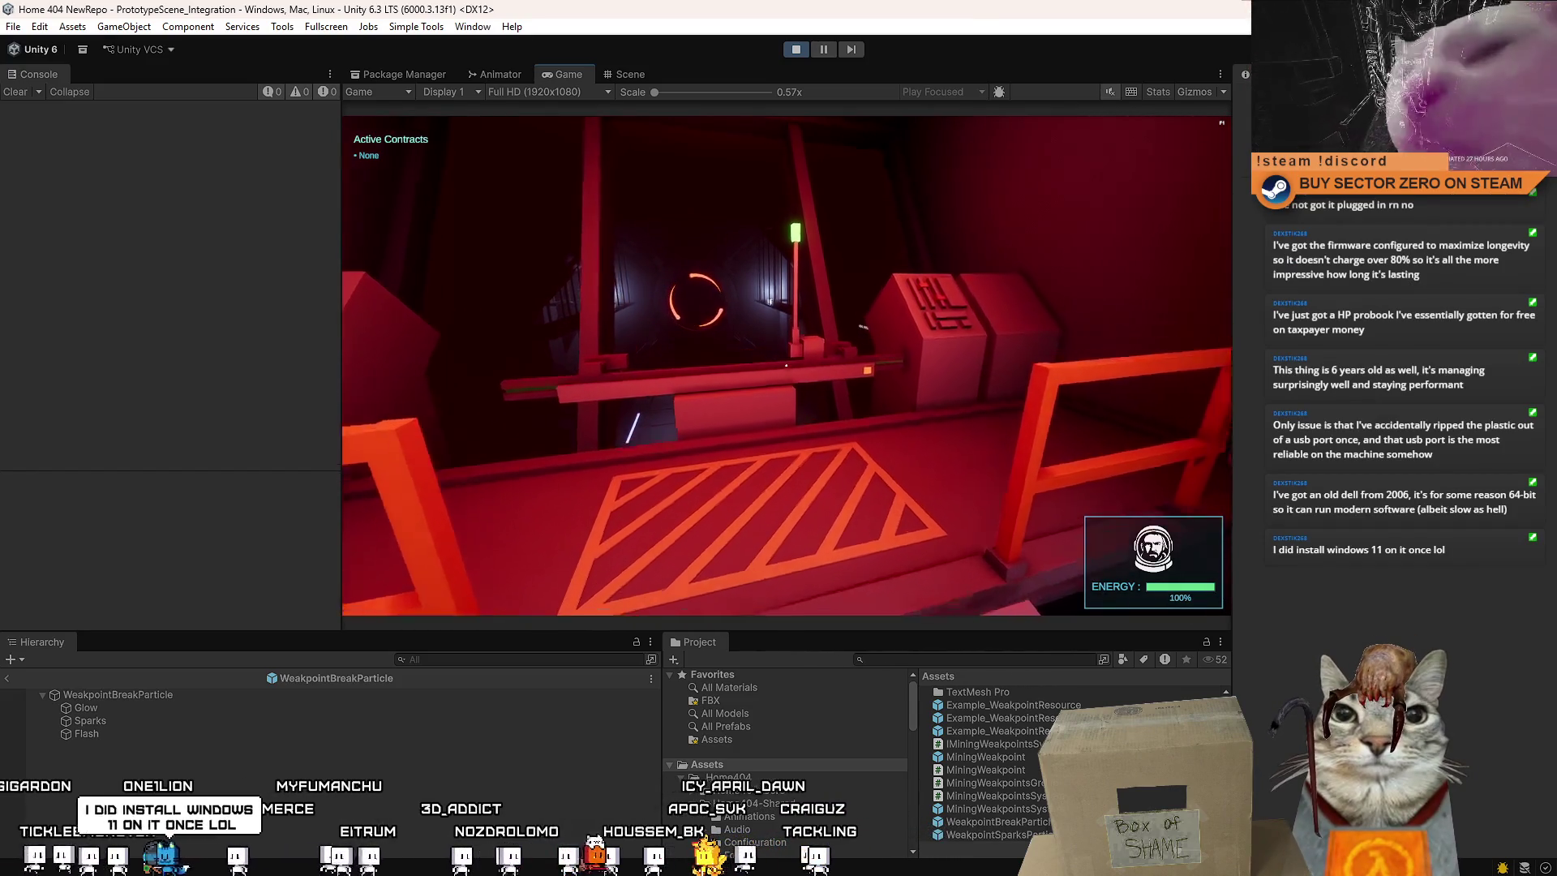
pyautogui.press('w')
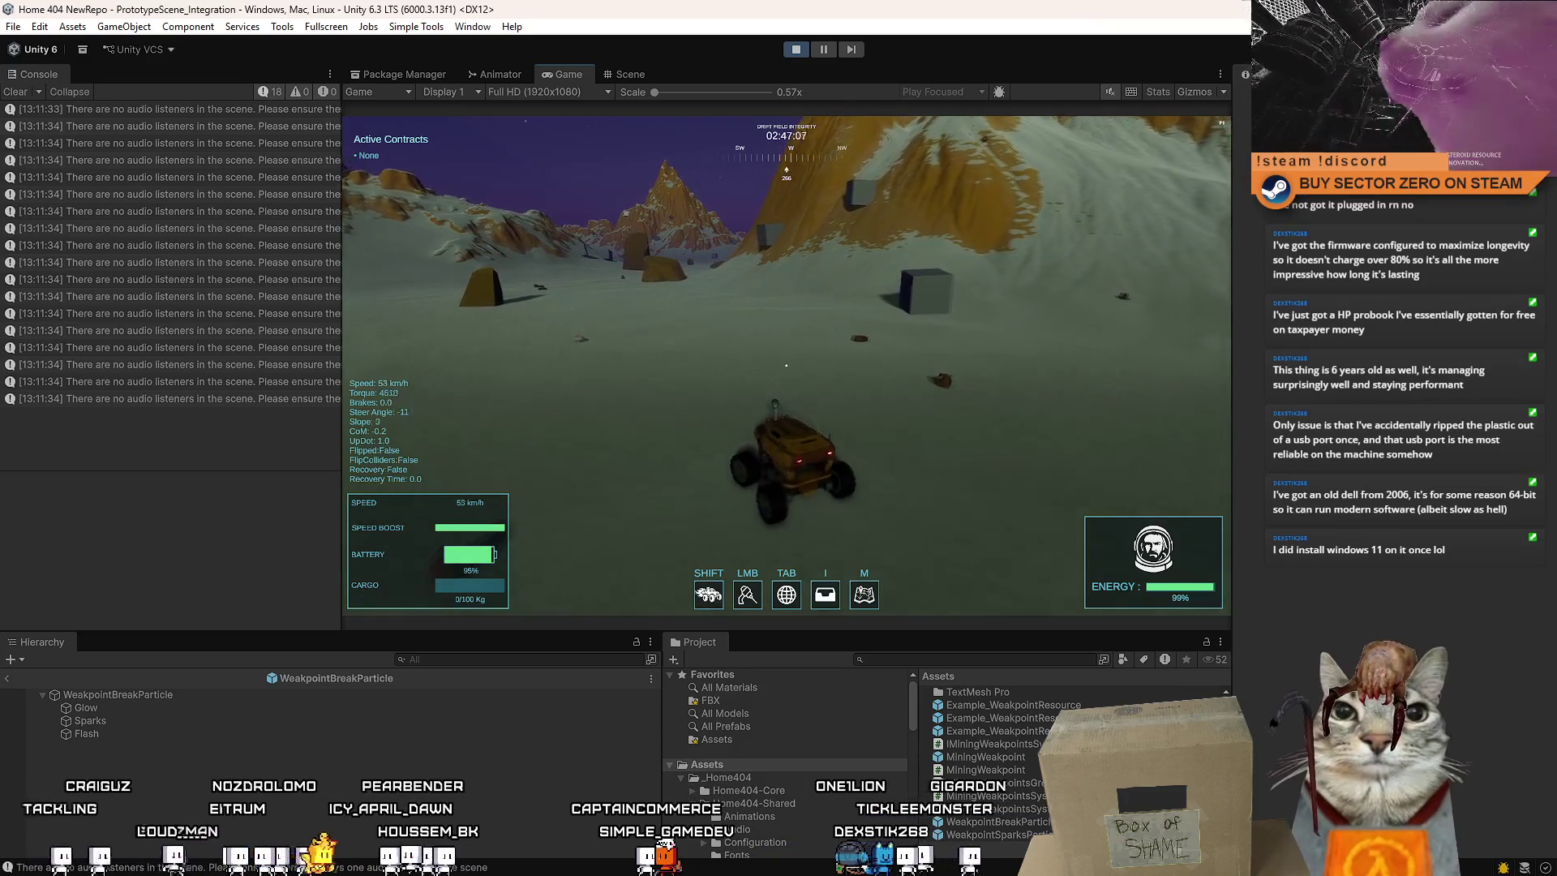
# Steer the rover east across the dark plain and switch the playtest to fullscreen
pyautogui.press('a')
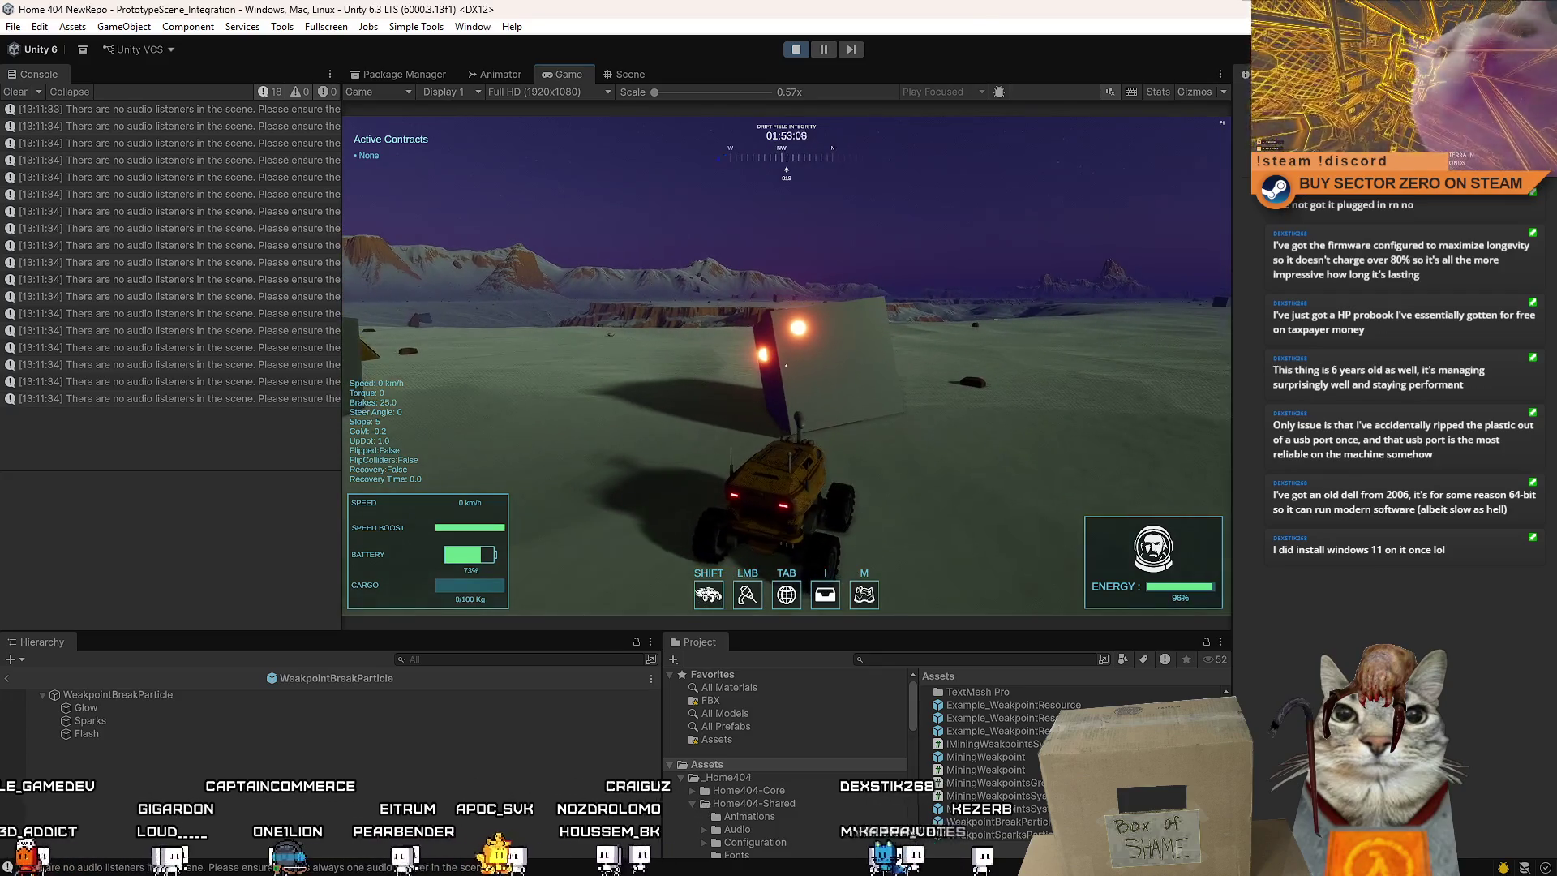
pyautogui.press('F10')
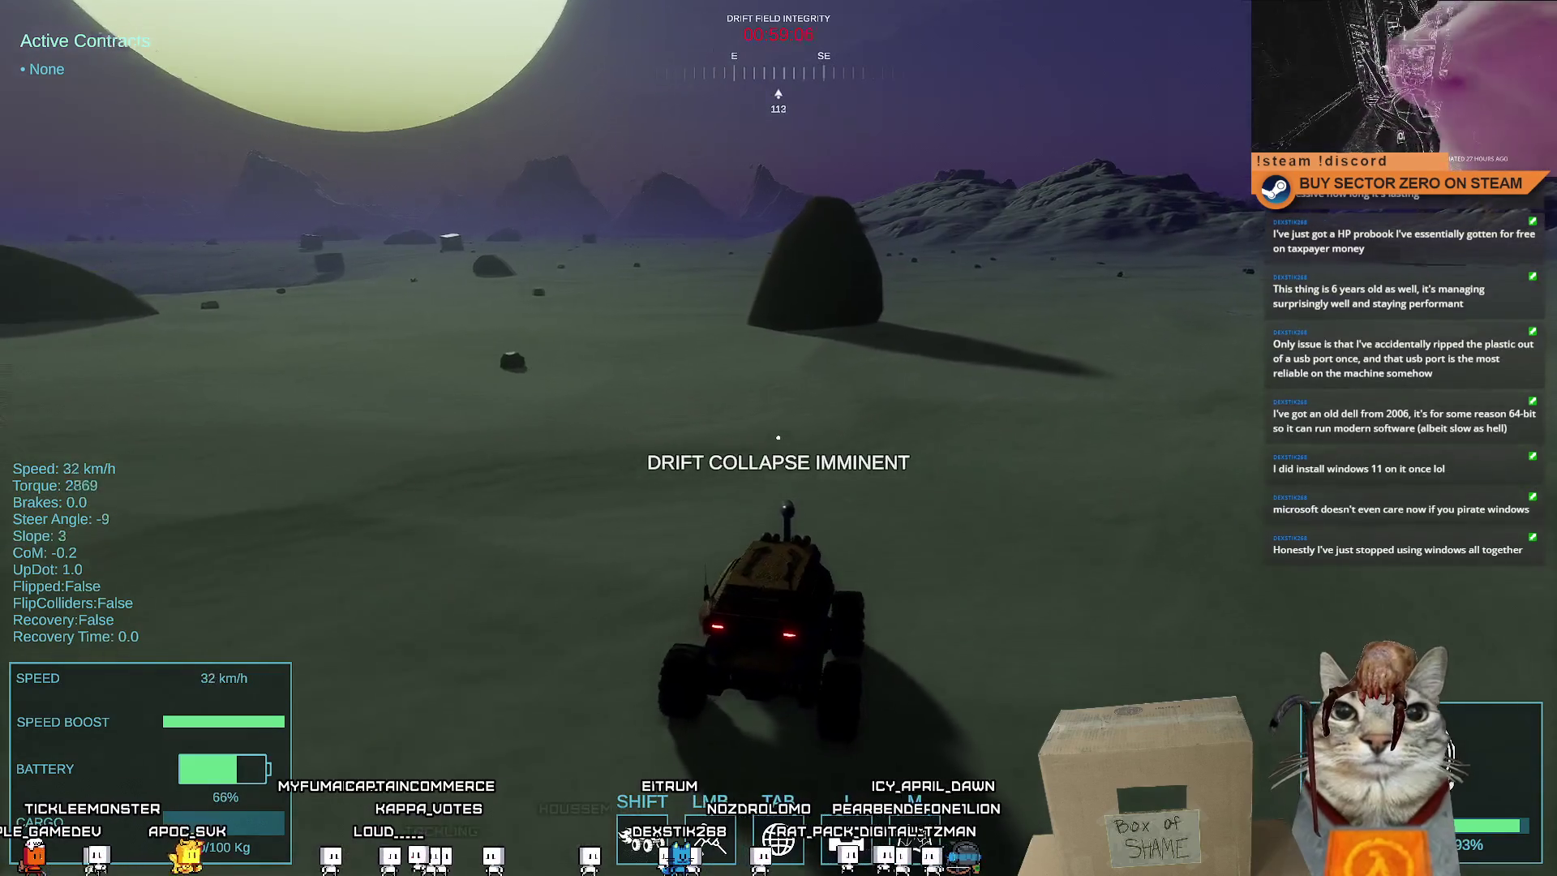
# Exit fullscreen, set WeakpointSparksParticle Start Size to 0.16–0.32, and boost the rover toward the rock
pyautogui.press('F11')
pyautogui.press('Escape')
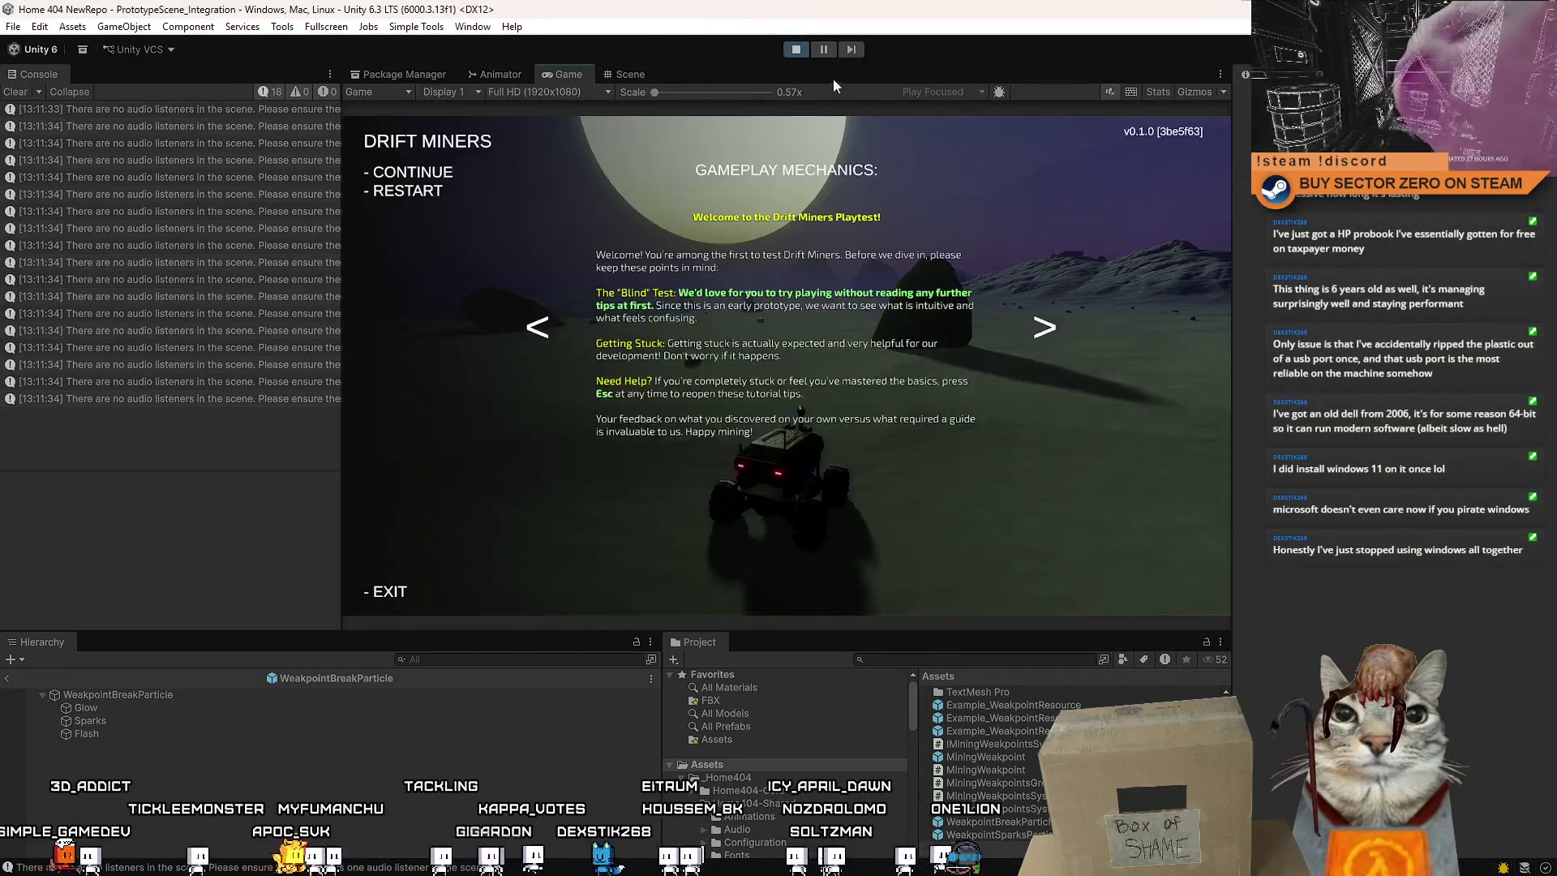
pyautogui.press('Escape')
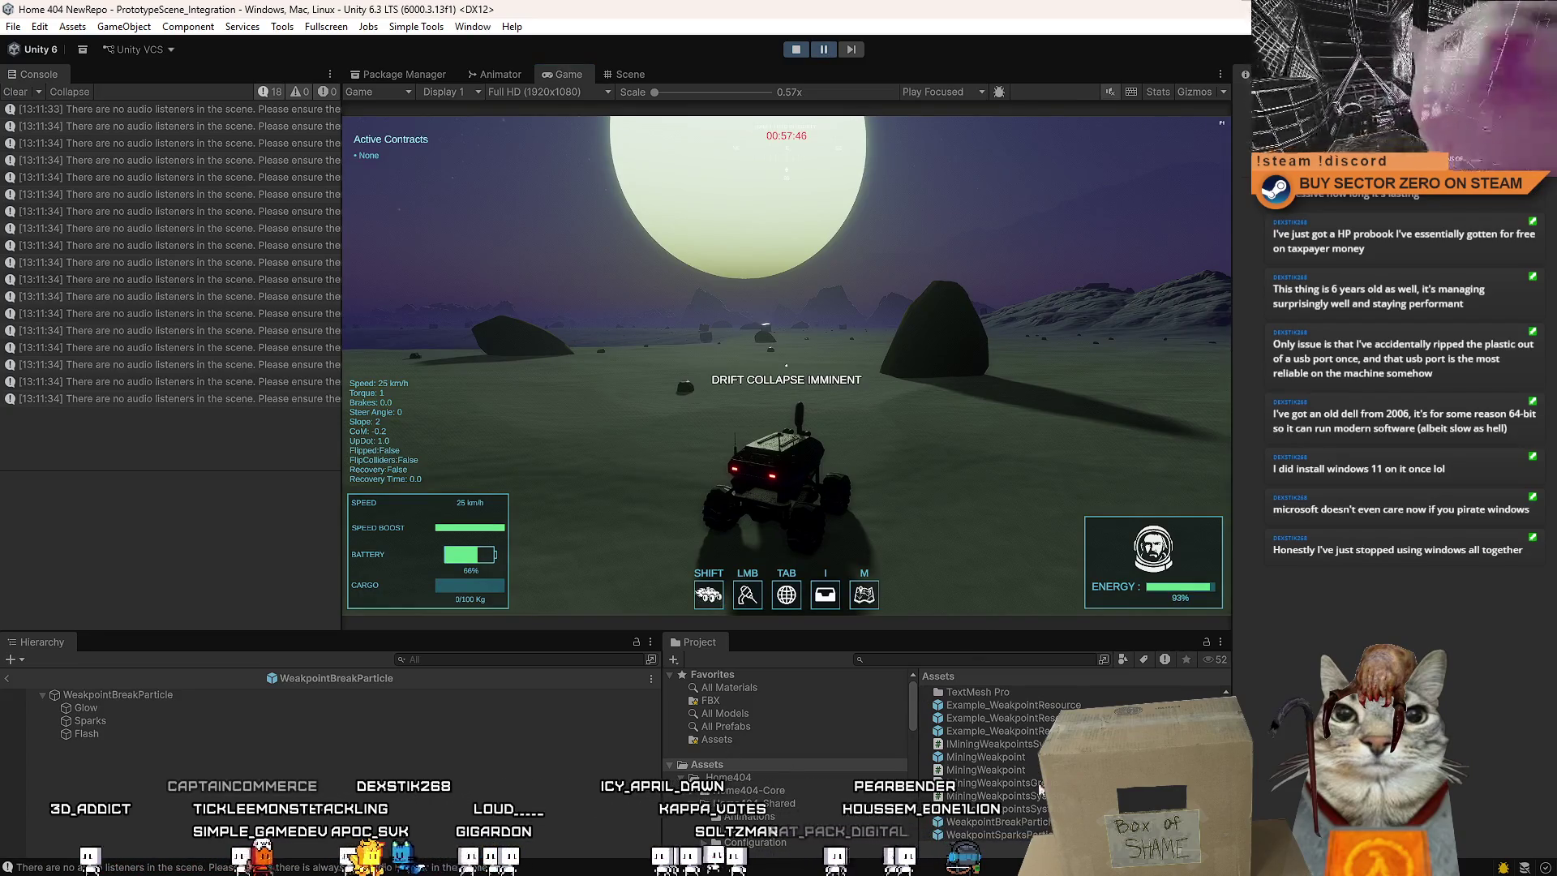
pyautogui.click(1411, 459)
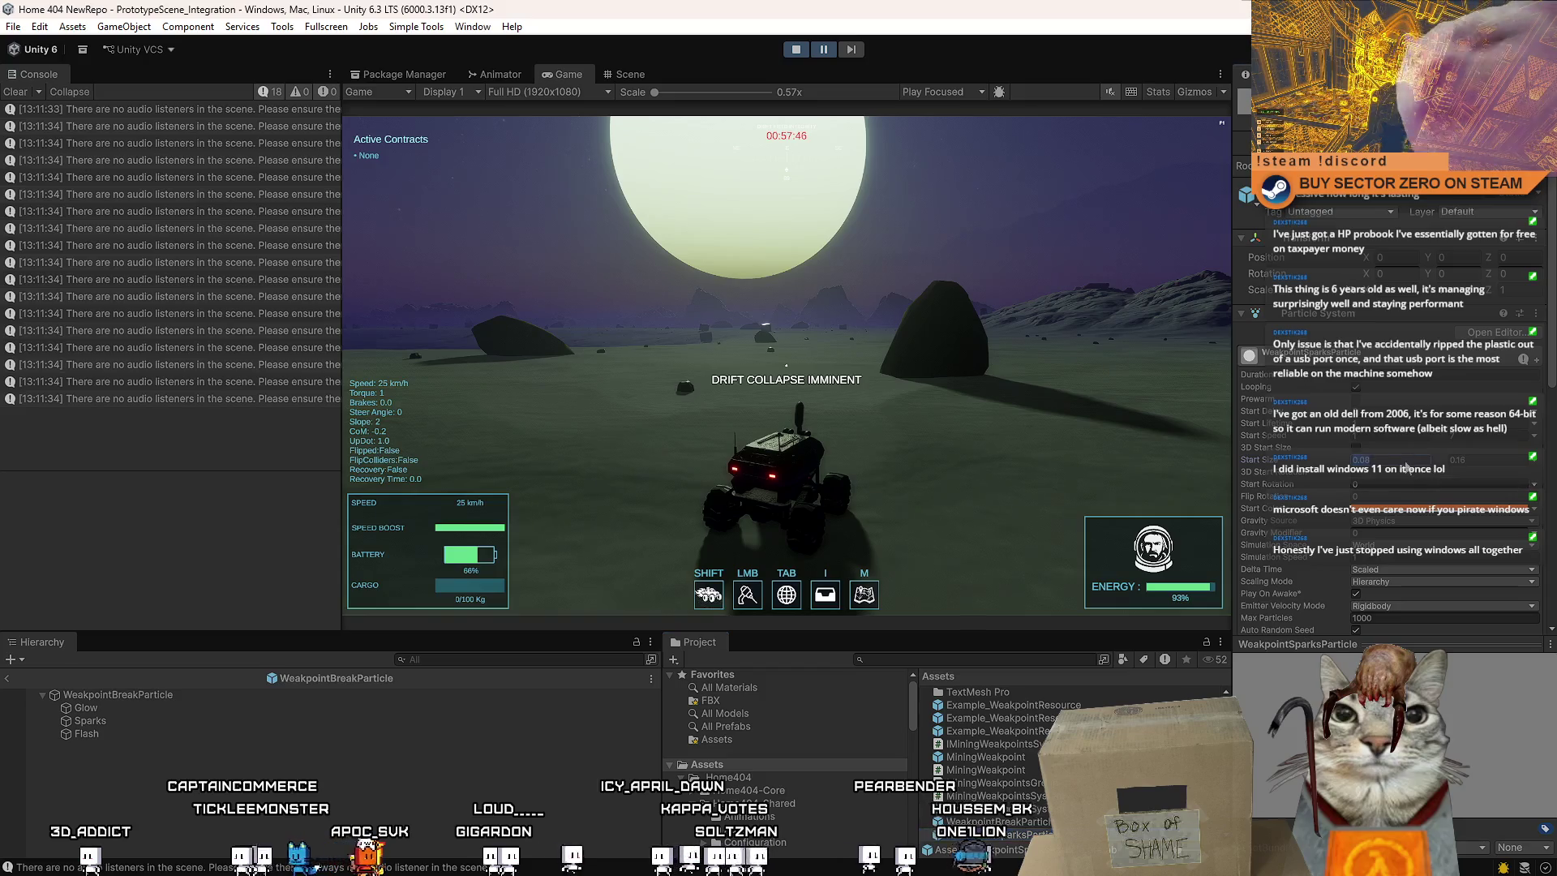
pyautogui.write('0.16')
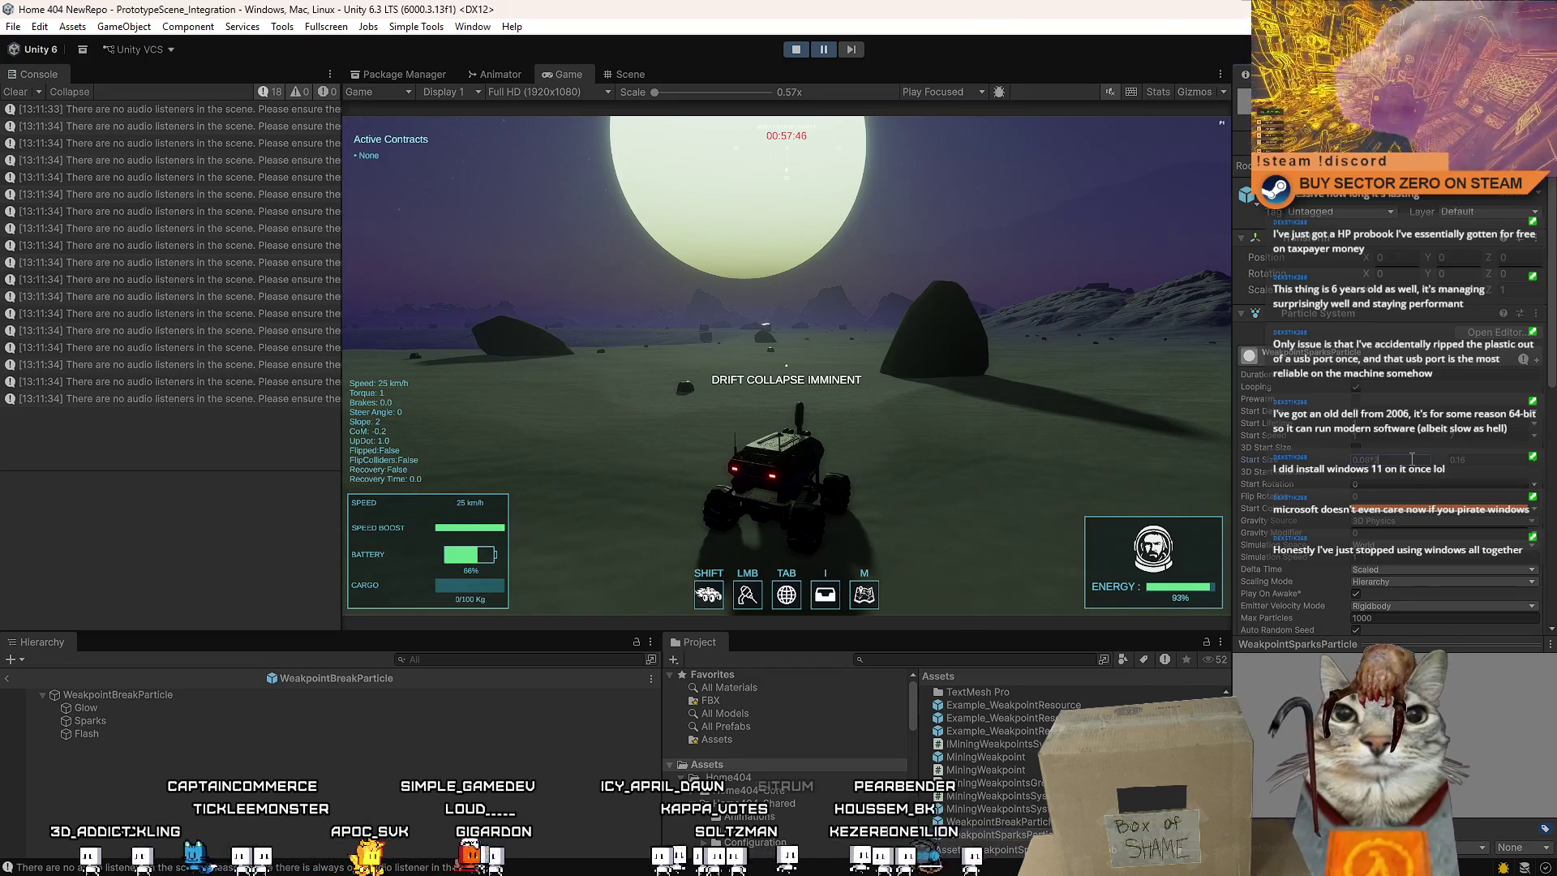
pyautogui.press('Tab')
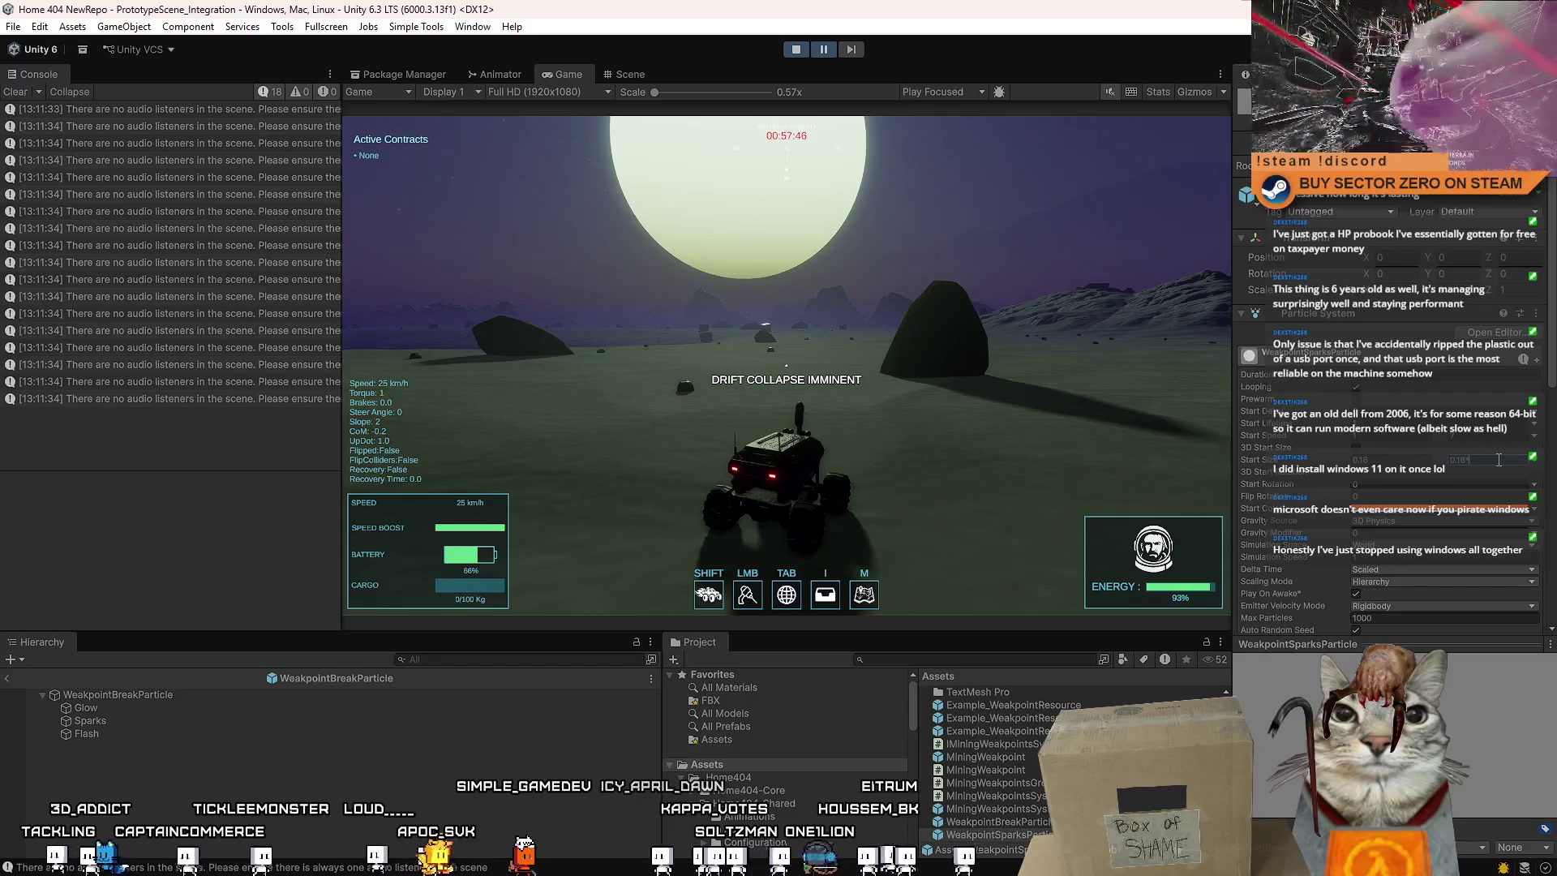
pyautogui.click(908, 338)
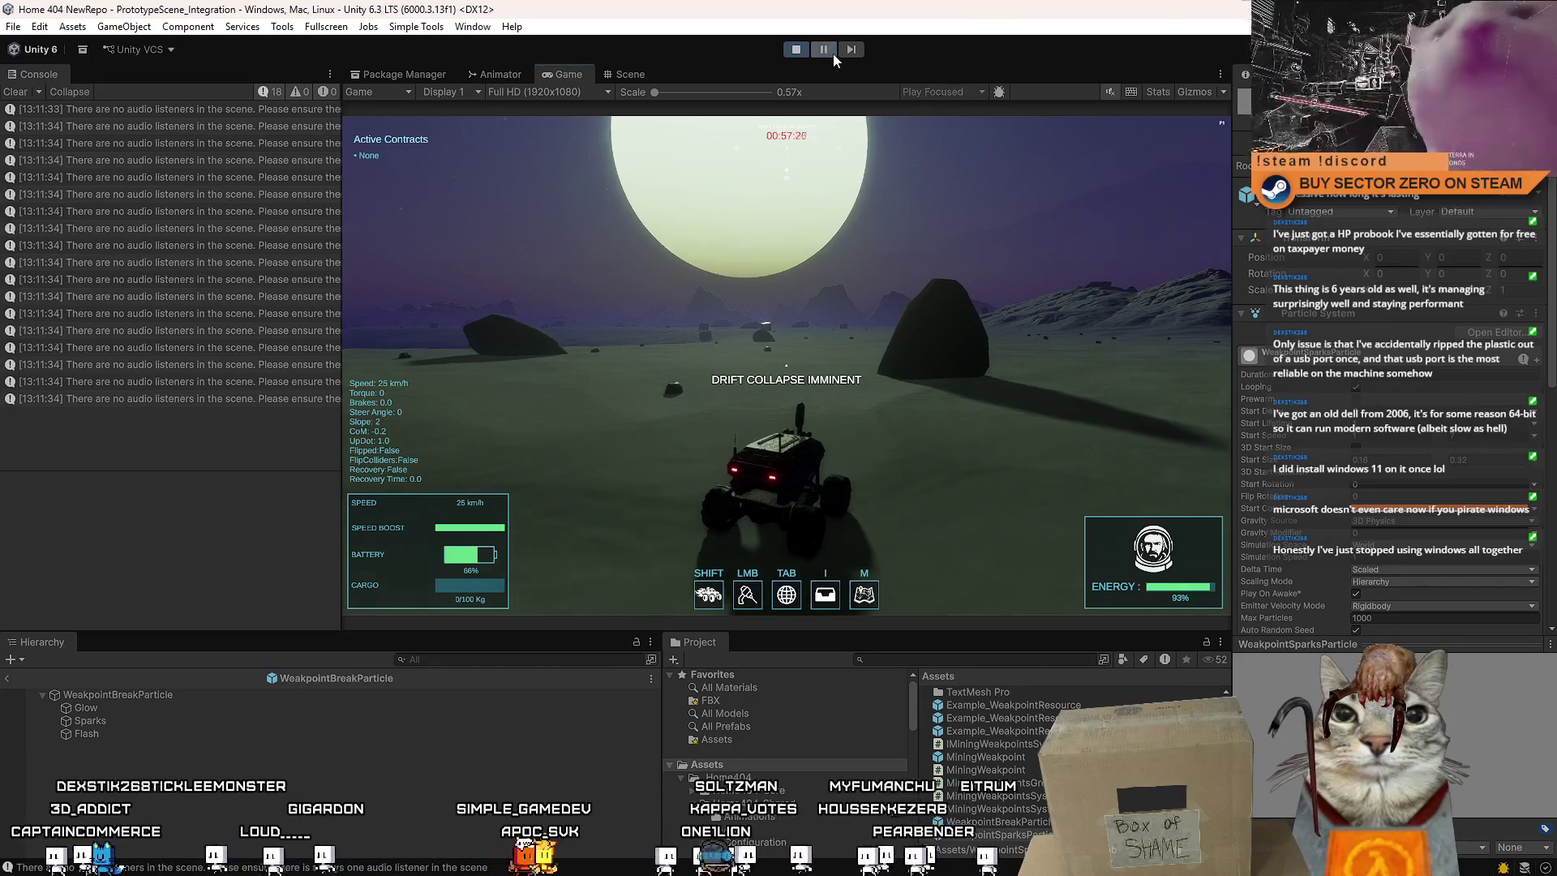
pyautogui.hotkey('shift', 'w')
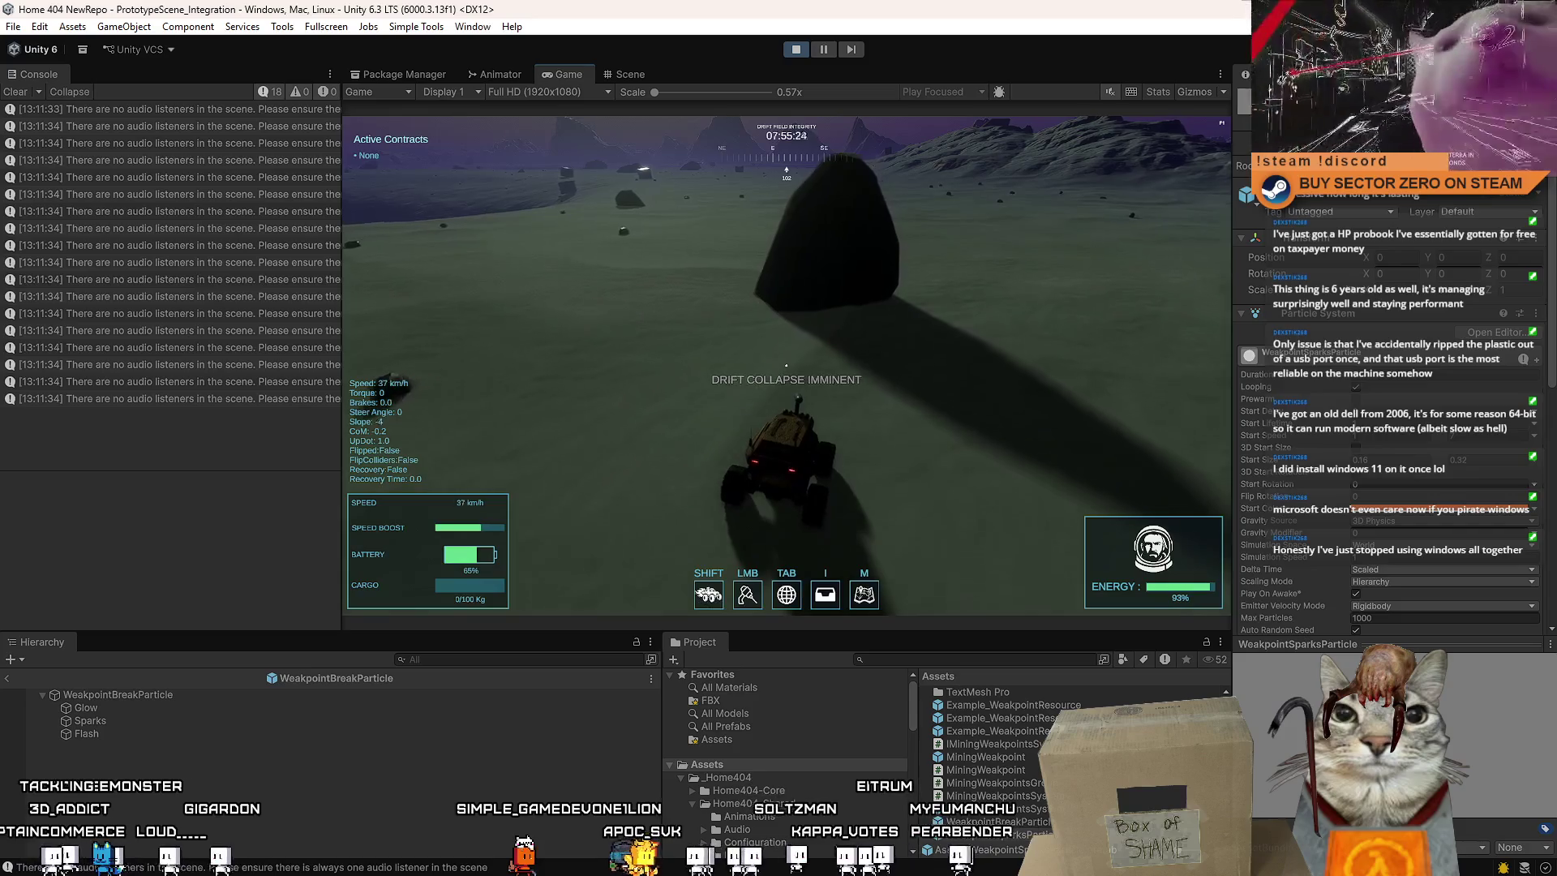
# Steer the rover right past the rock, then leave fullscreen and dismiss the pause menu
pyautogui.press('d')
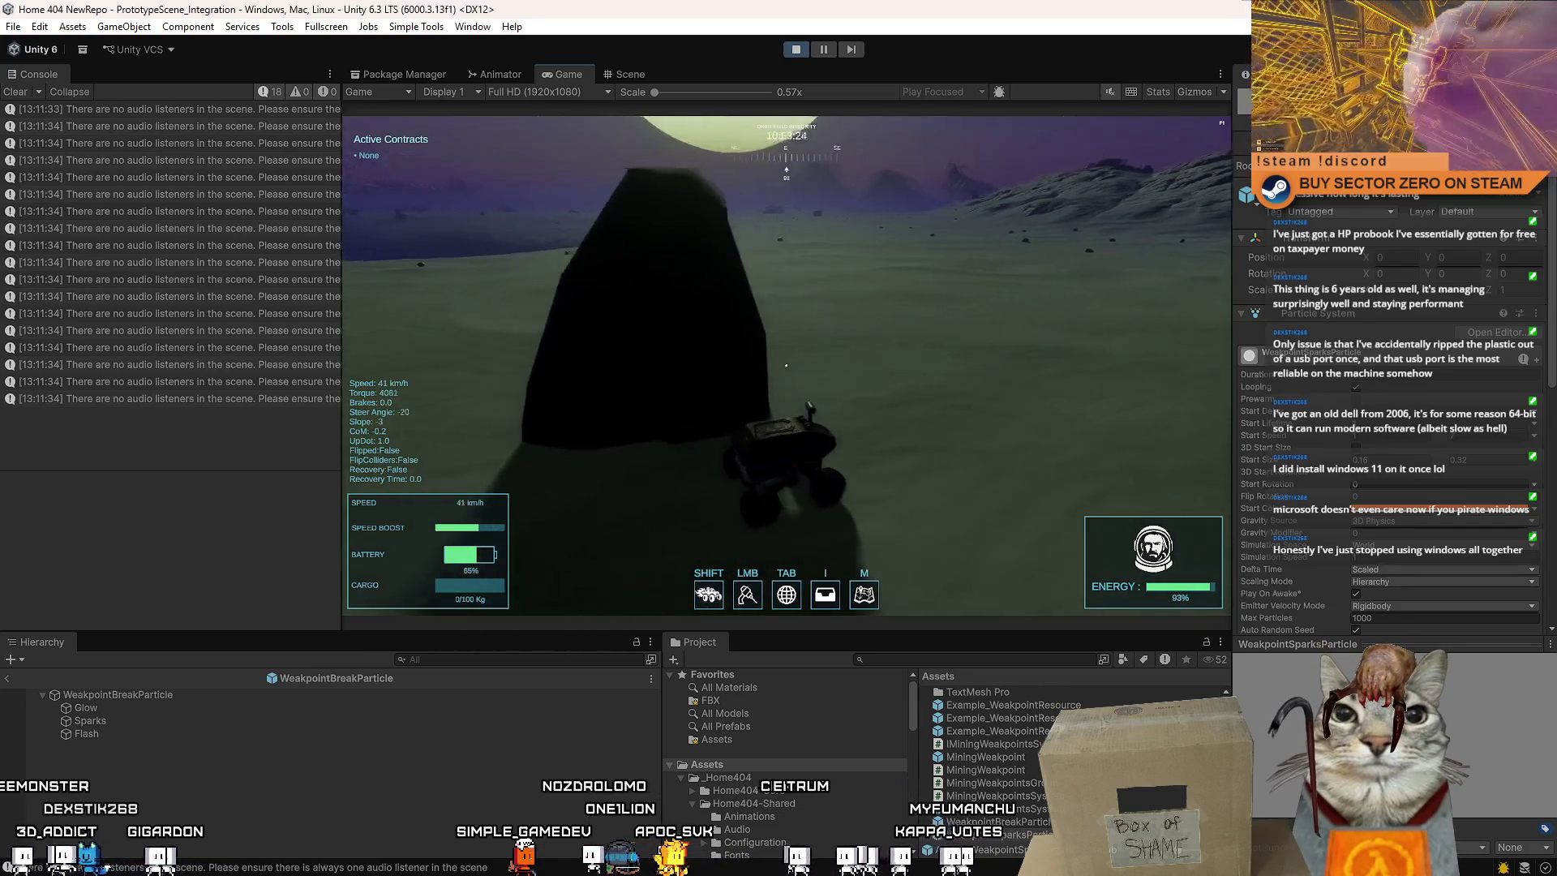
pyautogui.press('w')
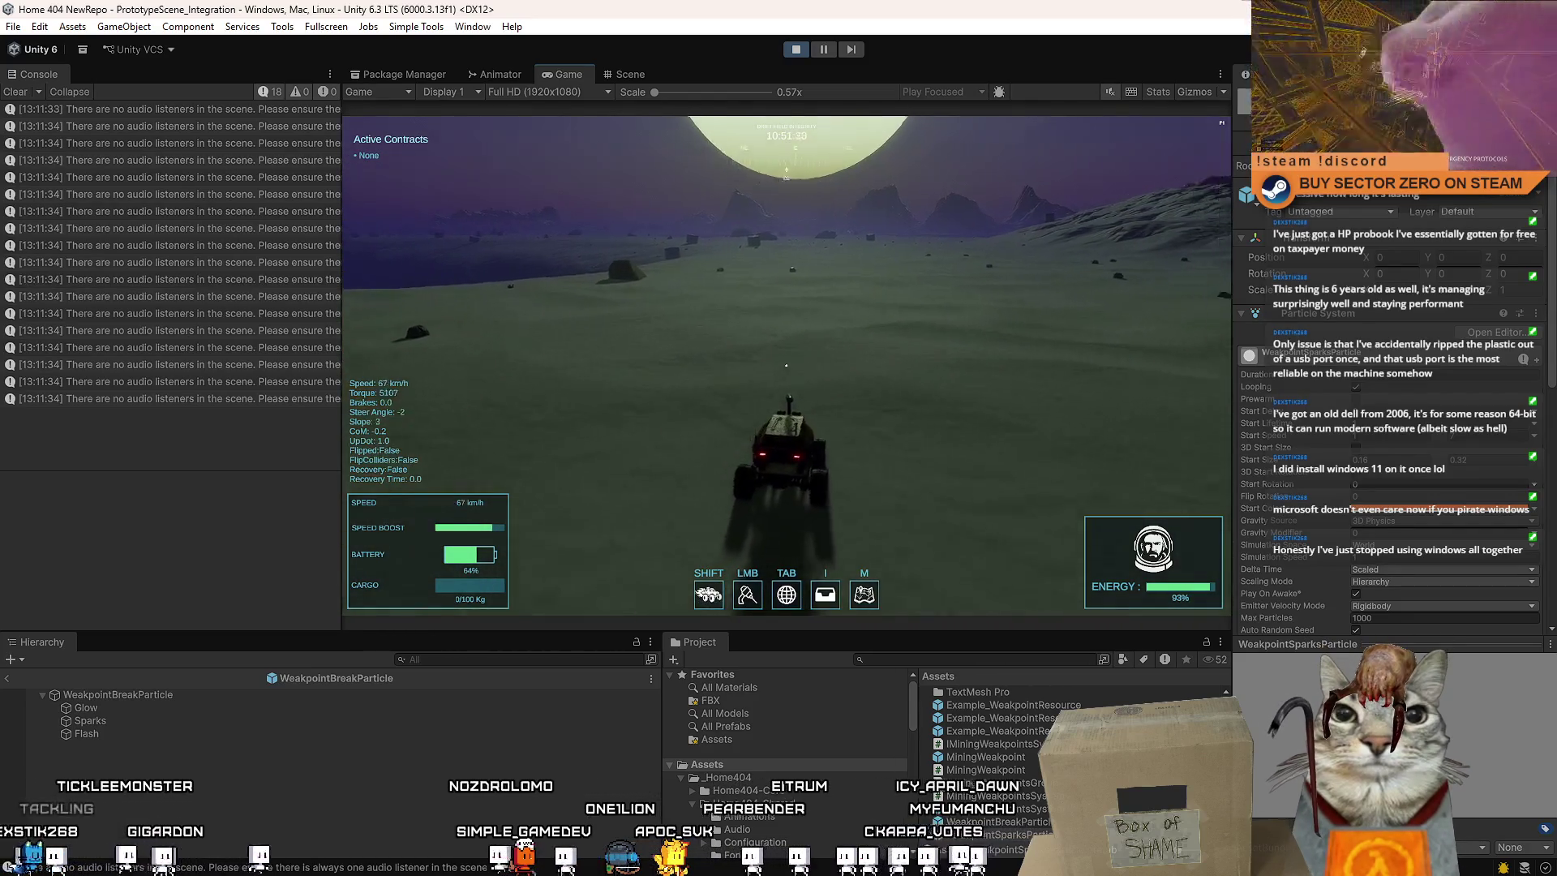
pyautogui.press('F10')
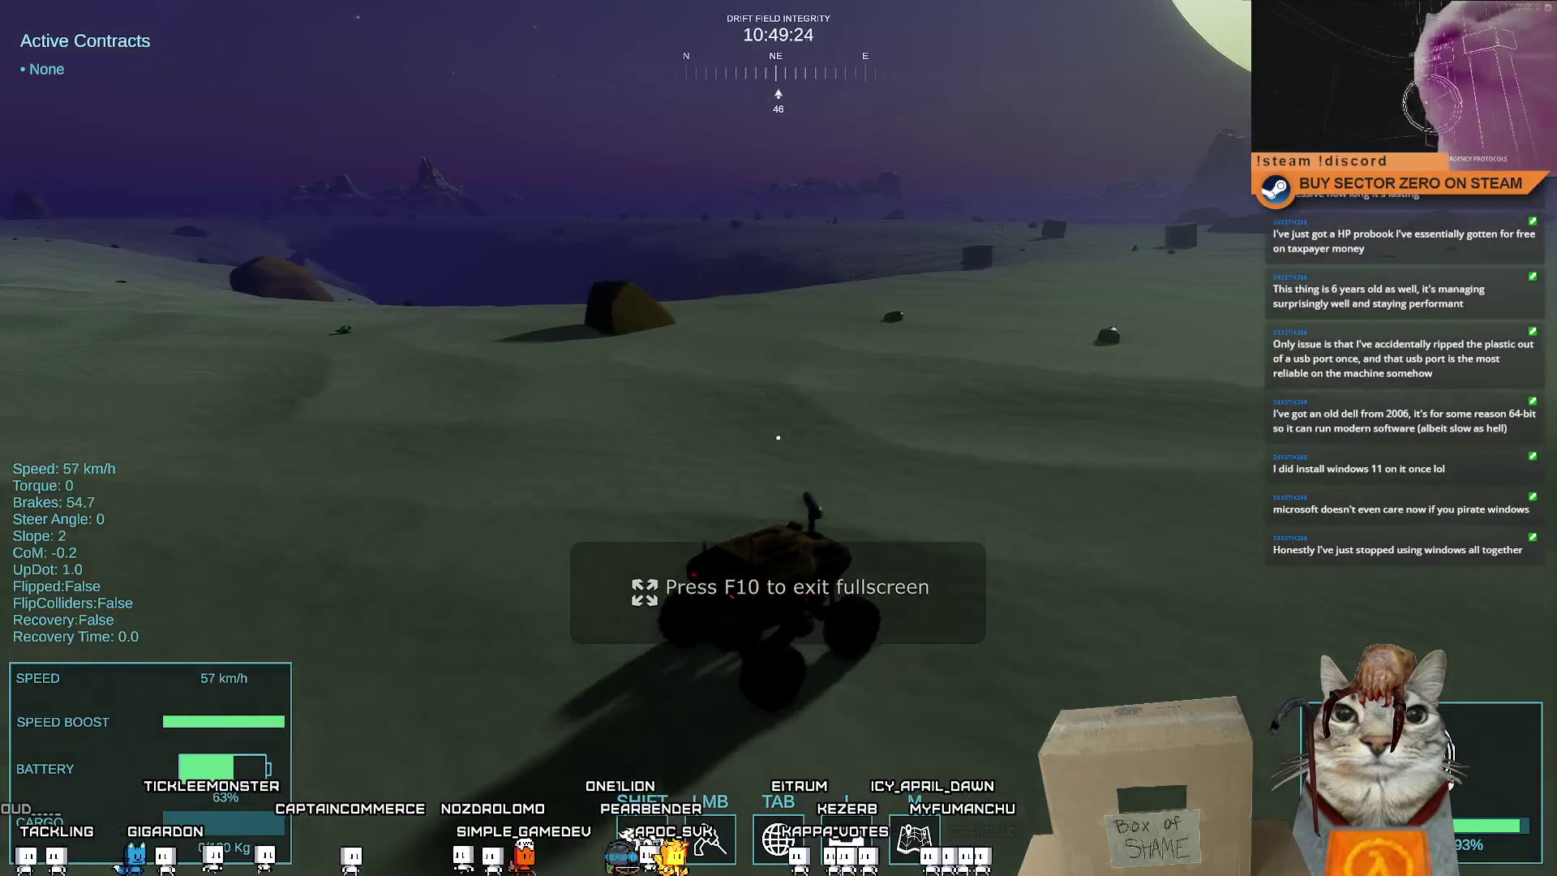
pyautogui.press('F10')
pyautogui.press('F10')
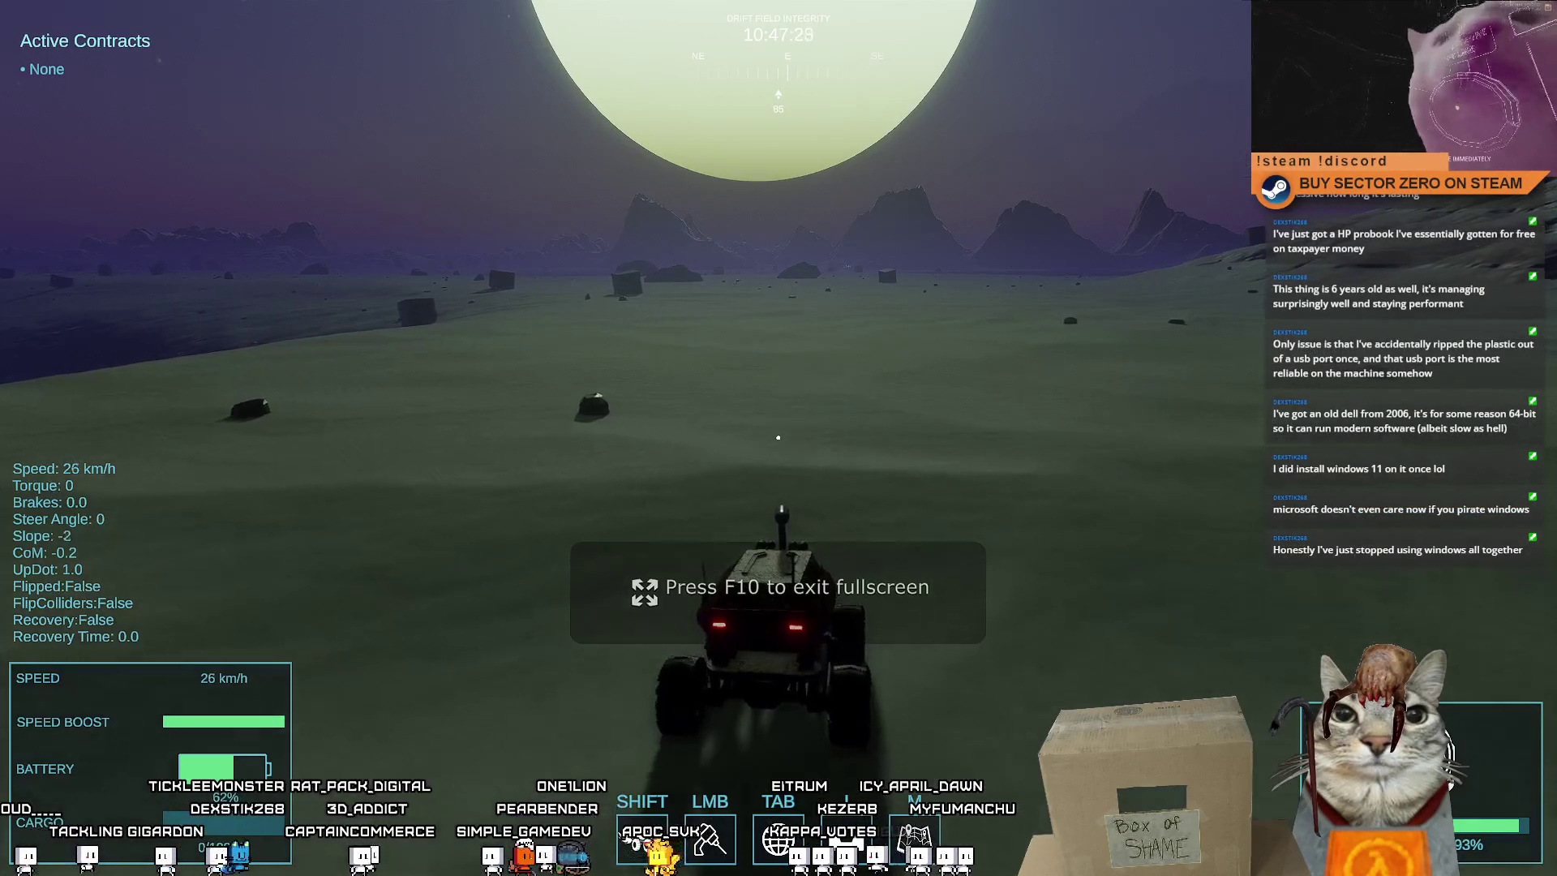
pyautogui.press('F10')
pyautogui.press('Escape')
pyautogui.press('Escape')
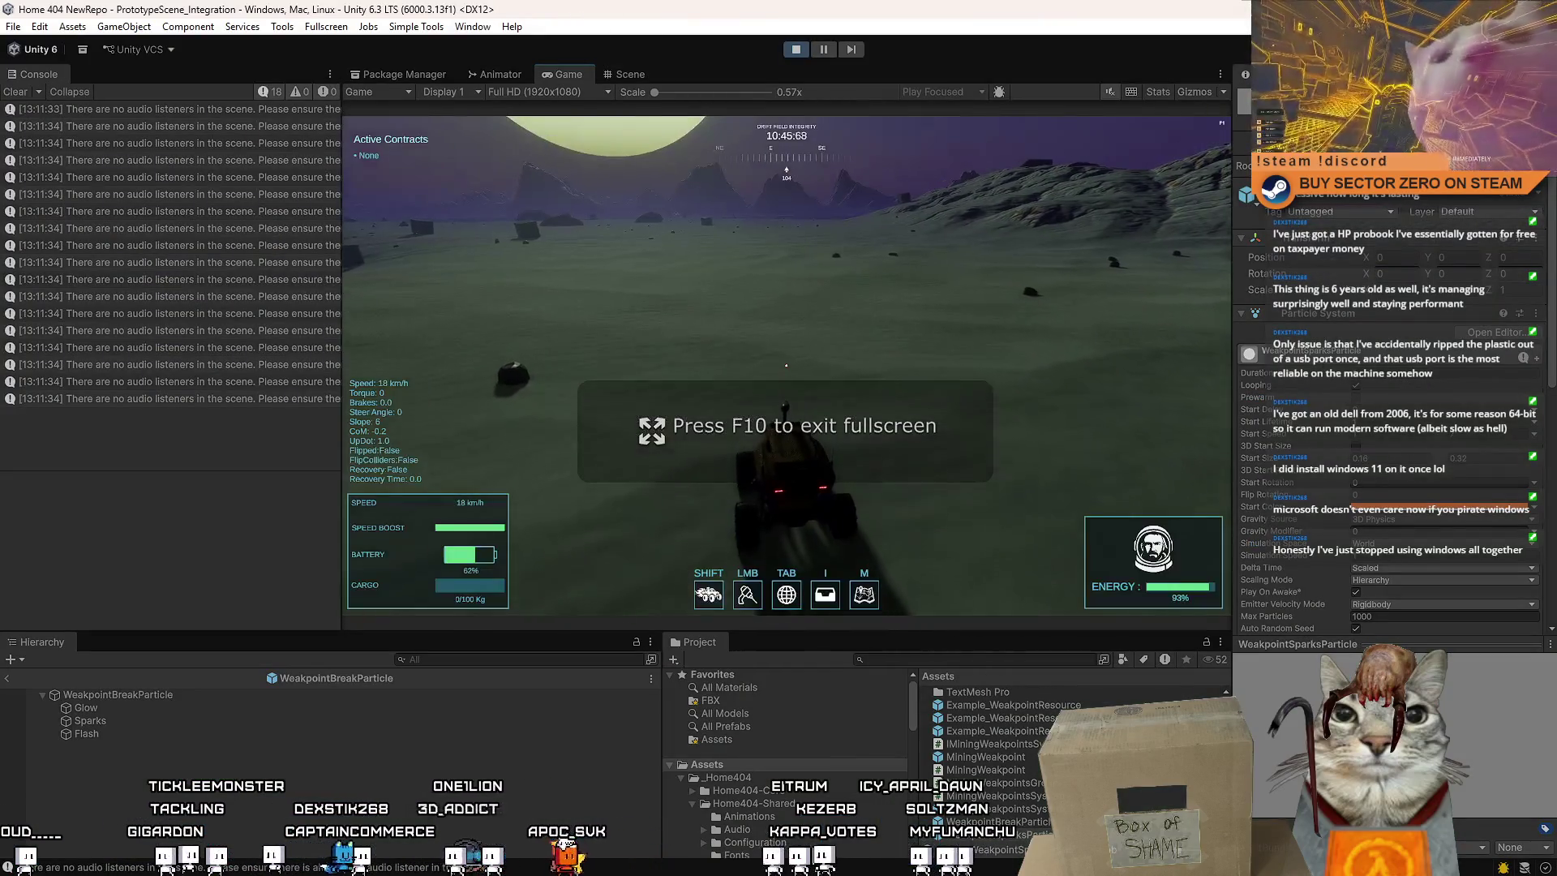
pyautogui.press('Escape')
# Compare the terrain in the Scene view against the running Game view, then return to fullscreen
pyautogui.click(624, 73)
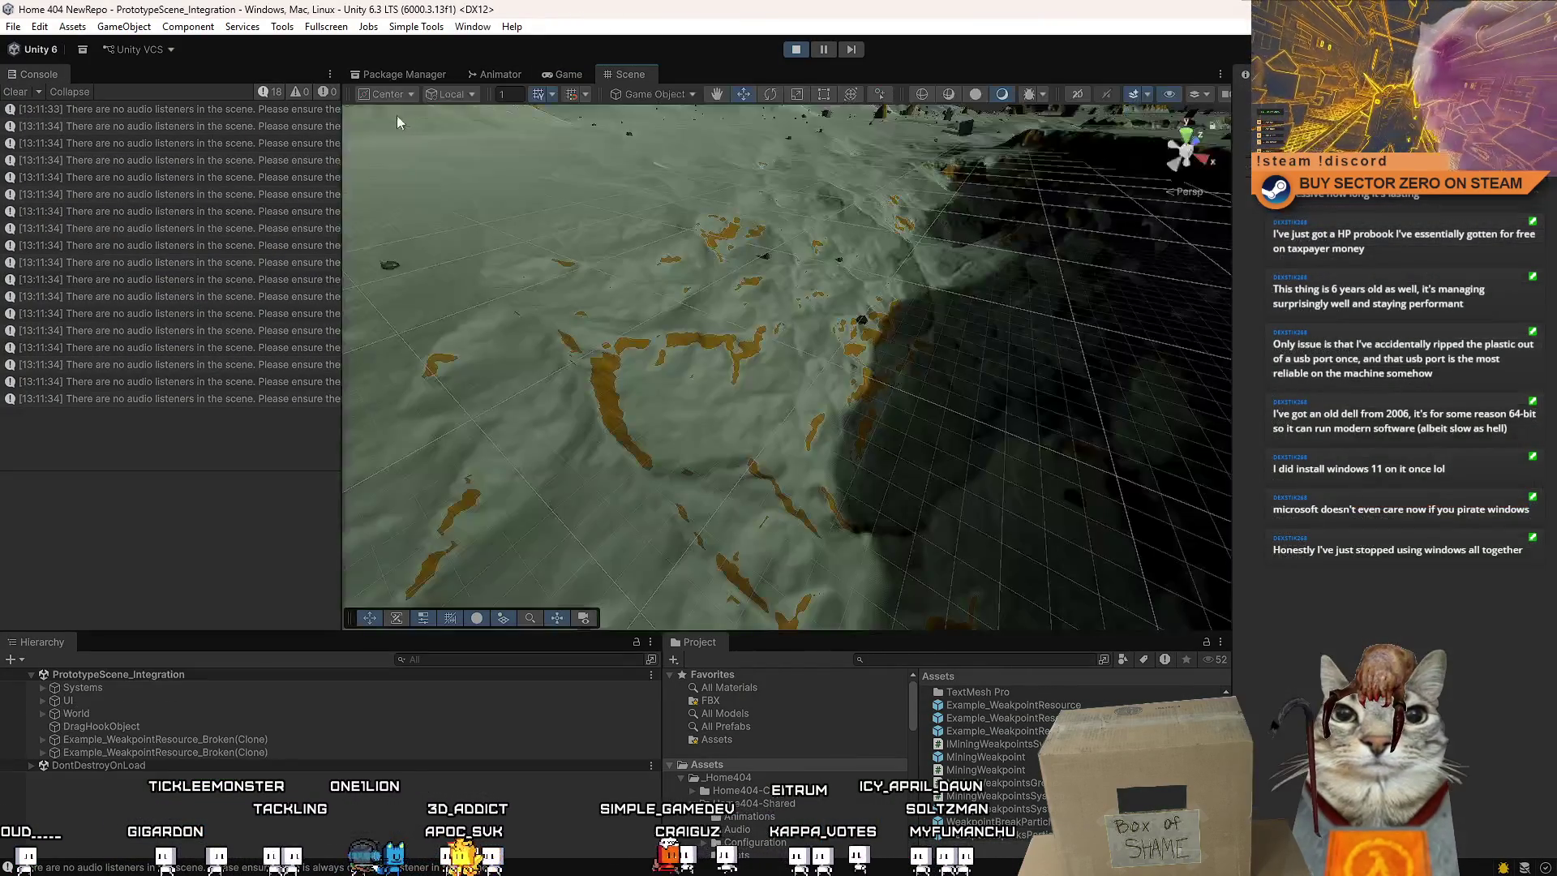
pyautogui.click(563, 78)
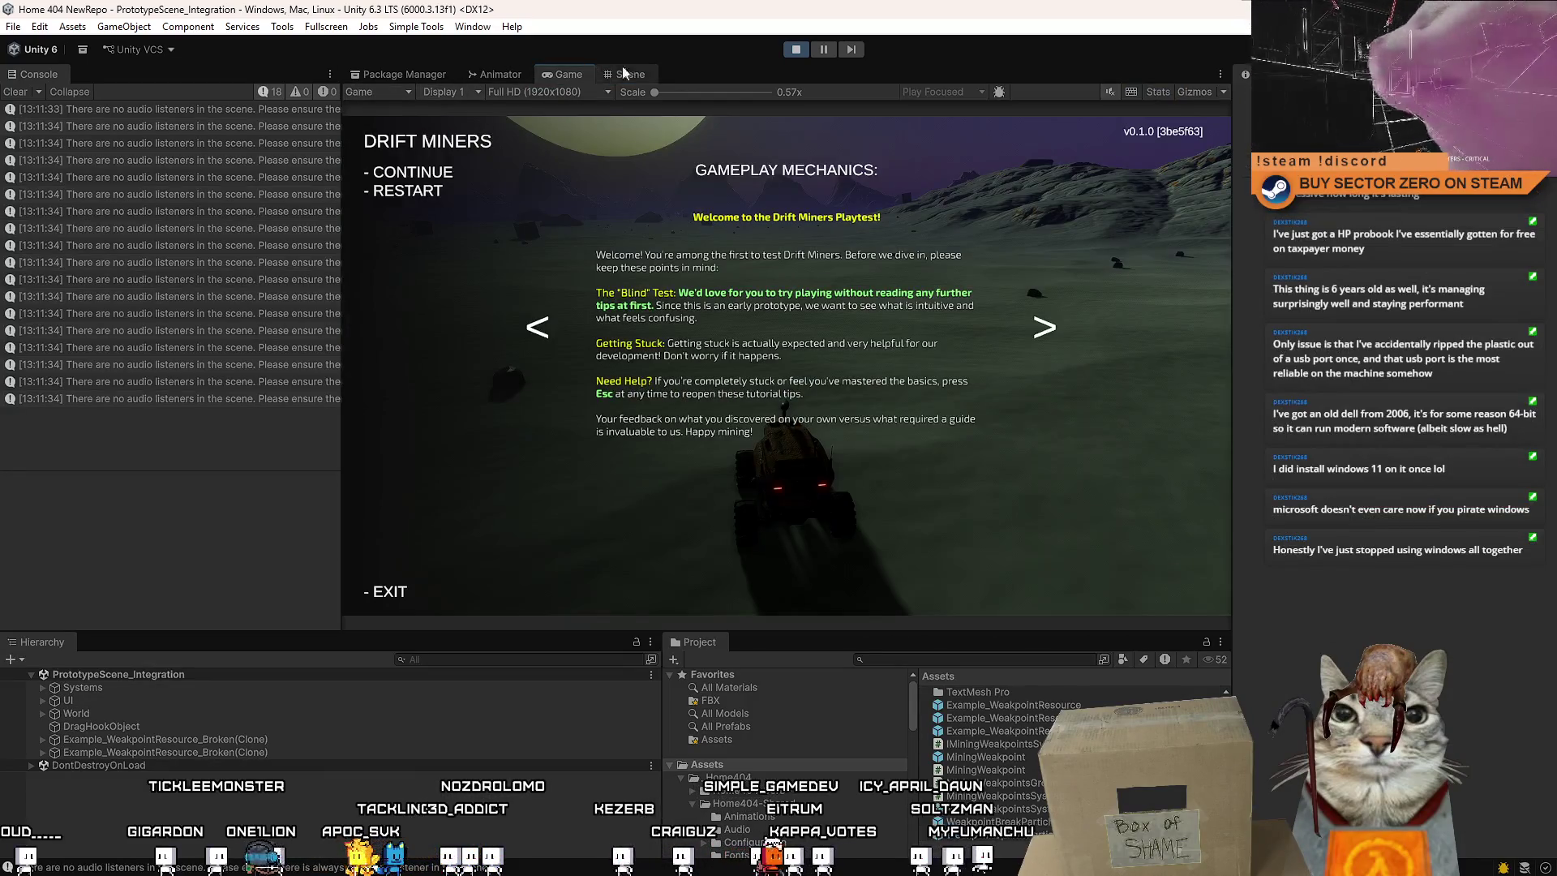
pyautogui.click(624, 73)
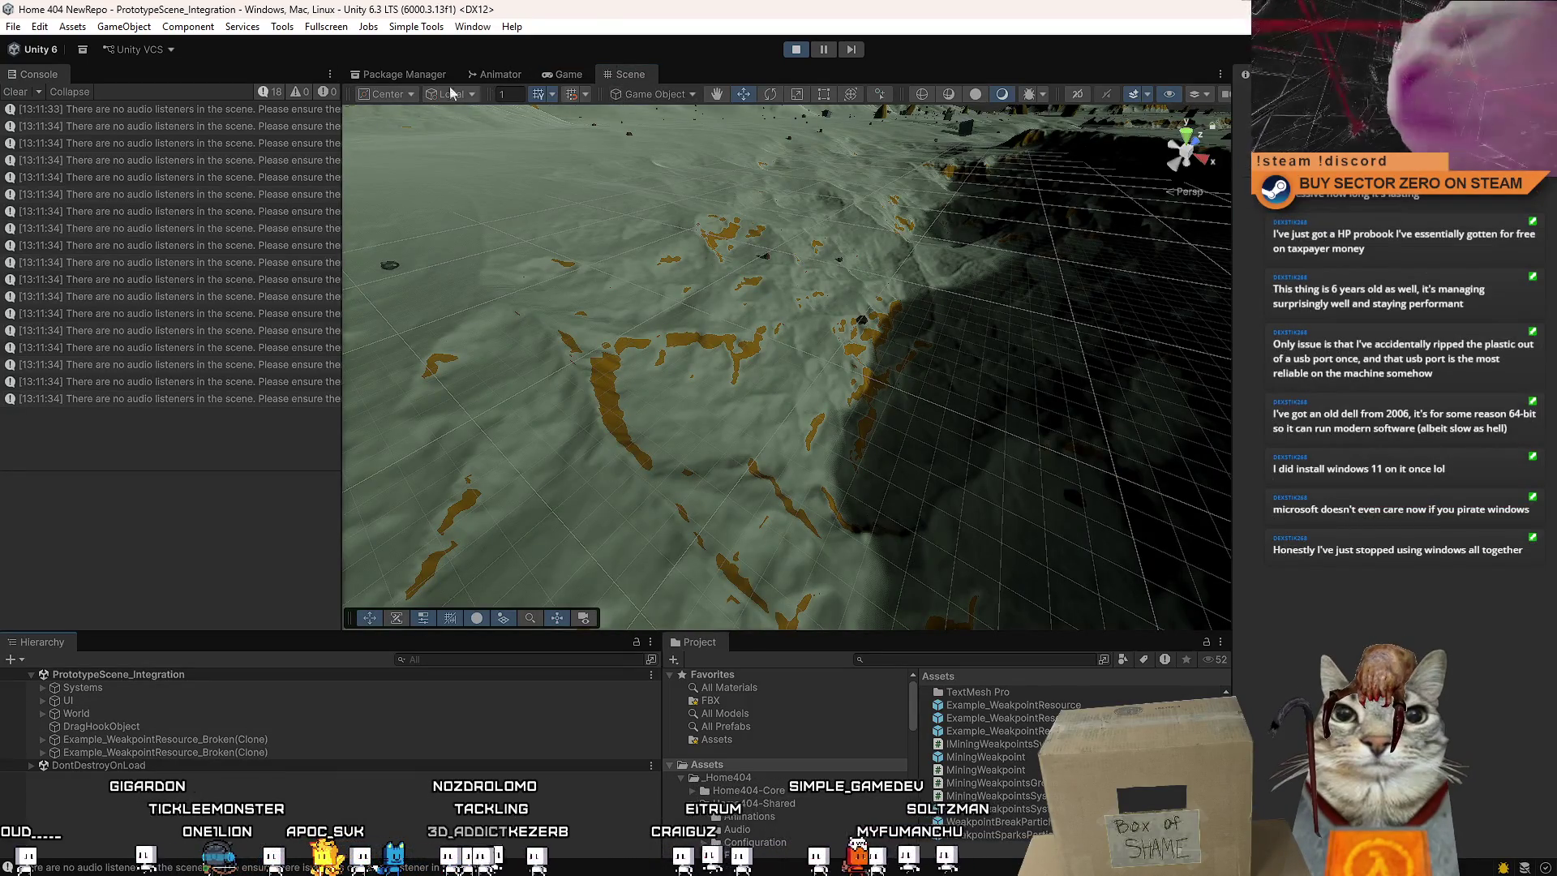
pyautogui.click(581, 77)
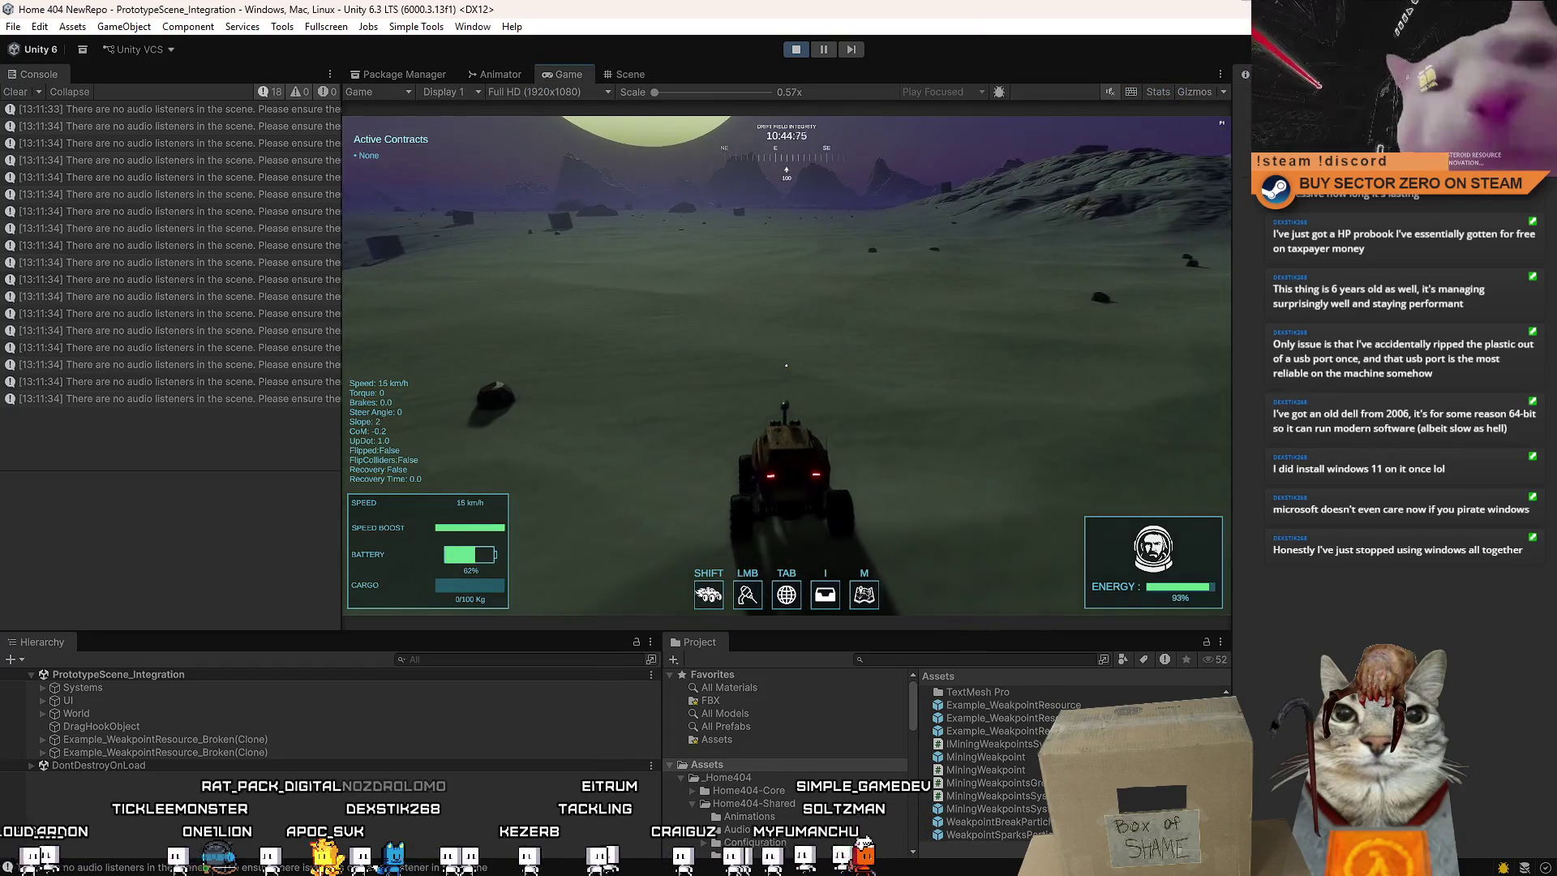
pyautogui.press('F10')
# Accelerate the rover across the plain, brake, and veer left toward the resource cube
pyautogui.press('w')
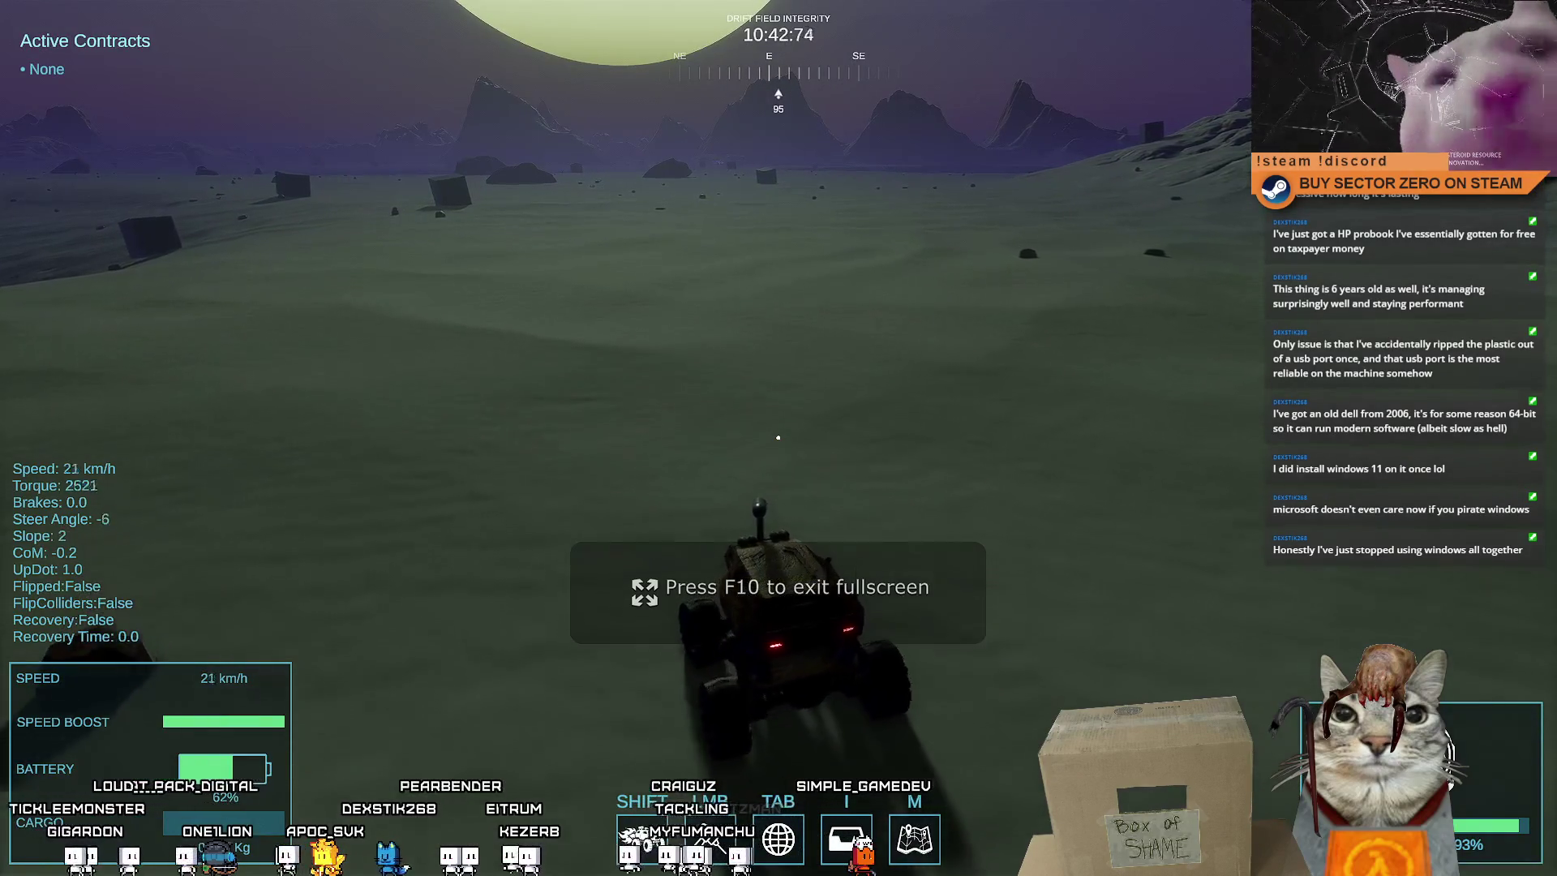
pyautogui.press('w')
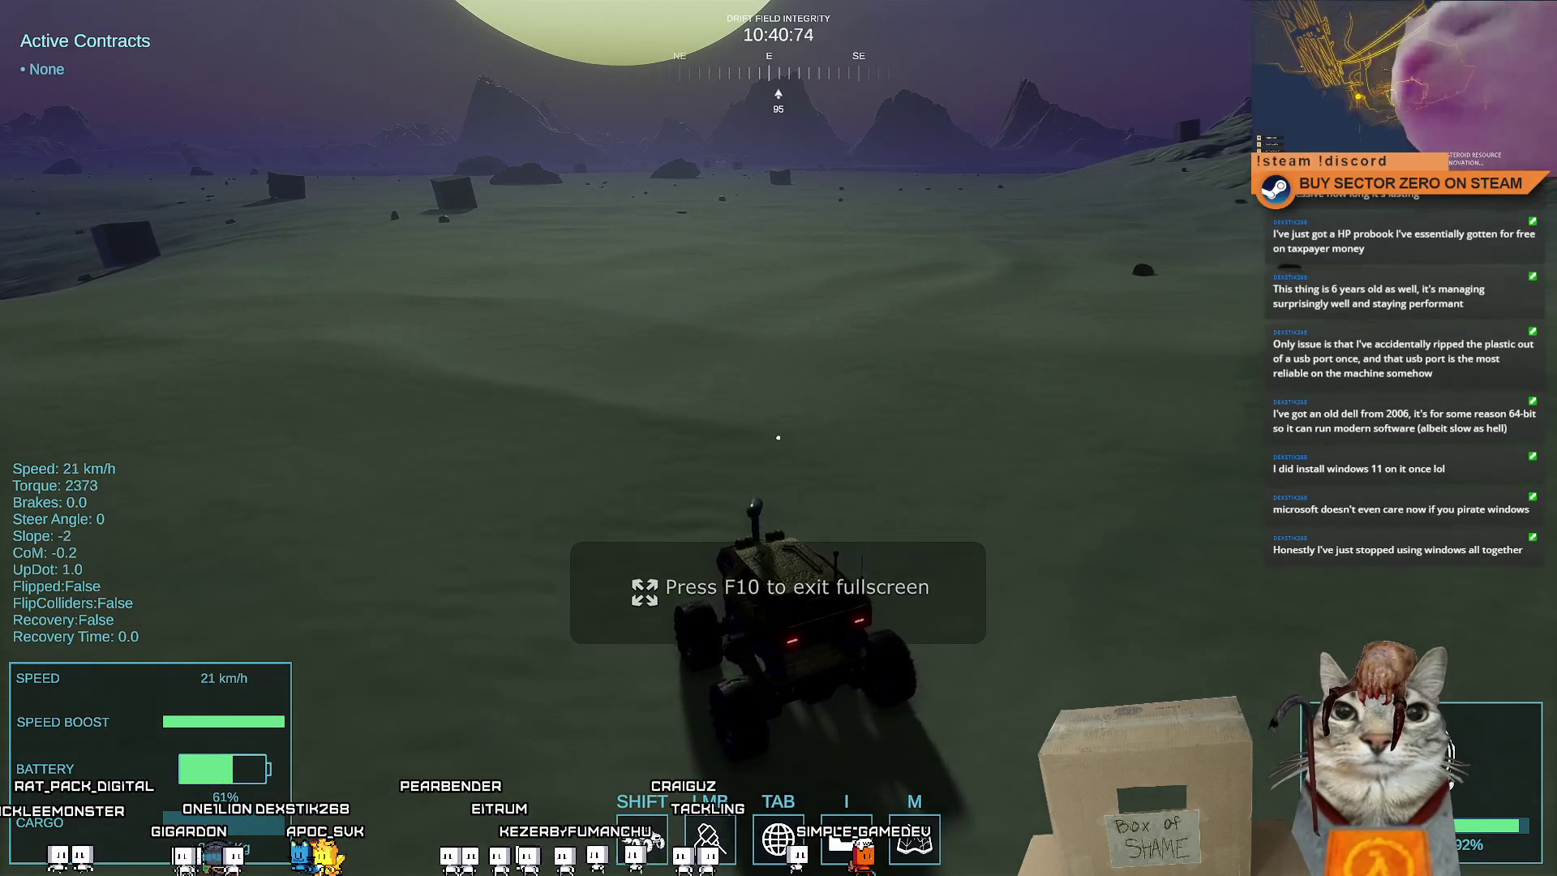
pyautogui.press('w')
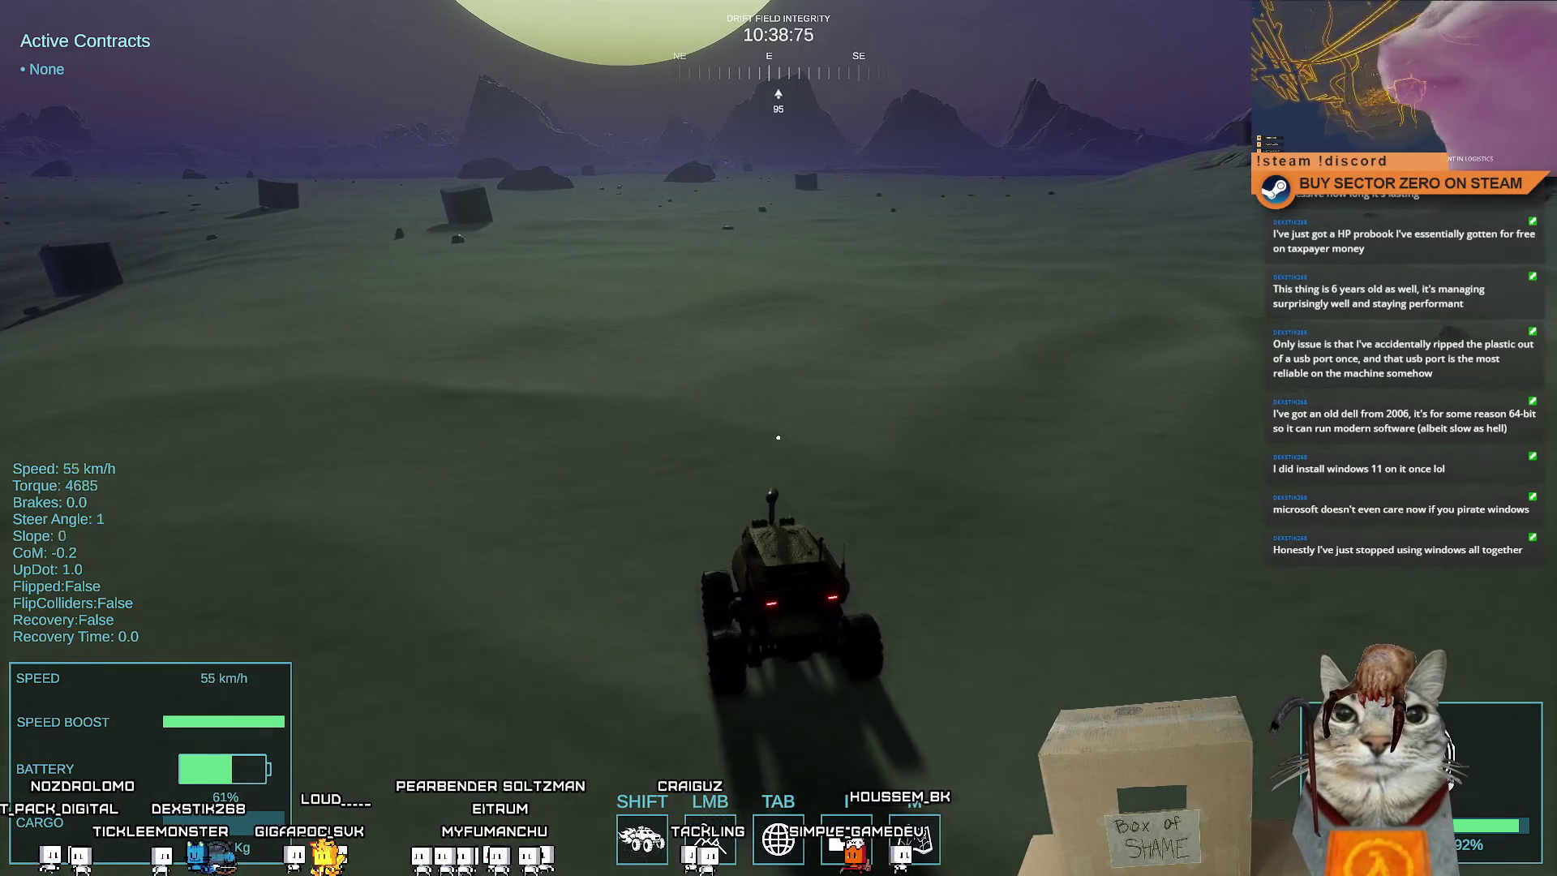
pyautogui.press('s')
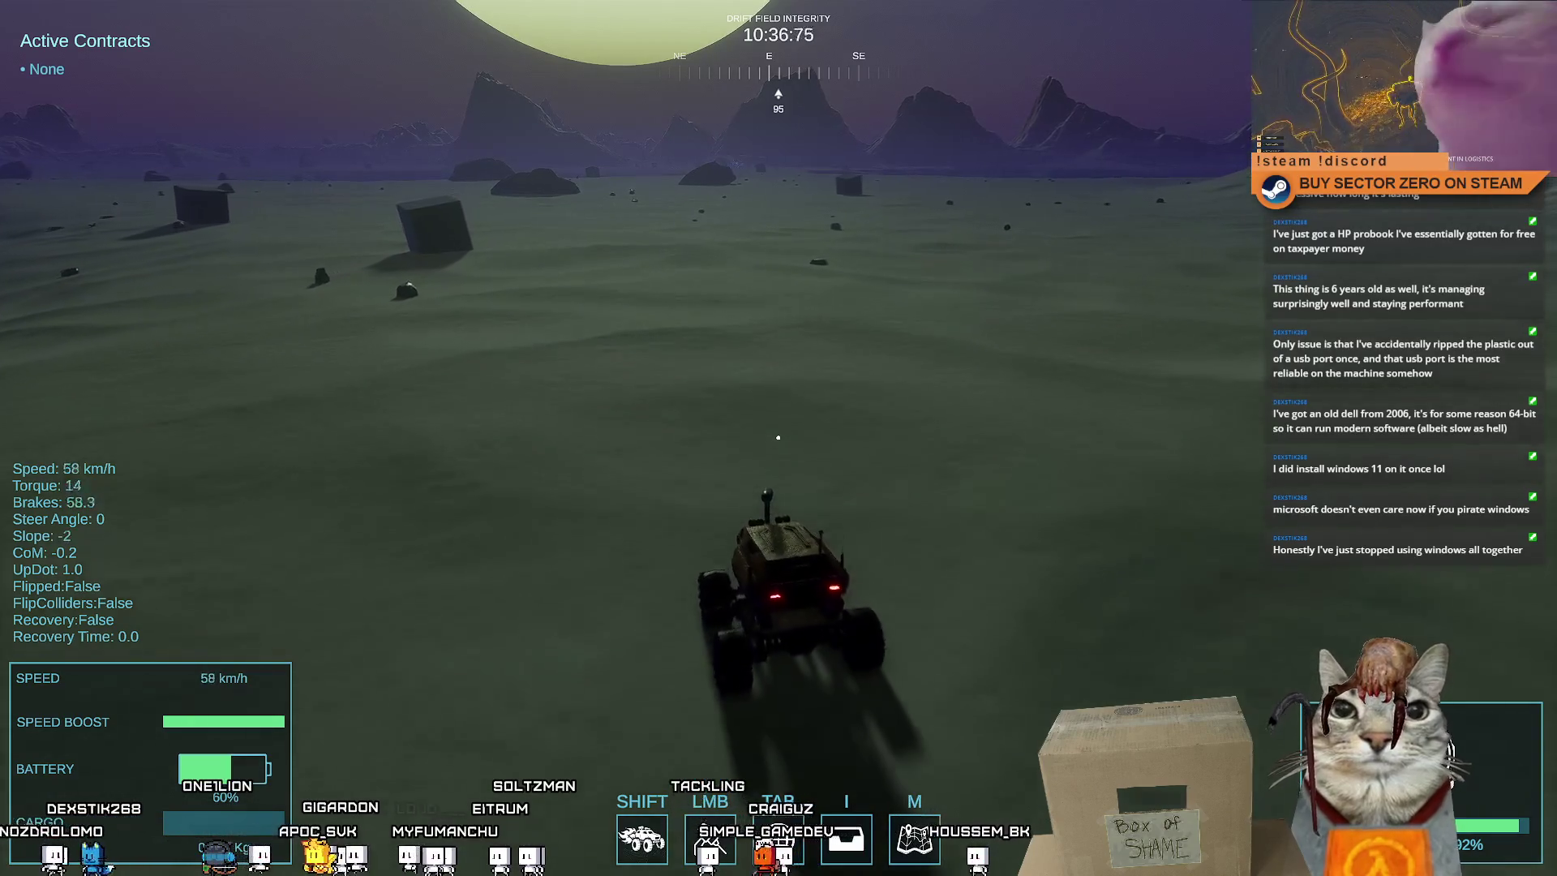
pyautogui.press('w')
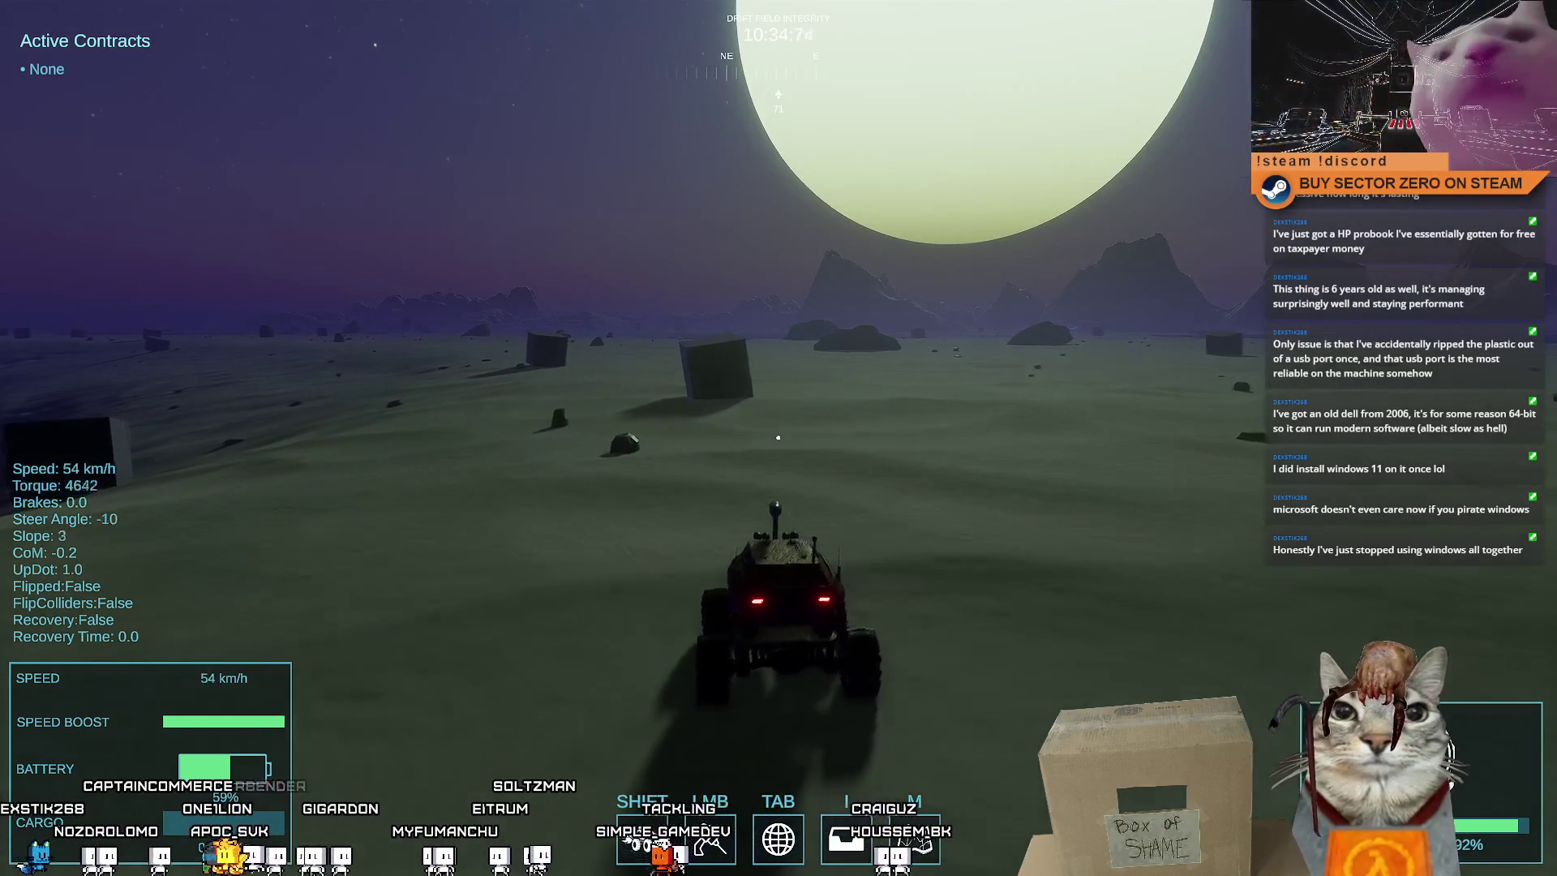
# Drive the rover to the glowing cube, stop, then pull up beside the crystal node
pyautogui.press('d')
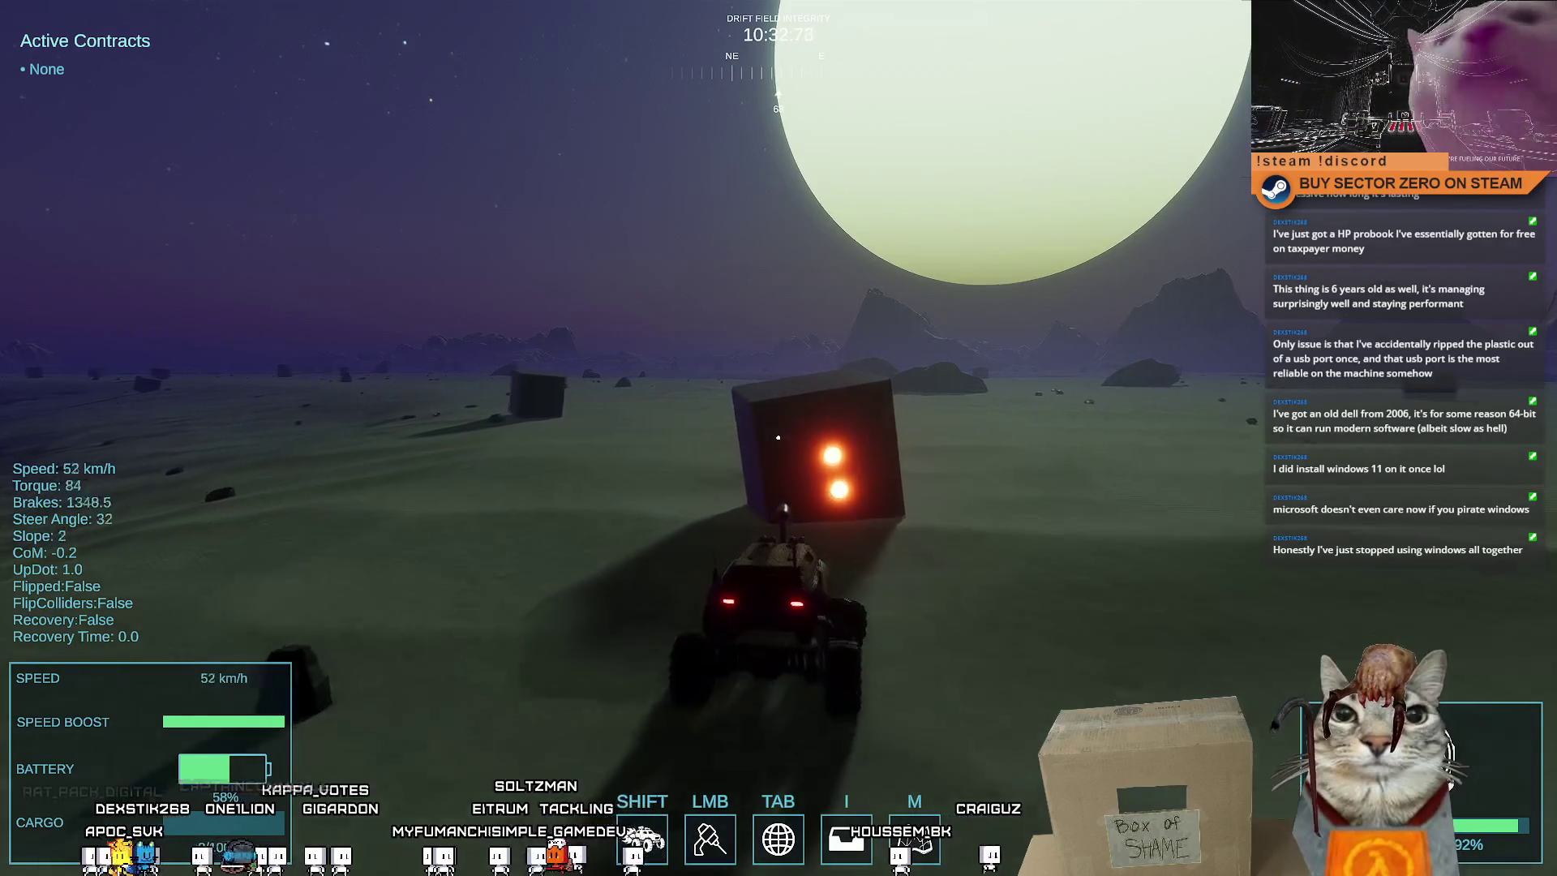
pyautogui.press('s')
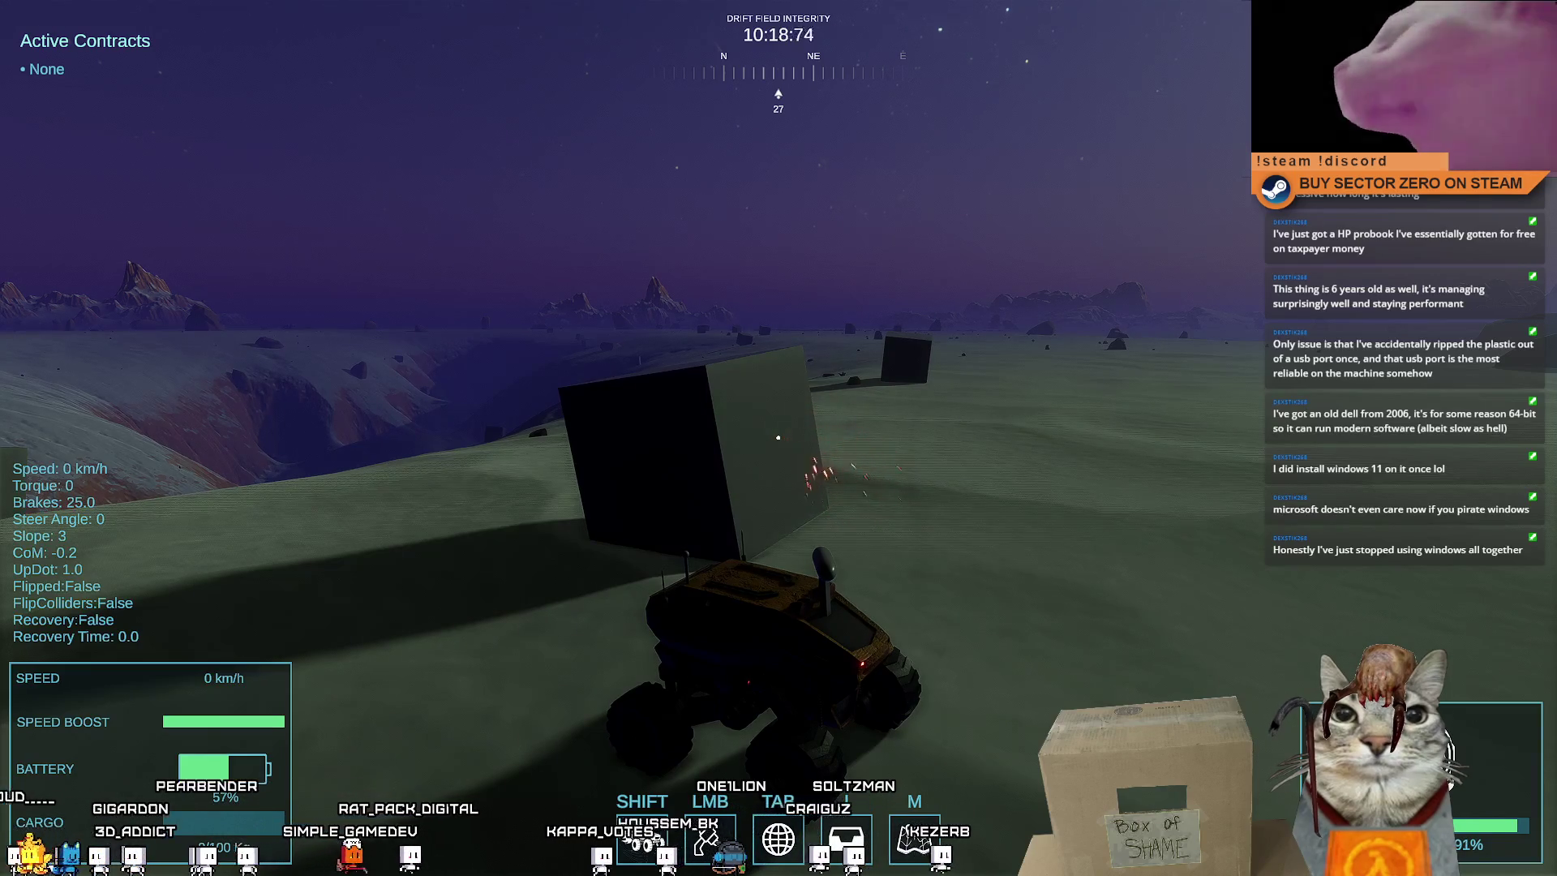
pyautogui.press('w')
pyautogui.press('a')
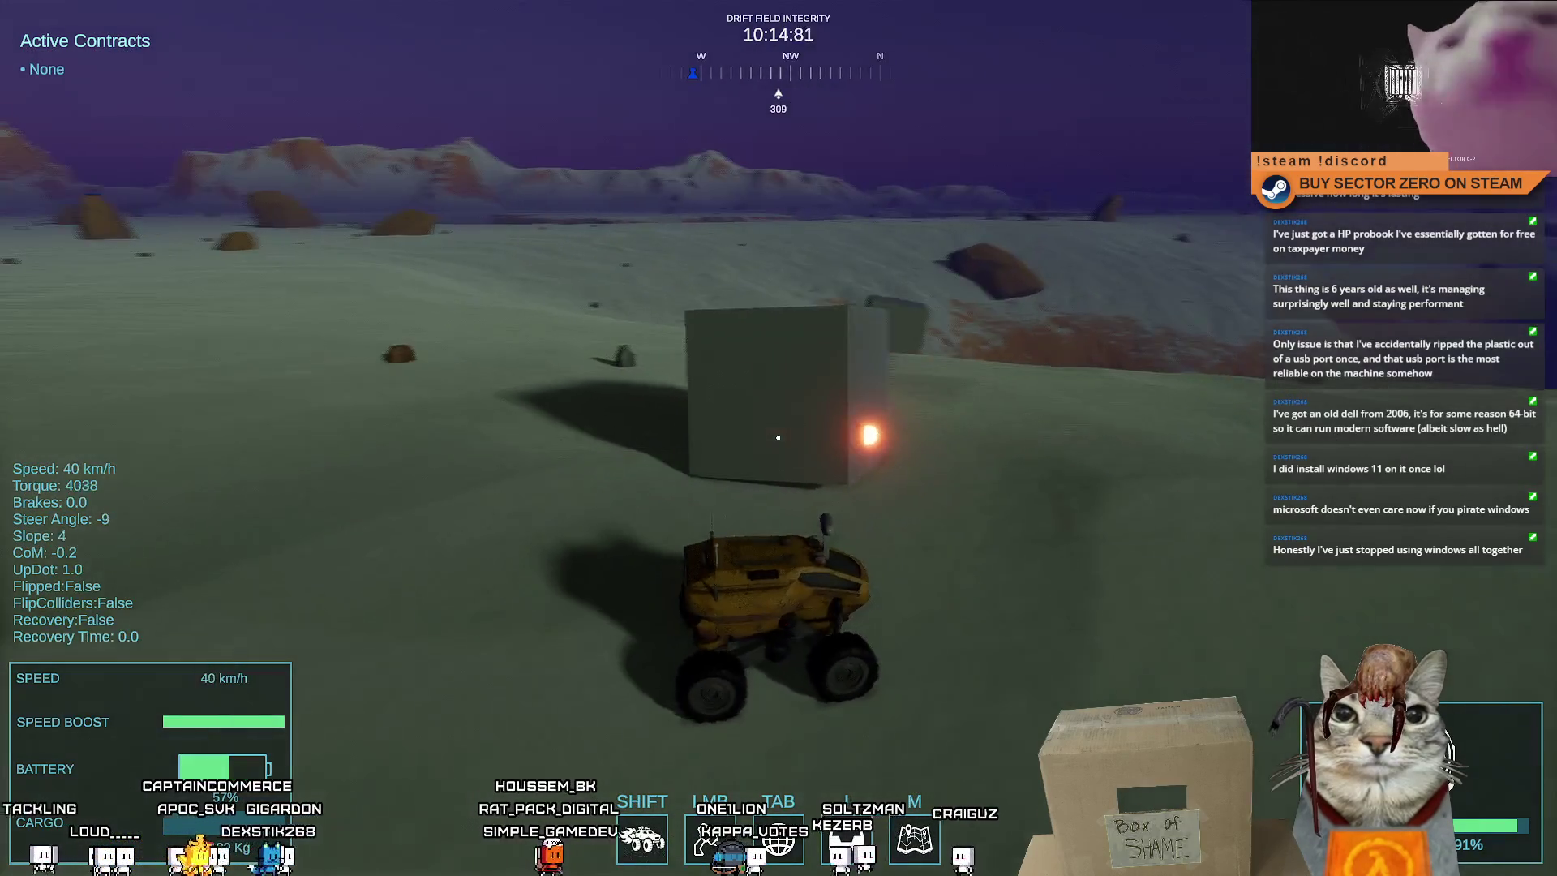
pyautogui.press('space')
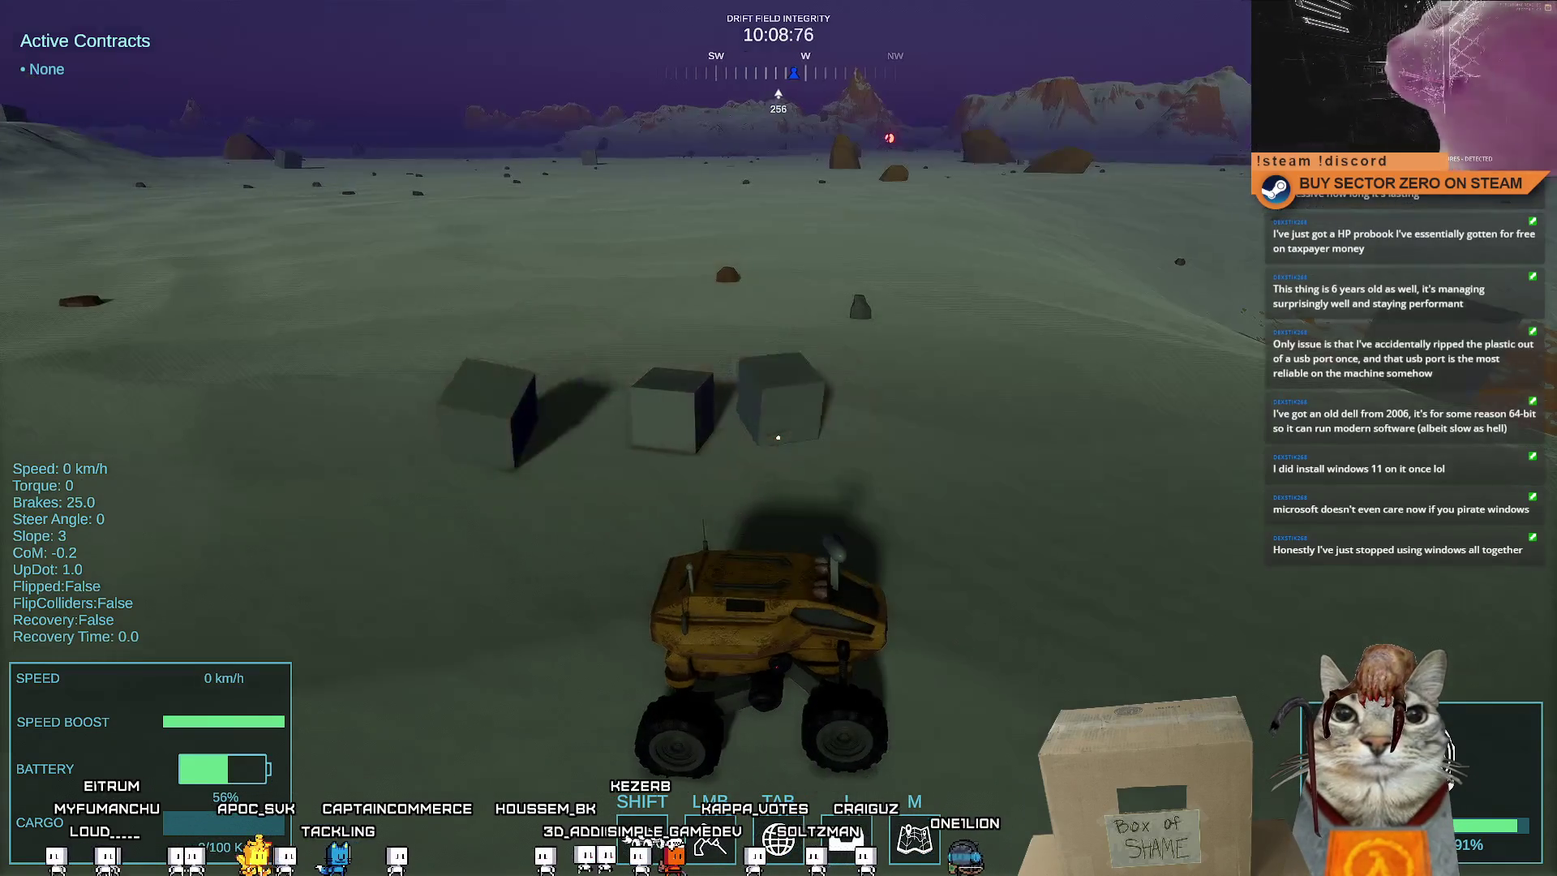
# Drive to the next crystal node, brake beside it, and pause the game out of fullscreen
pyautogui.press('w')
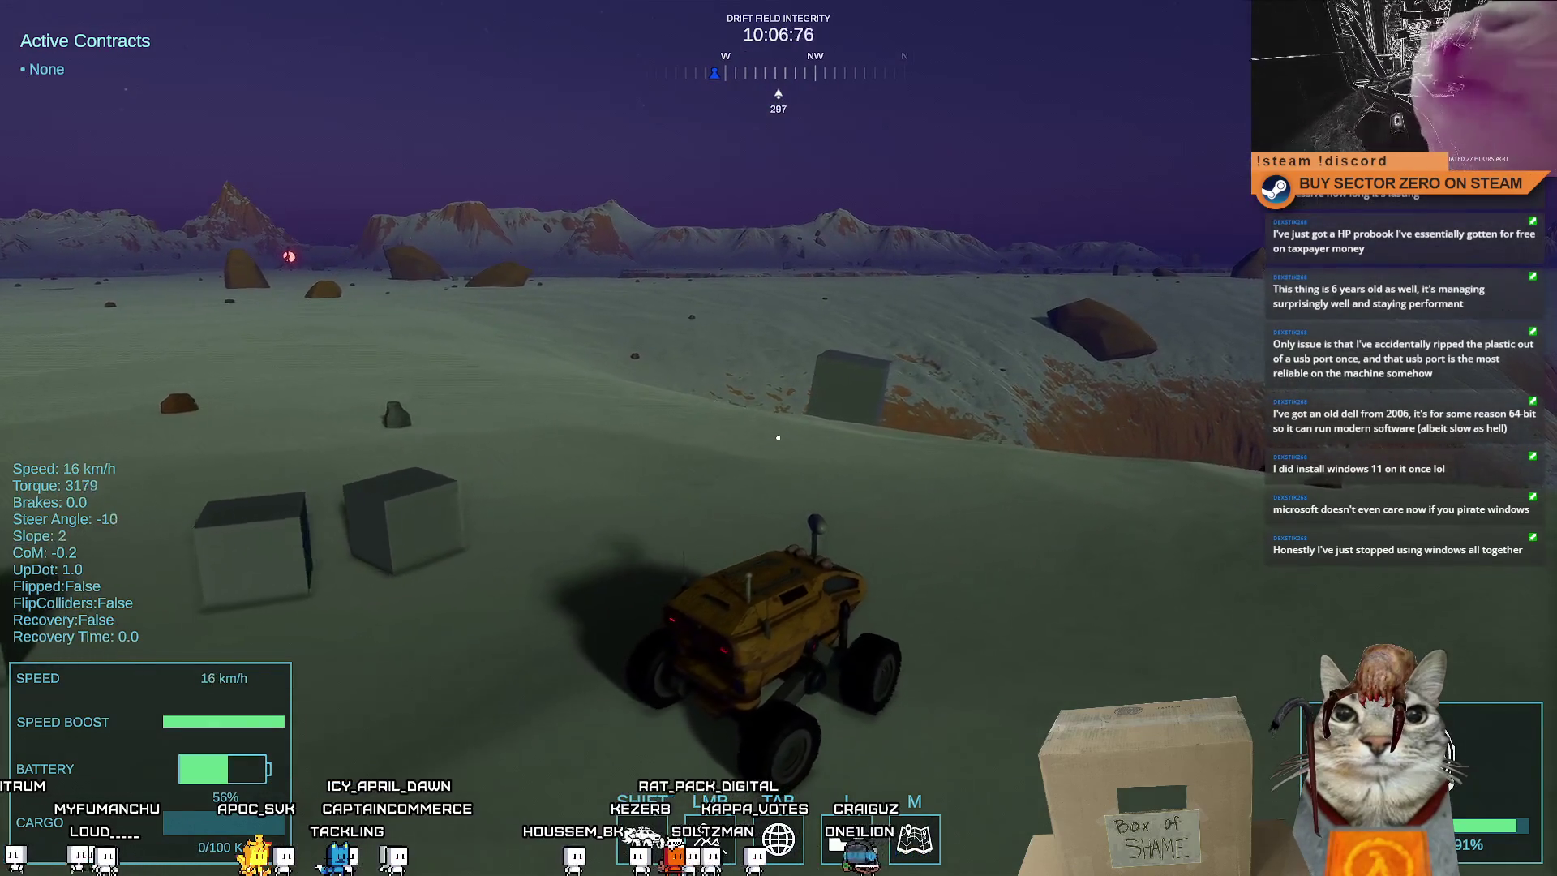
pyautogui.press('d')
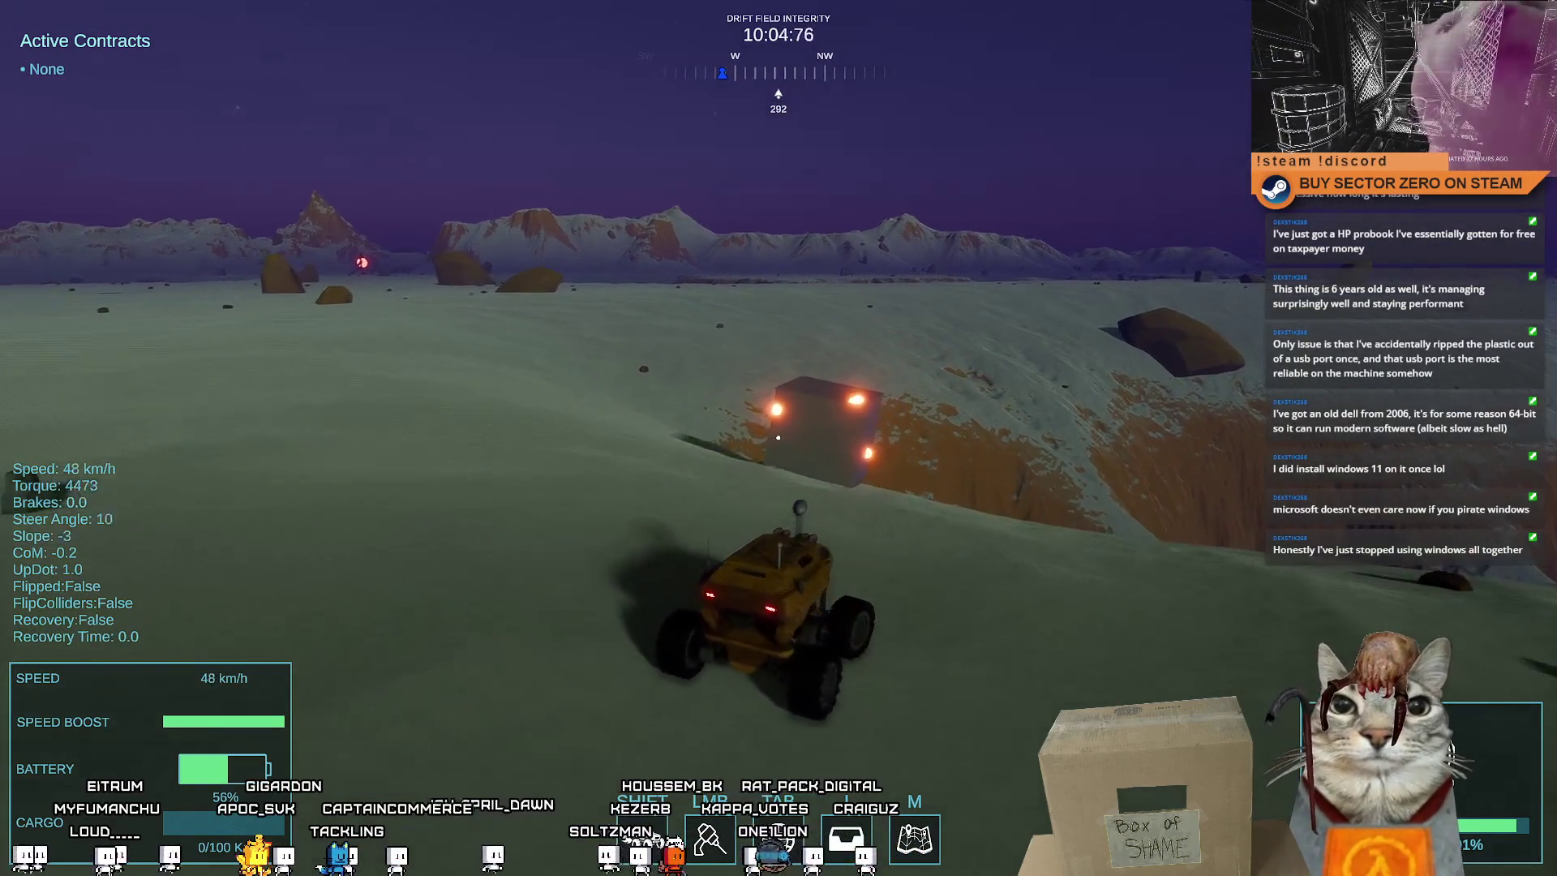
pyautogui.press('s')
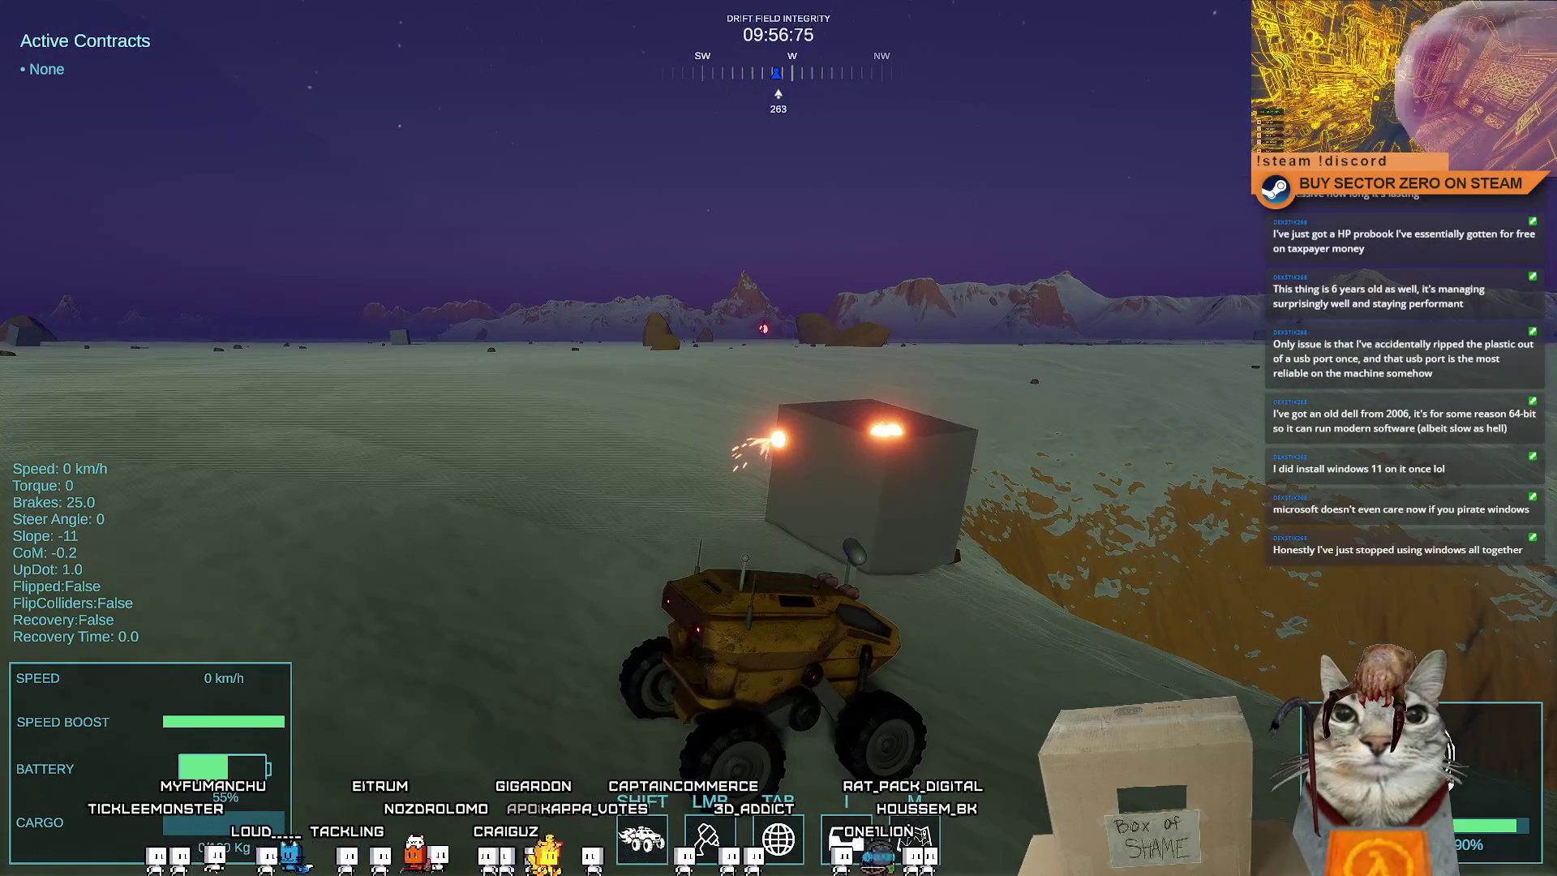
pyautogui.press('Escape')
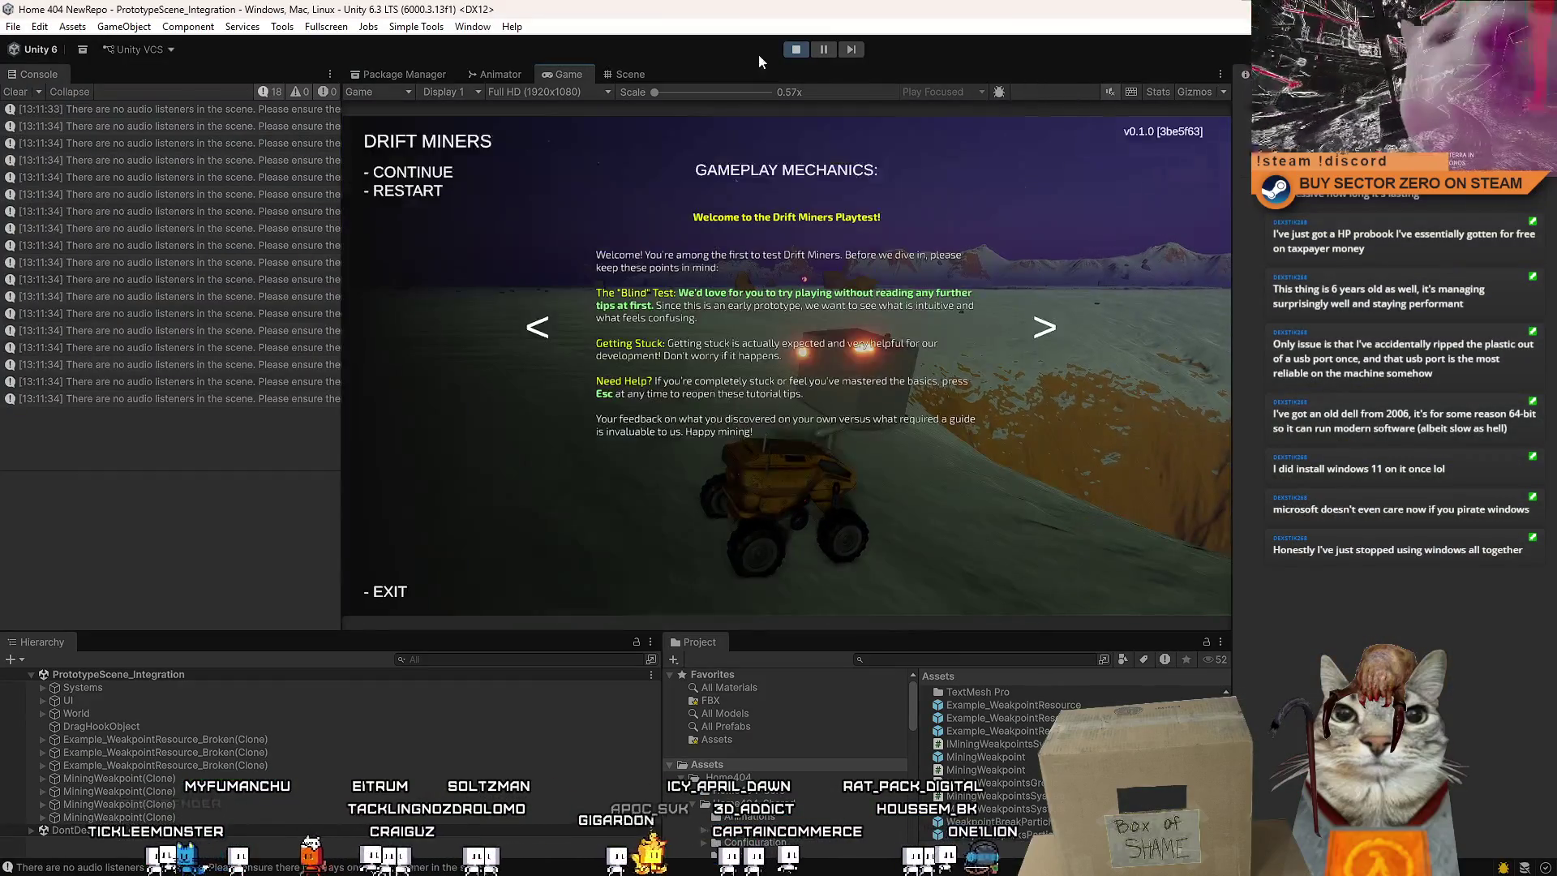
# Close the pause menu, refocus the Game view, and drive the rover toward the moon
pyautogui.press('Escape')
pyautogui.press('Escape')
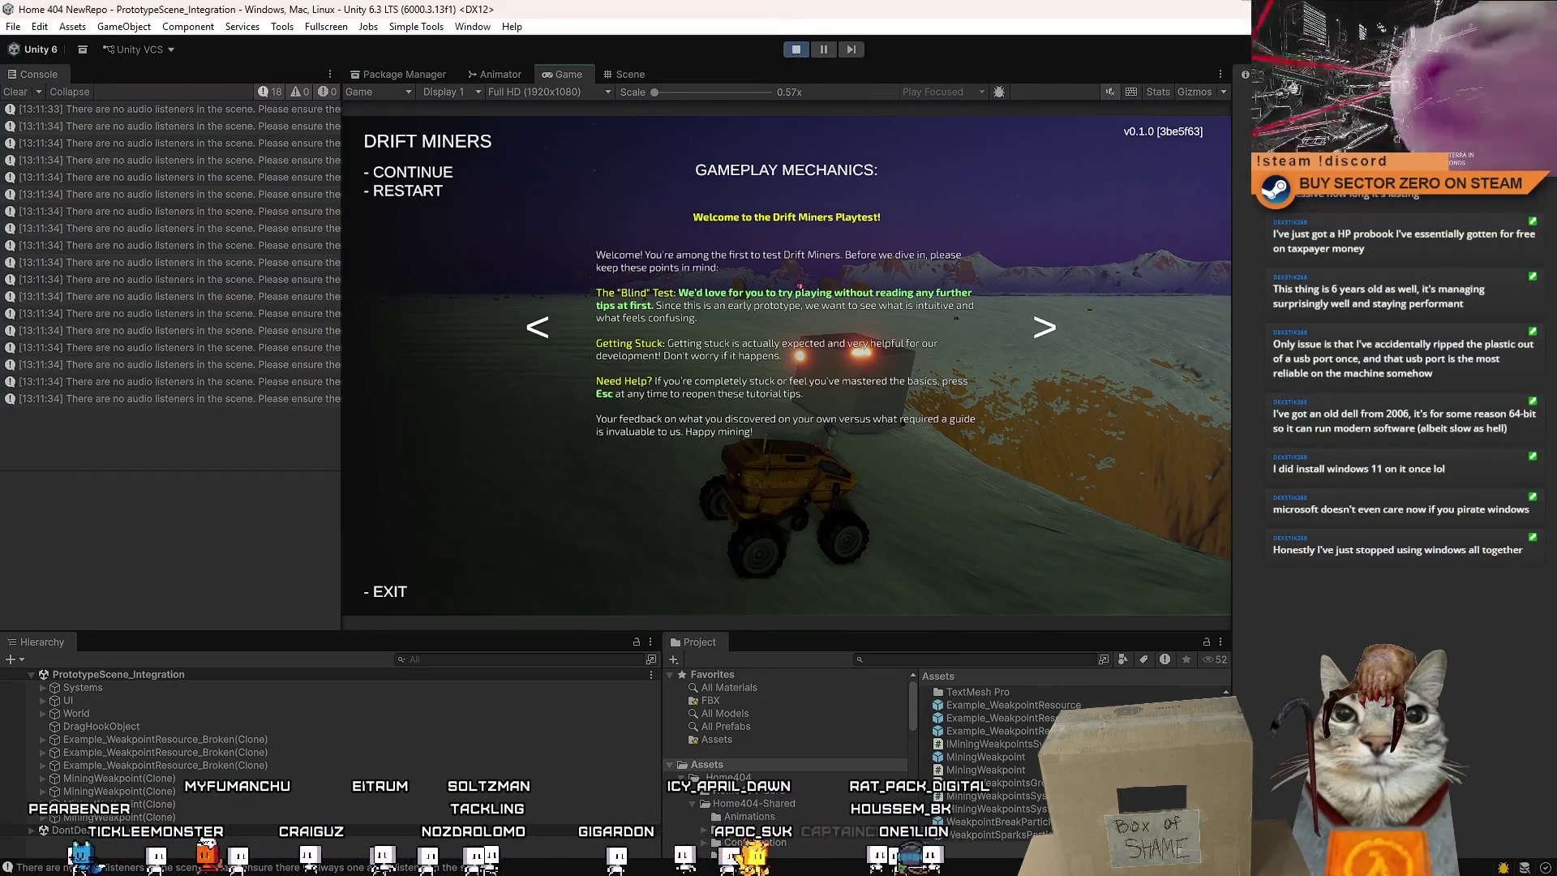
pyautogui.press('Escape')
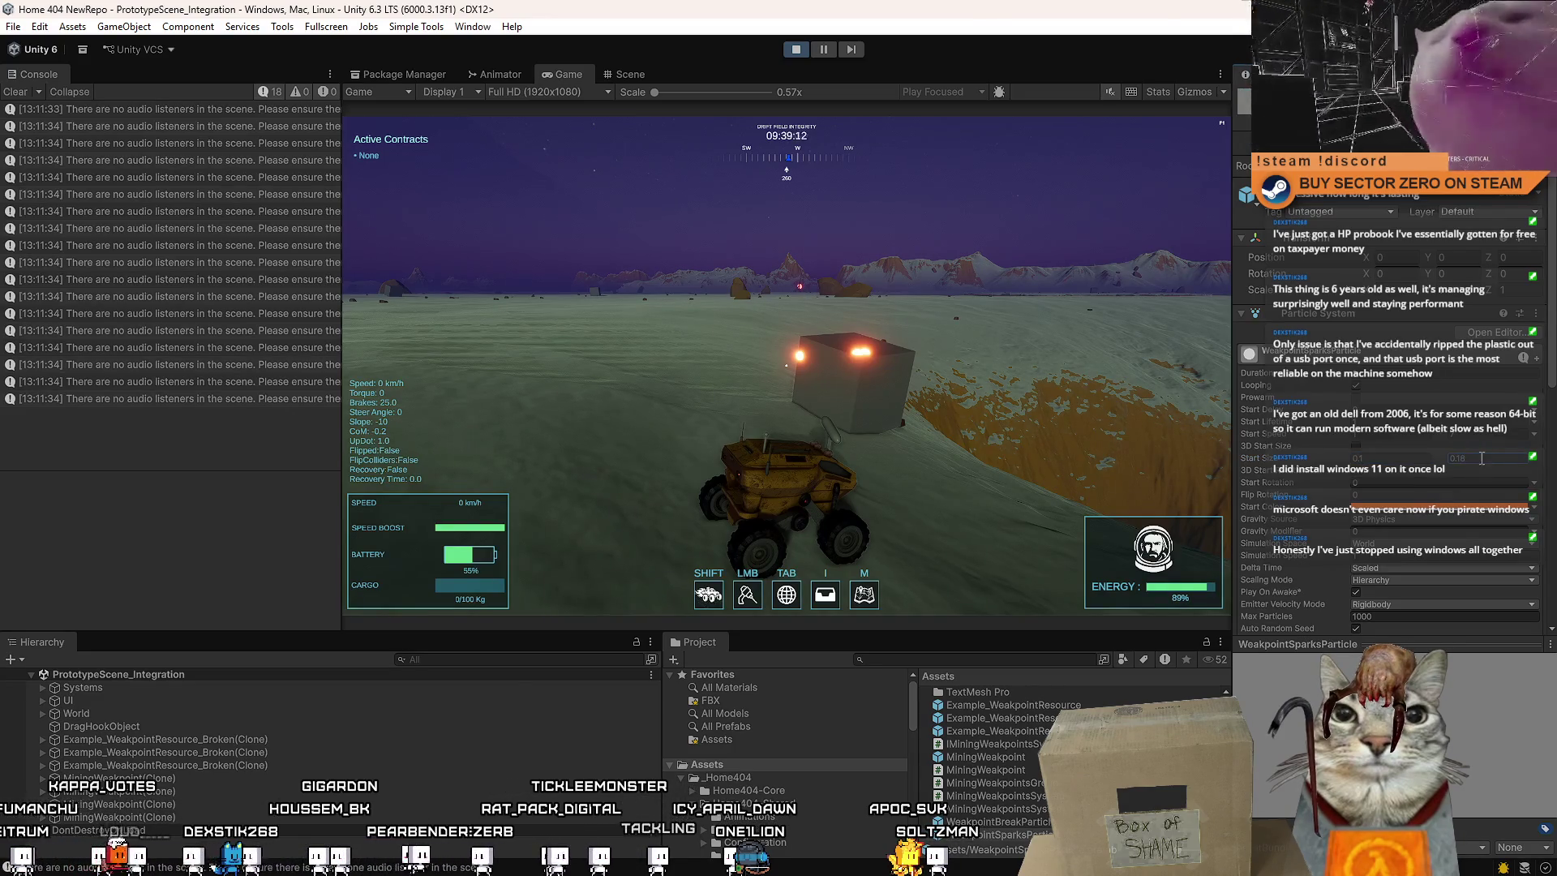
pyautogui.click(1058, 342)
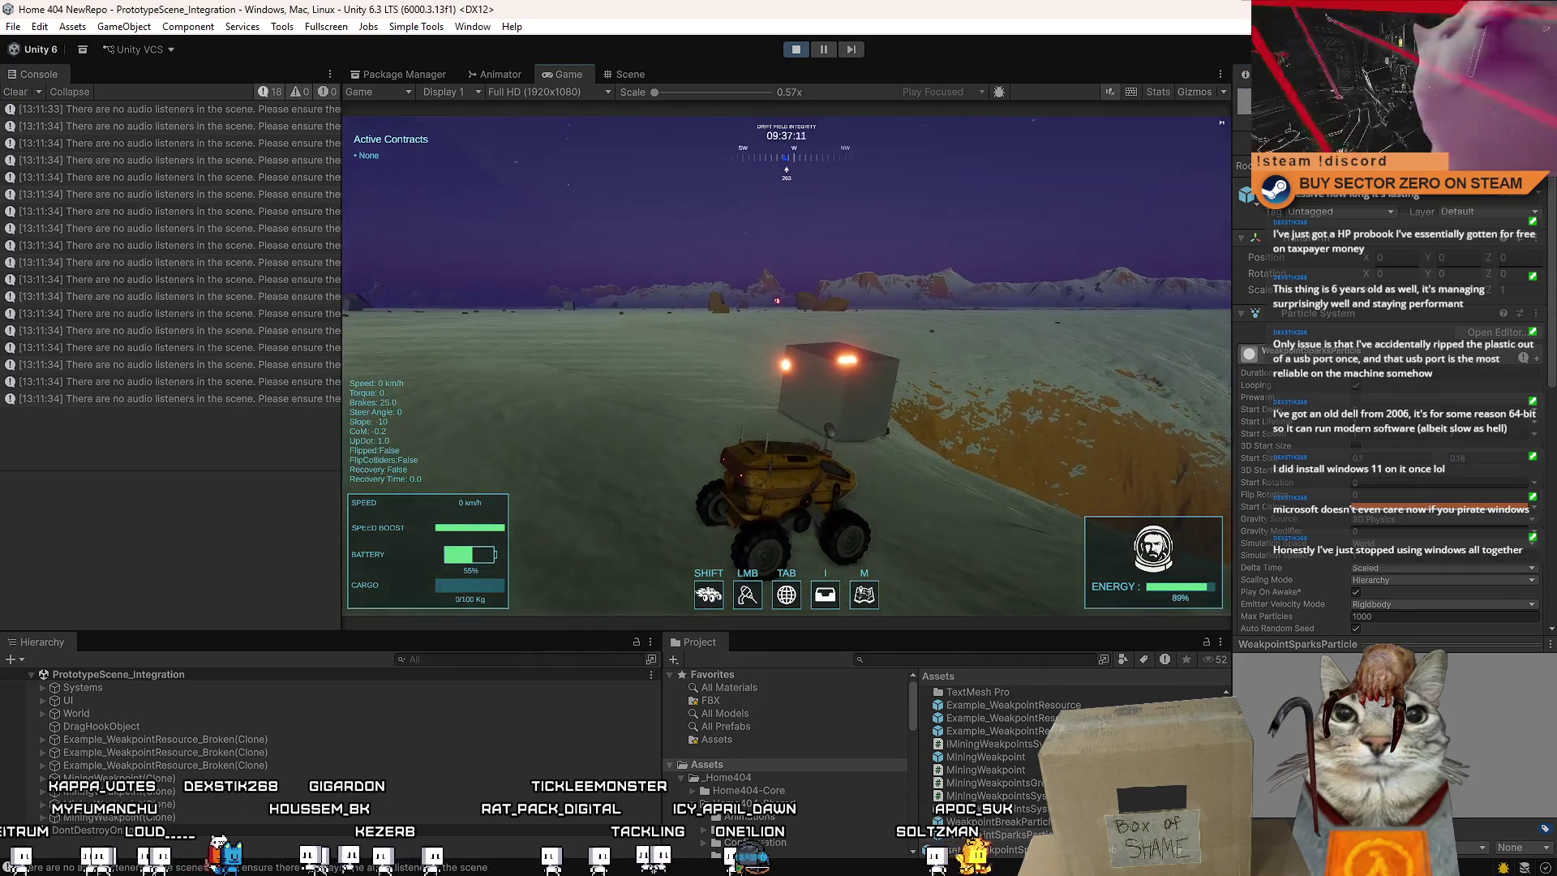
pyautogui.press('w')
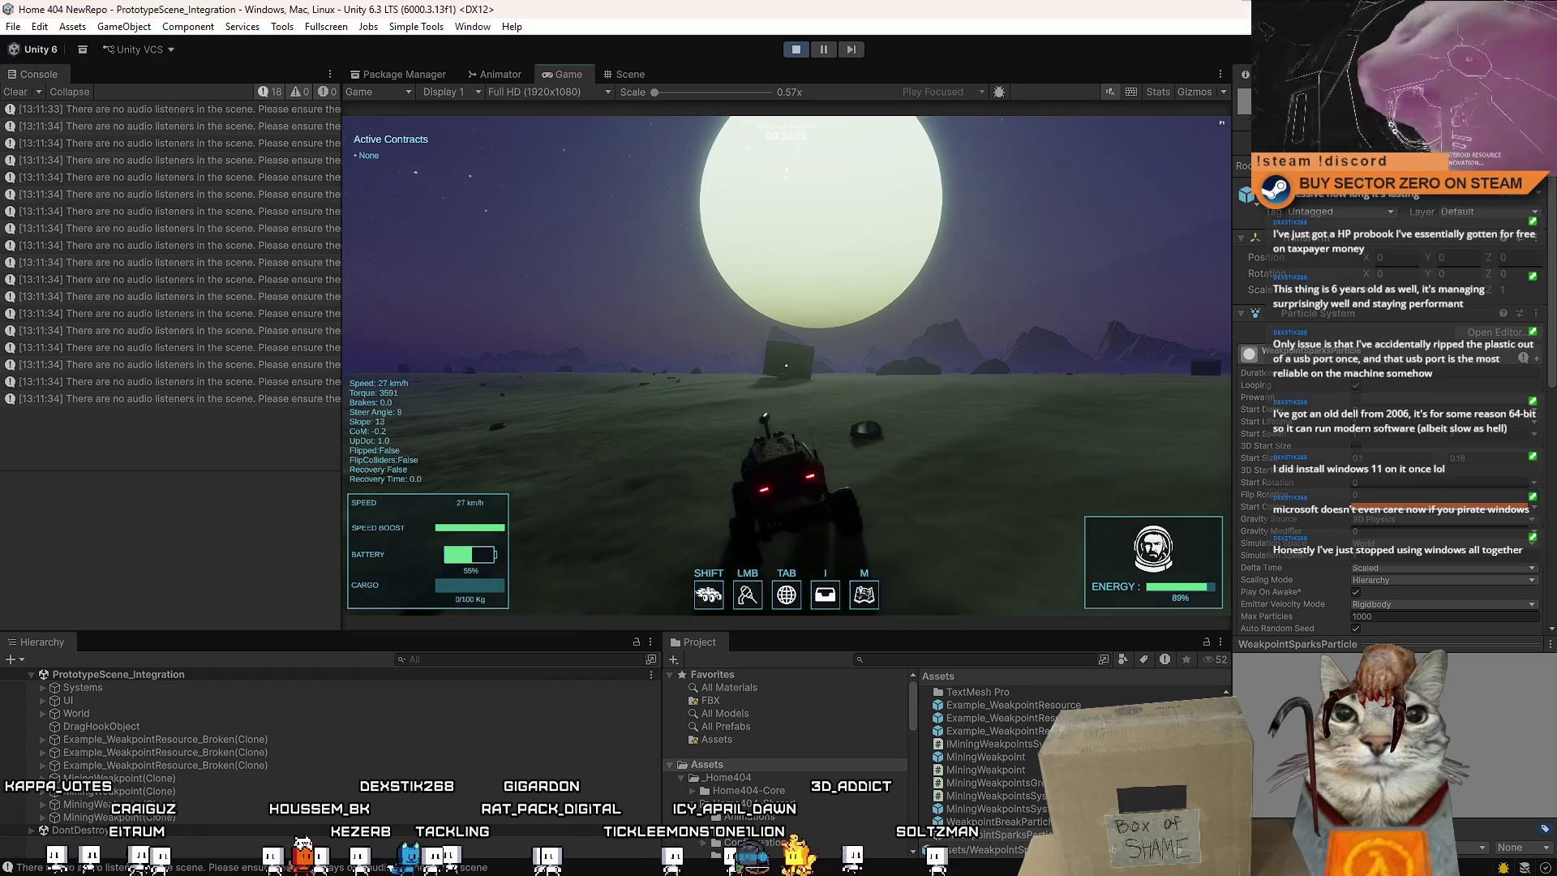
# Go fullscreen, brake at the first crystal cube and laser its weakpoint
pyautogui.press('F10')
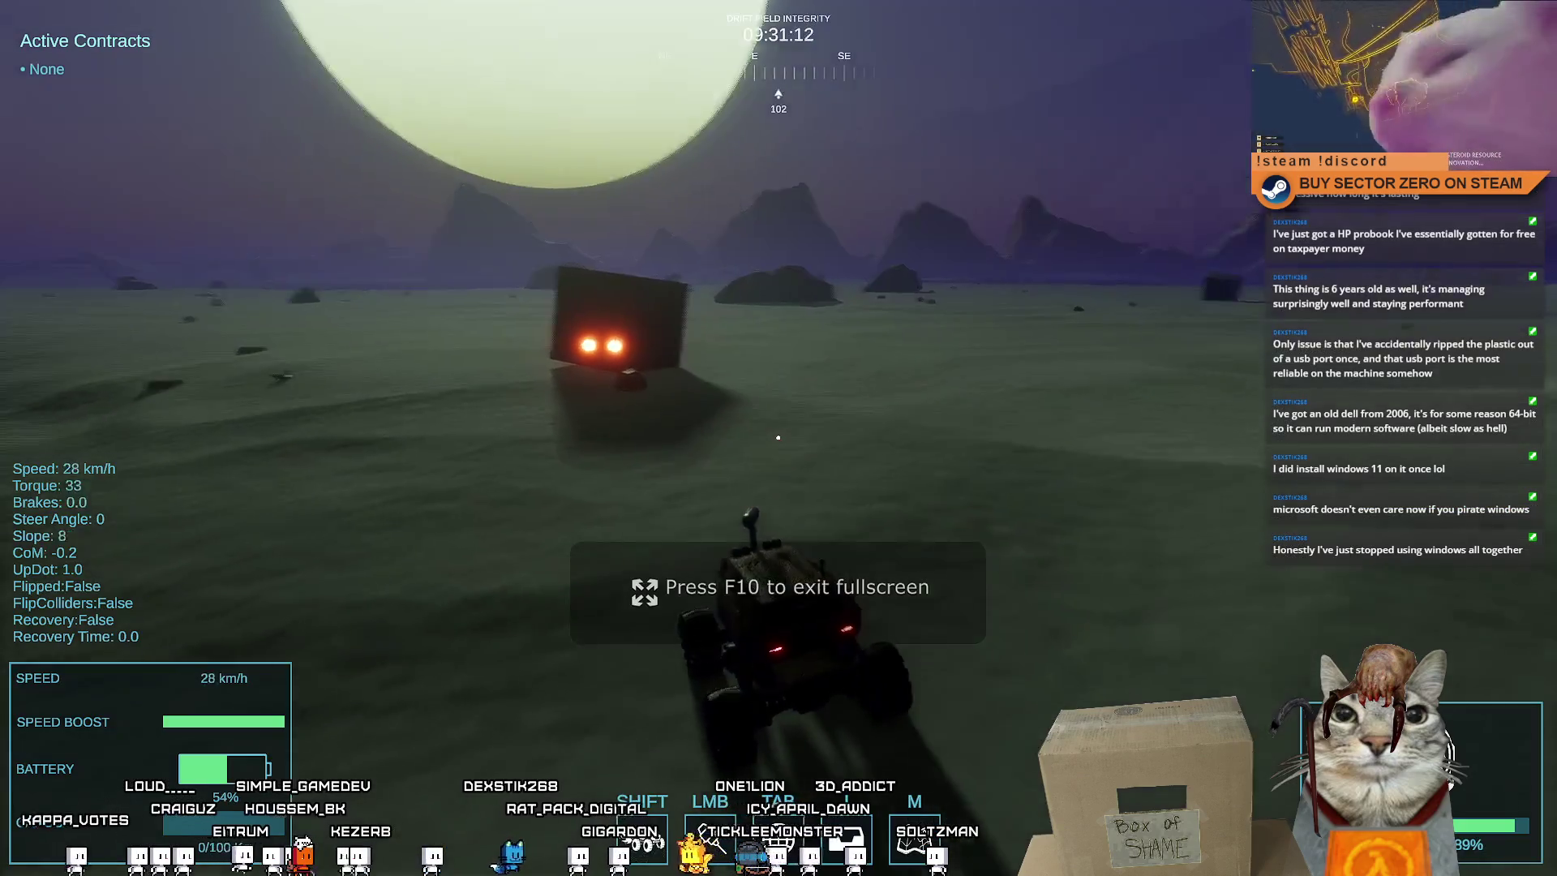
pyautogui.press('space')
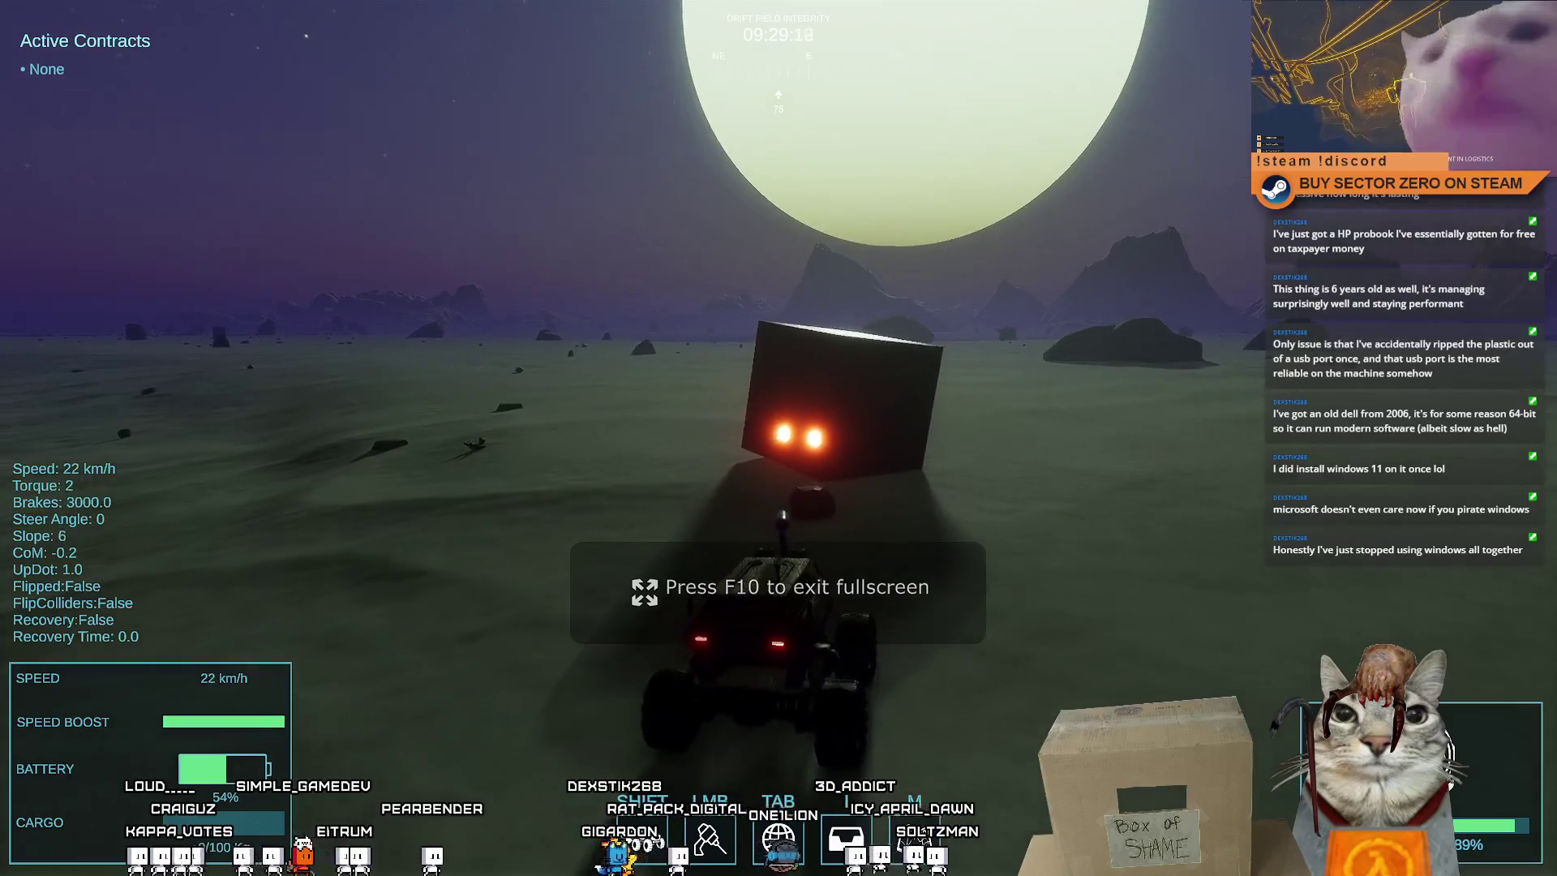
pyautogui.click(779, 437)
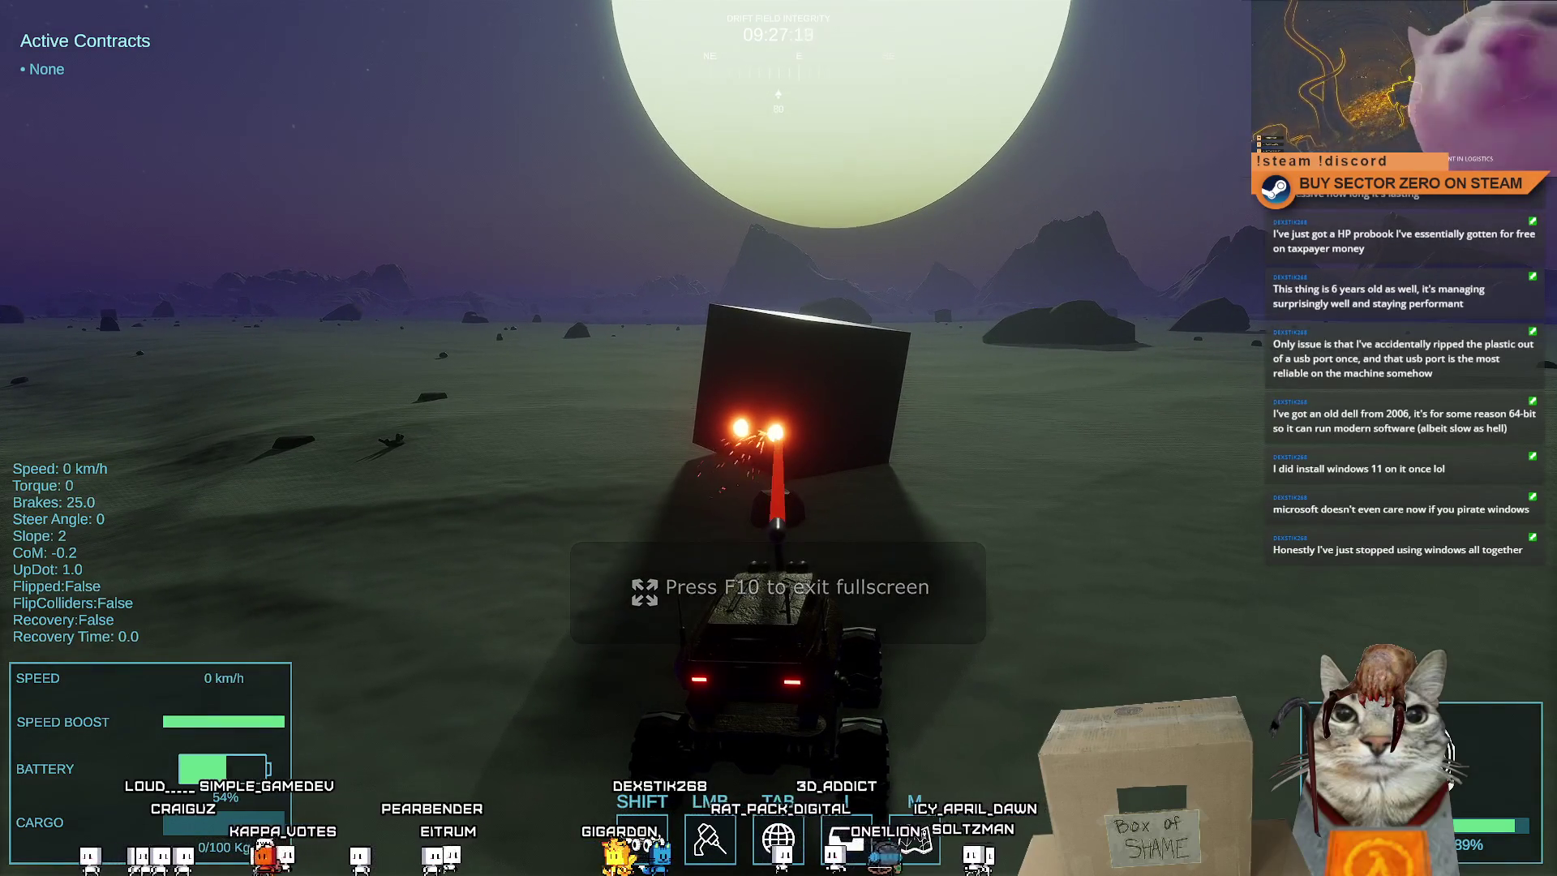
pyautogui.moveTo(778, 438)
pyautogui.mouseDown()
pyautogui.moveTo(714, 438)
pyautogui.moveTo(778, 486)
pyautogui.mouseUp()
# Boost-drive to the next crystal node and keep the laser on its glowing weakpoint
pyautogui.press('w')
pyautogui.press('d')
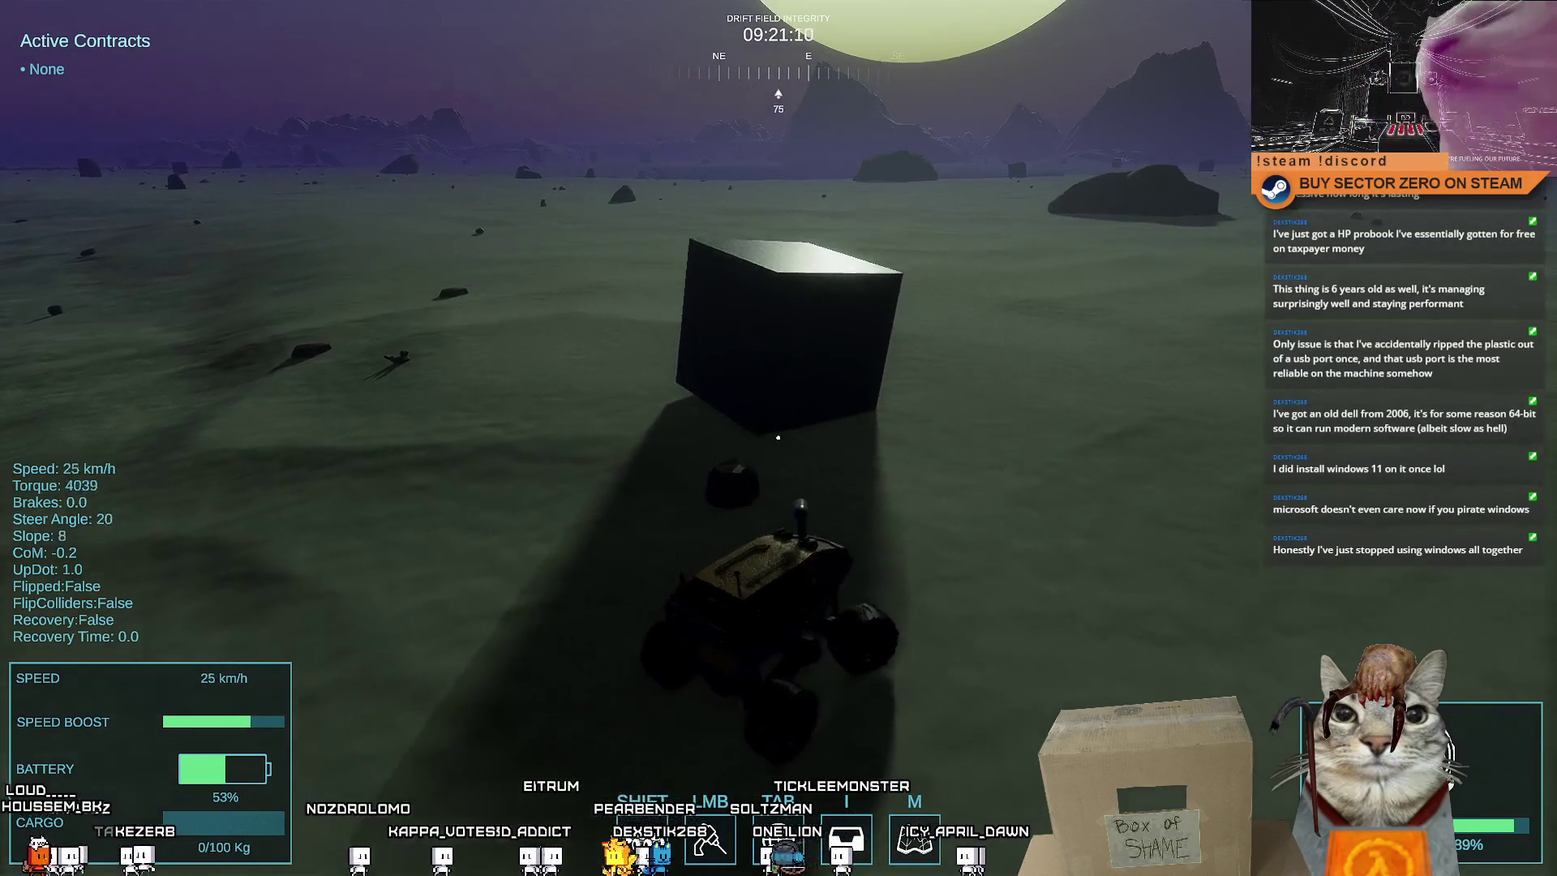
pyautogui.press('a')
pyautogui.press('shift')
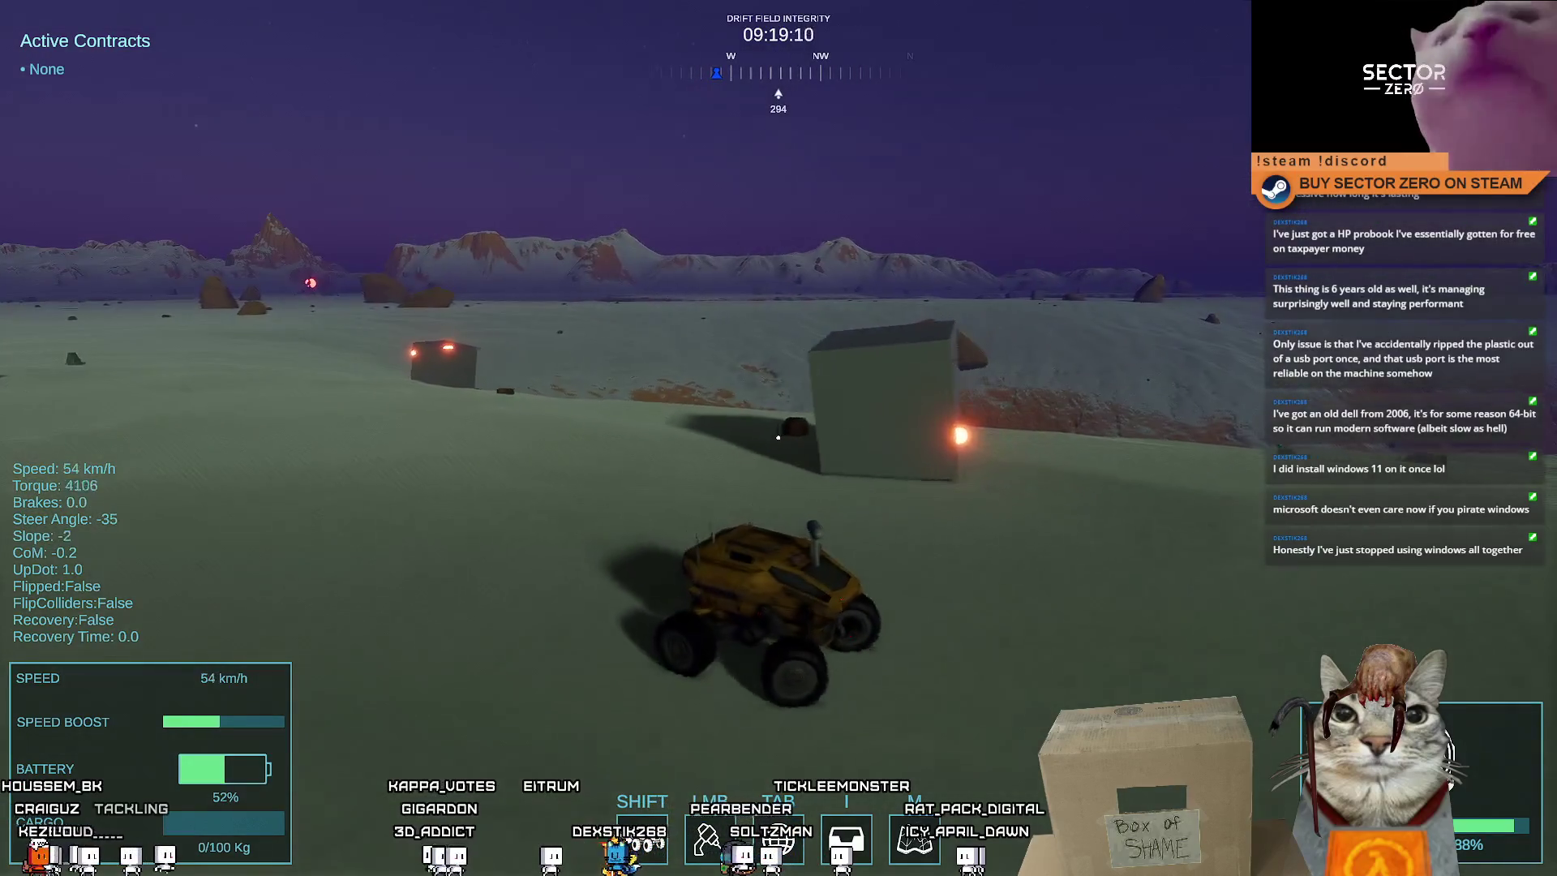
pyautogui.press('s')
pyautogui.click(779, 437)
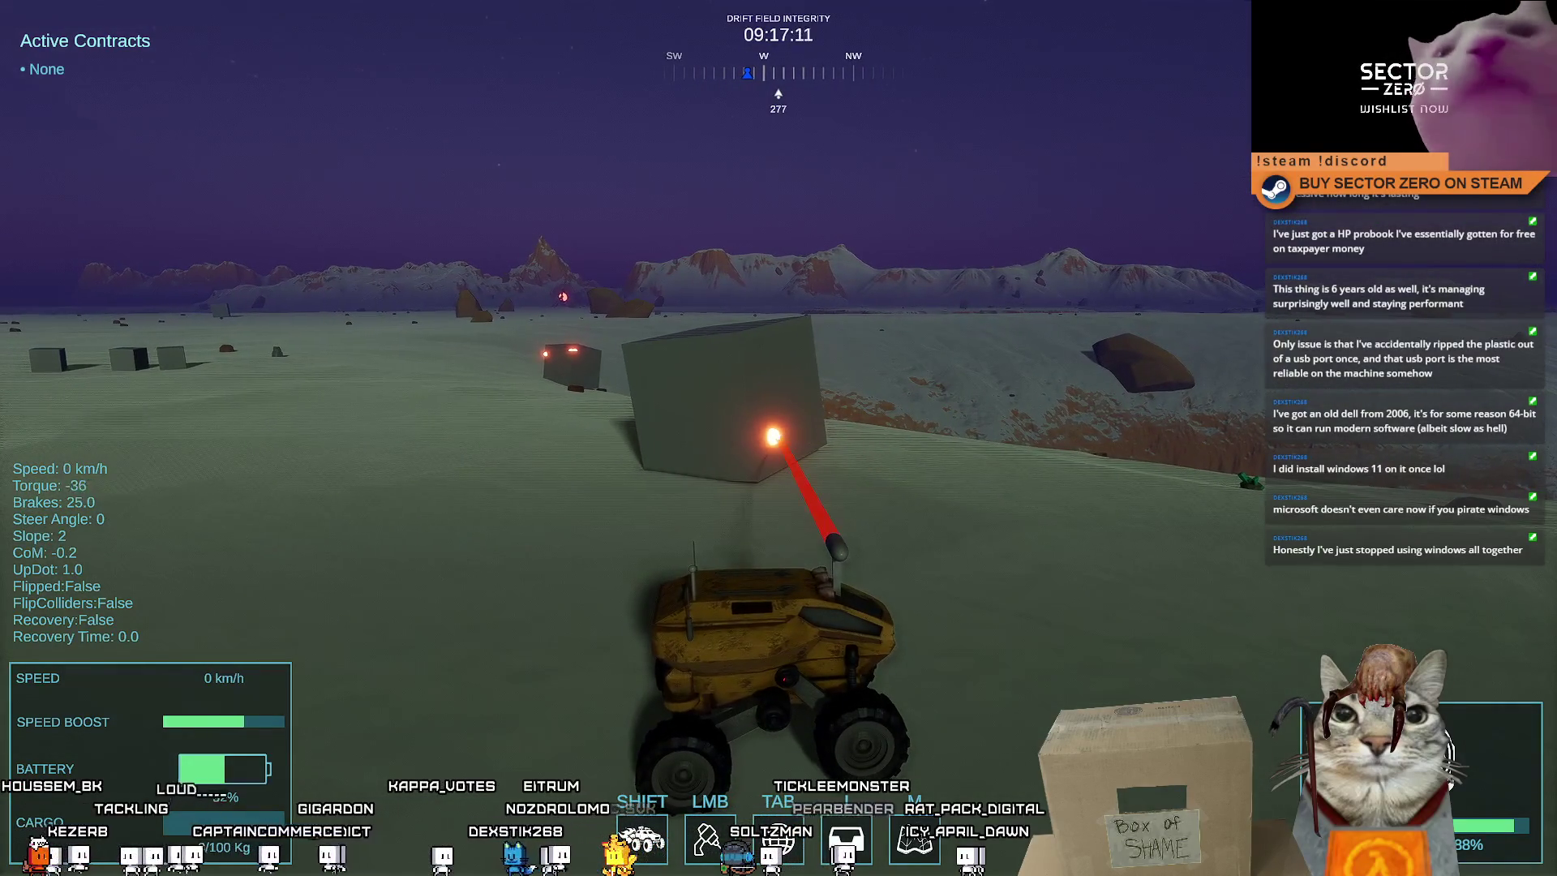
pyautogui.moveTo(779, 438); pyautogui.dragTo(776, 438)
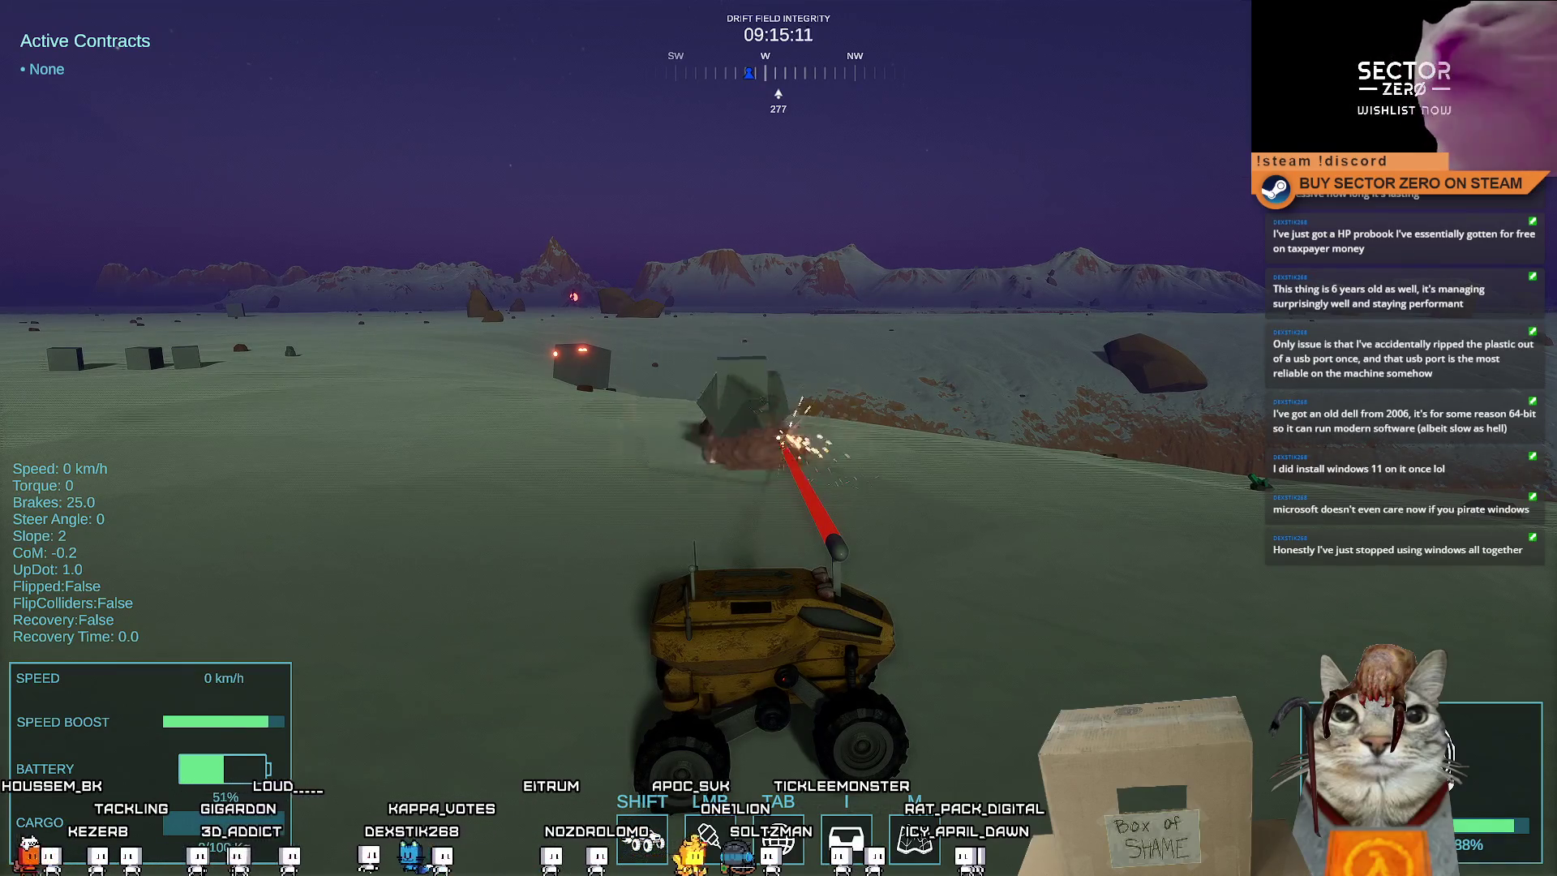
# Cross the plain to the node on the slope and laser its higher weakpoints
pyautogui.press('w')
pyautogui.press('a')
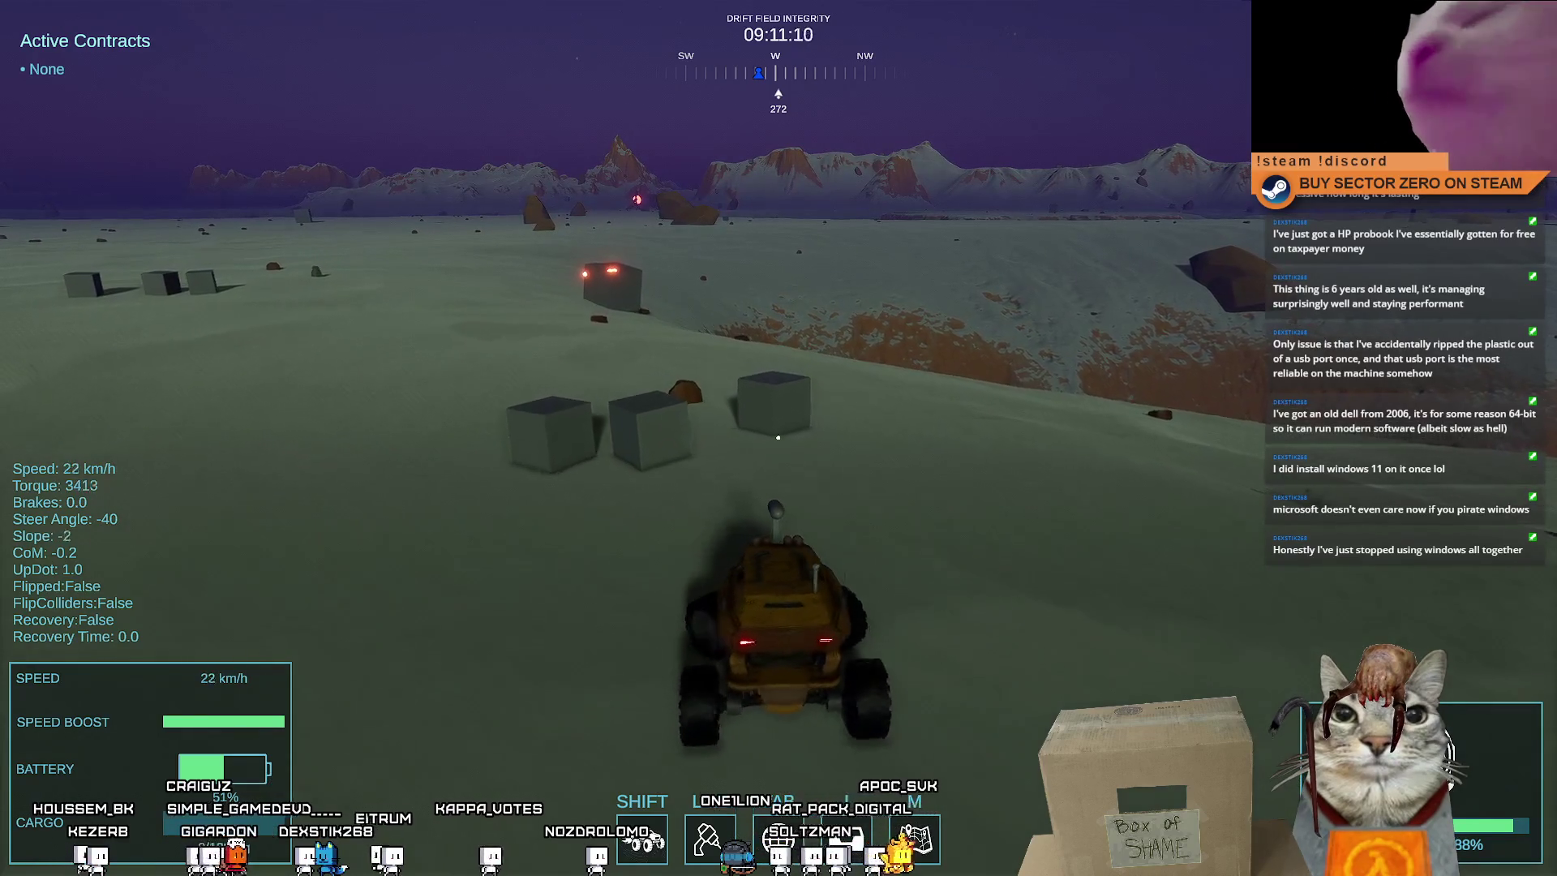
pyautogui.press('d')
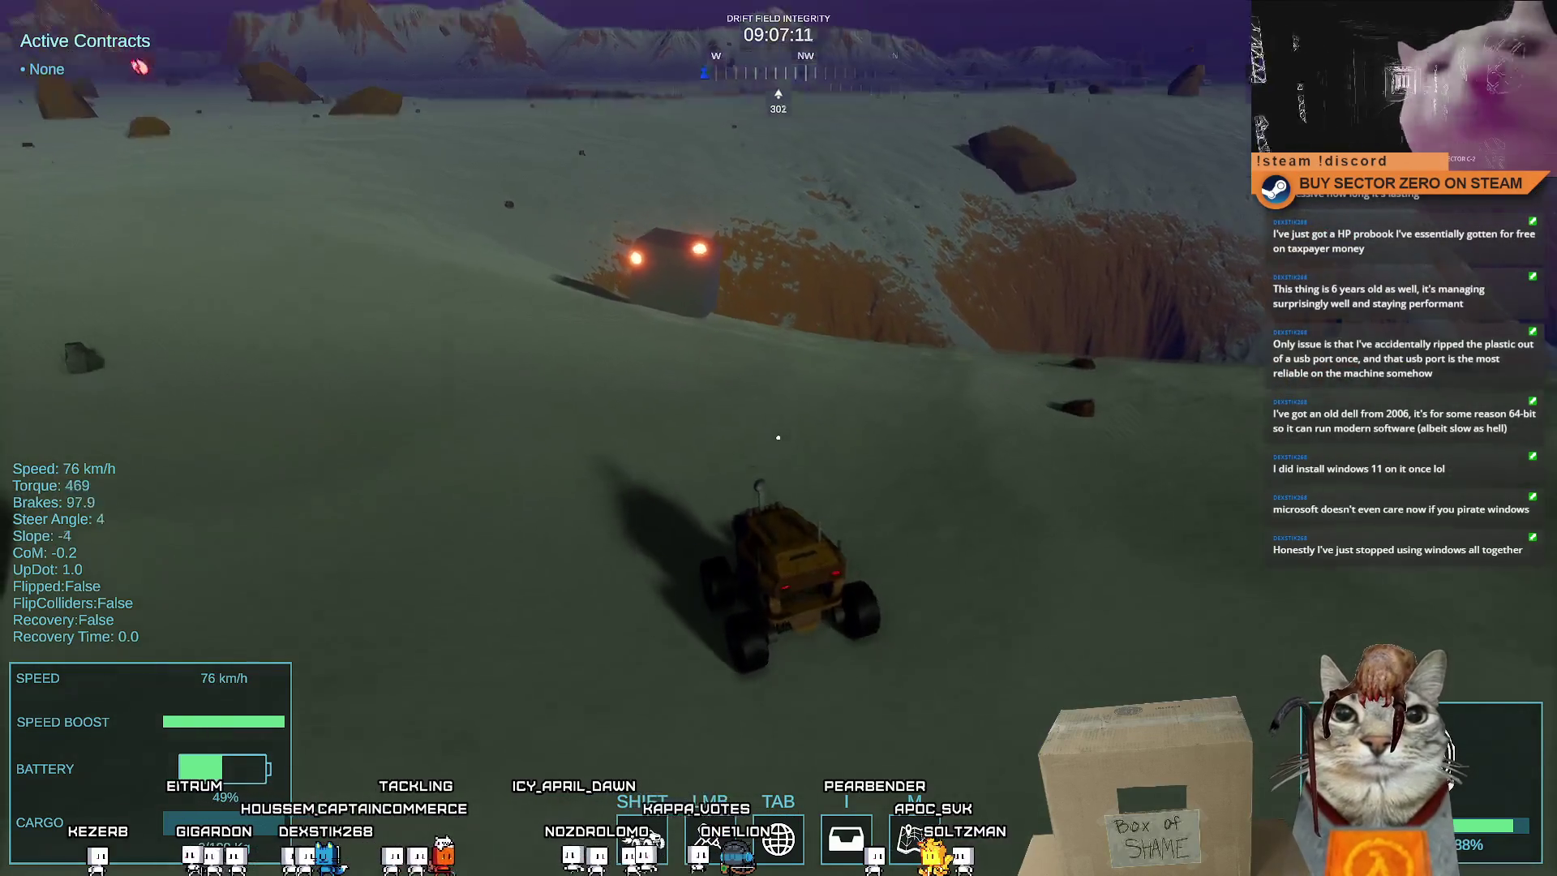
pyautogui.press('s')
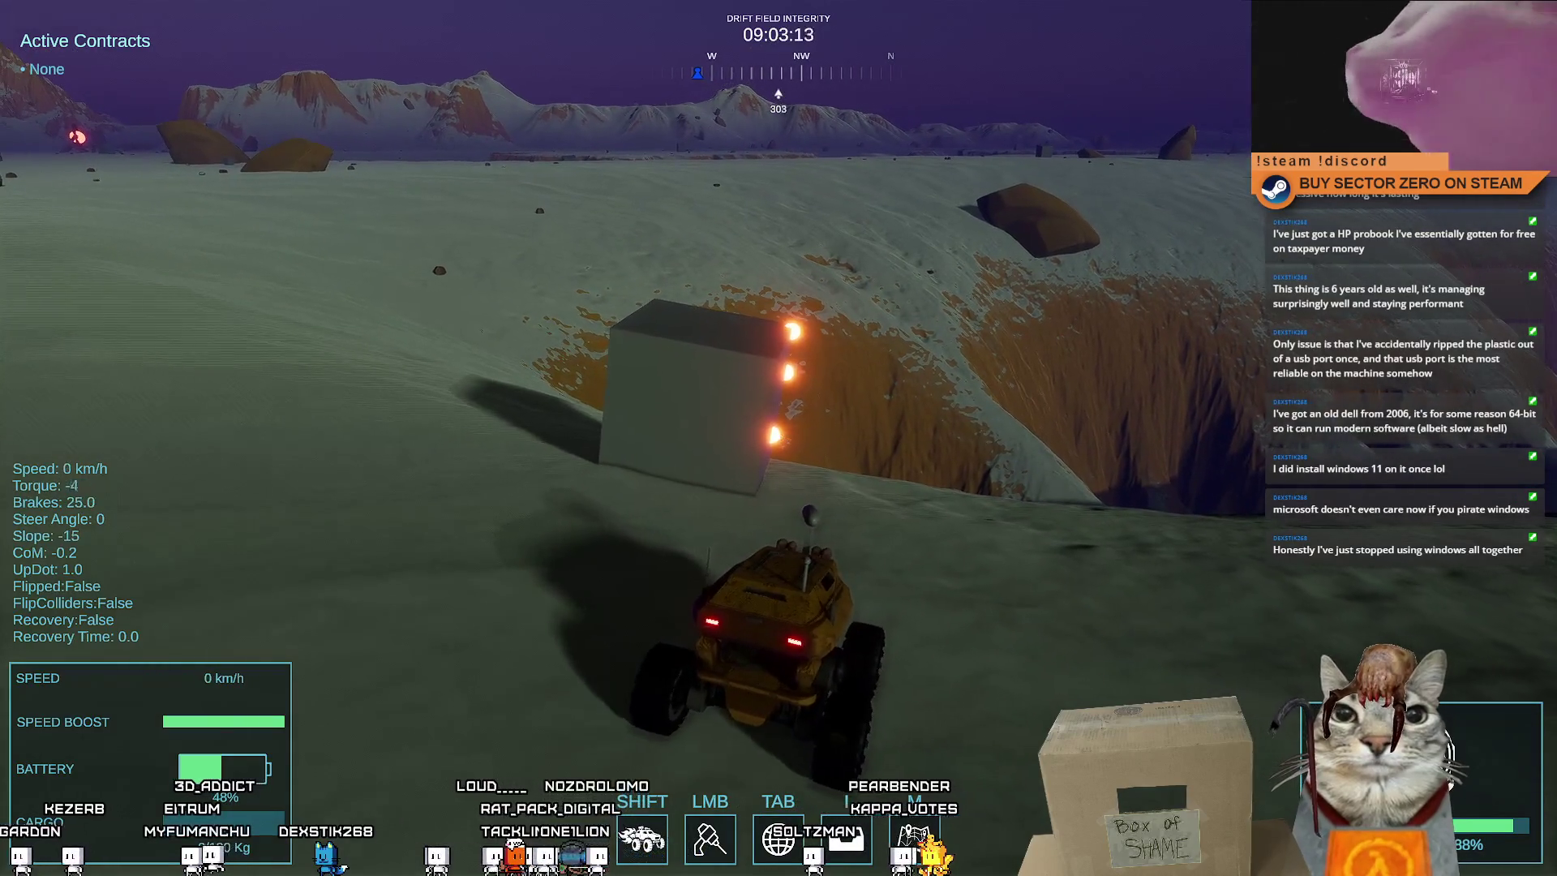
pyautogui.click(779, 437)
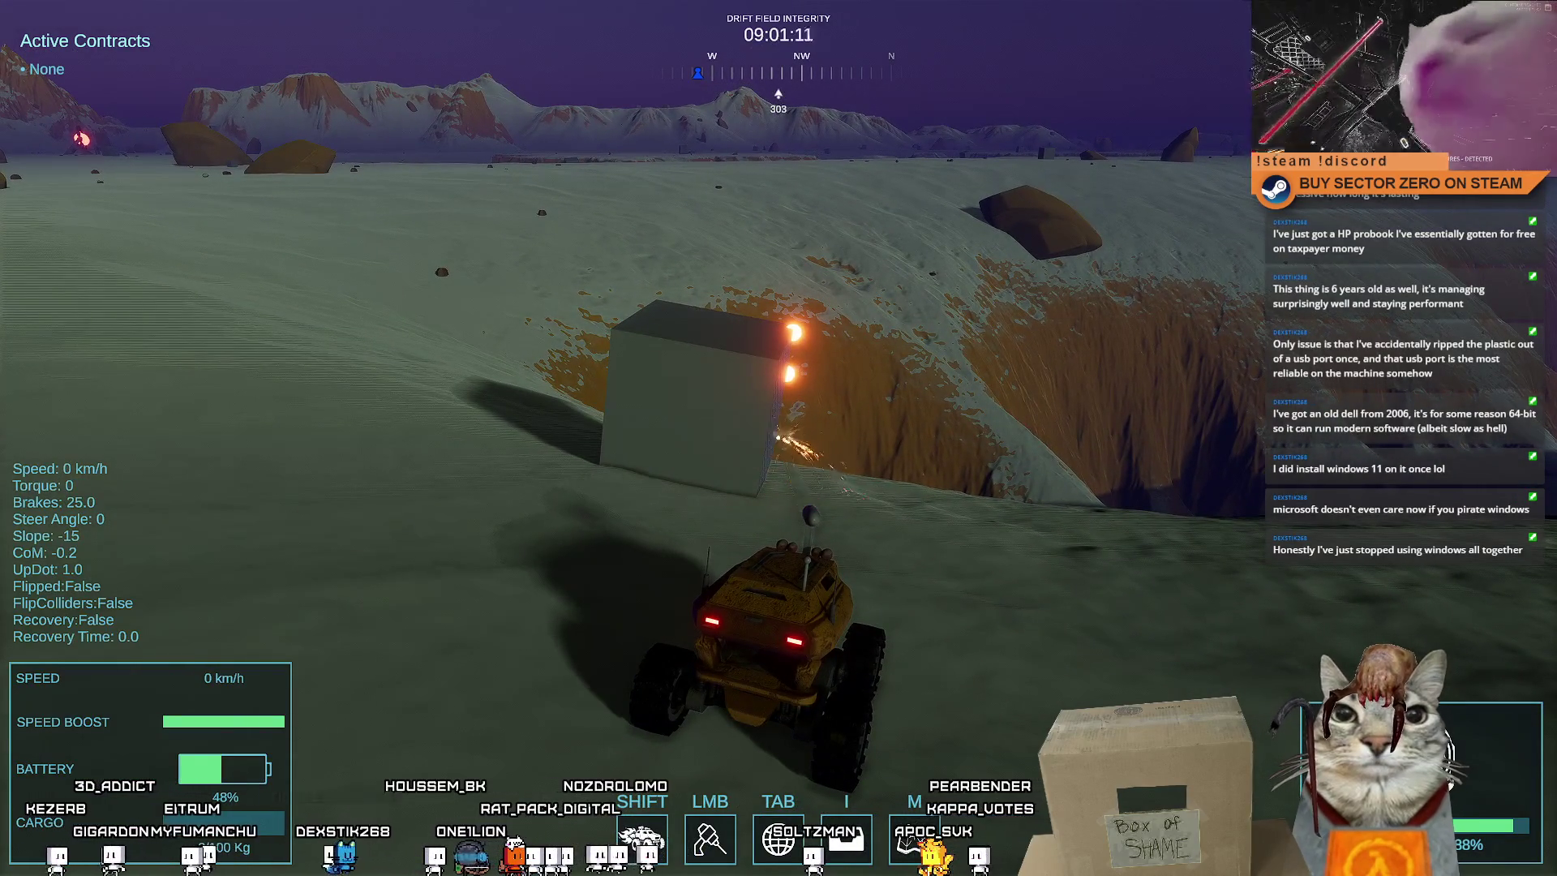
pyautogui.moveTo(778, 438); pyautogui.dragTo(784, 324)
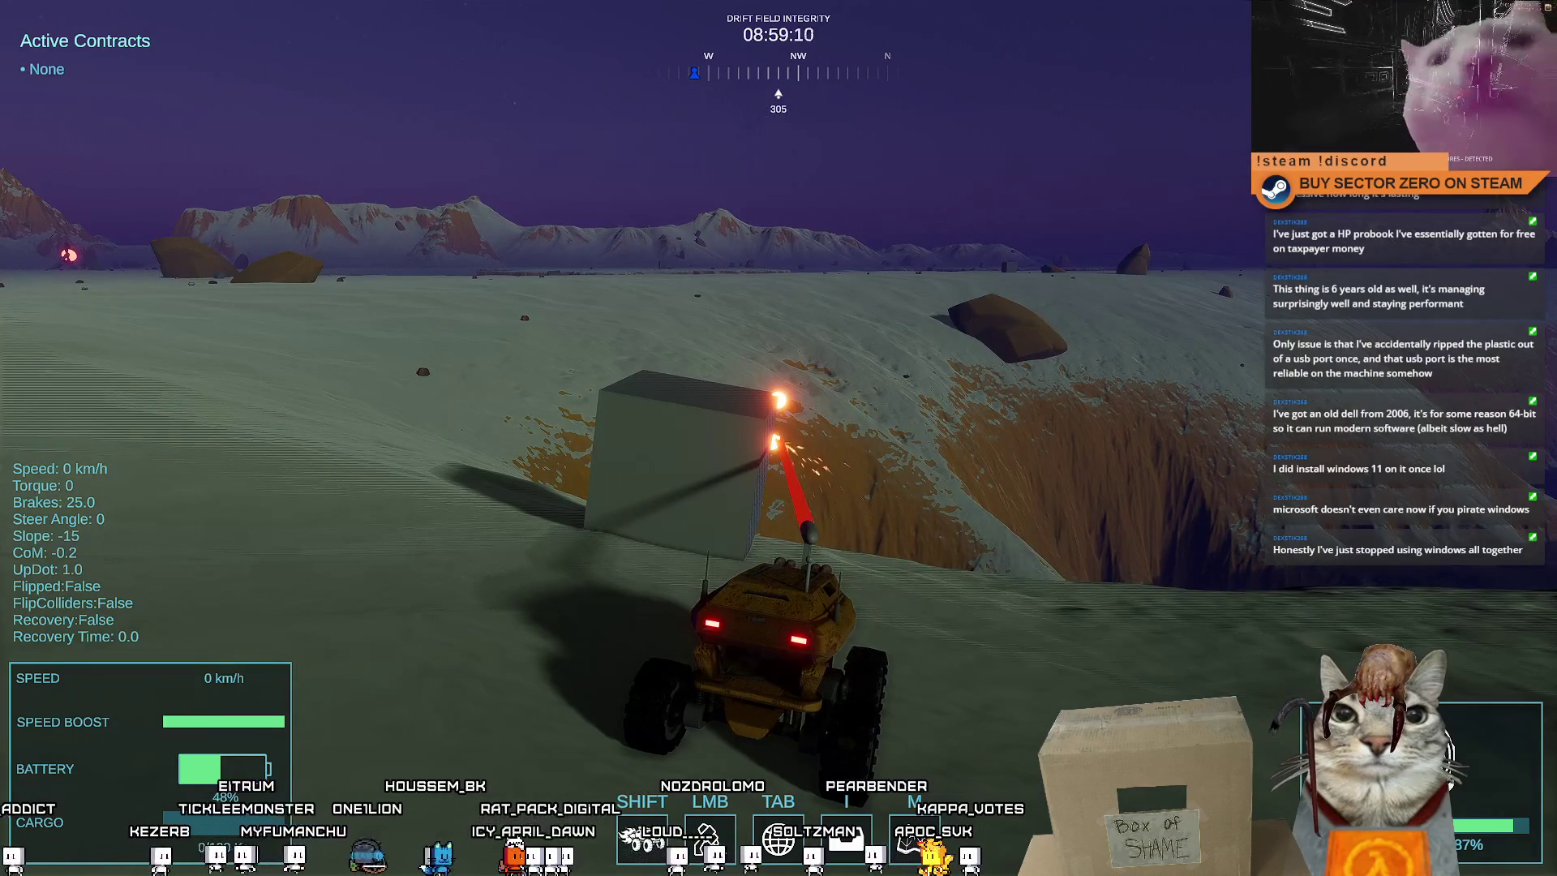
pyautogui.moveTo(778, 438); pyautogui.dragTo(780, 373)
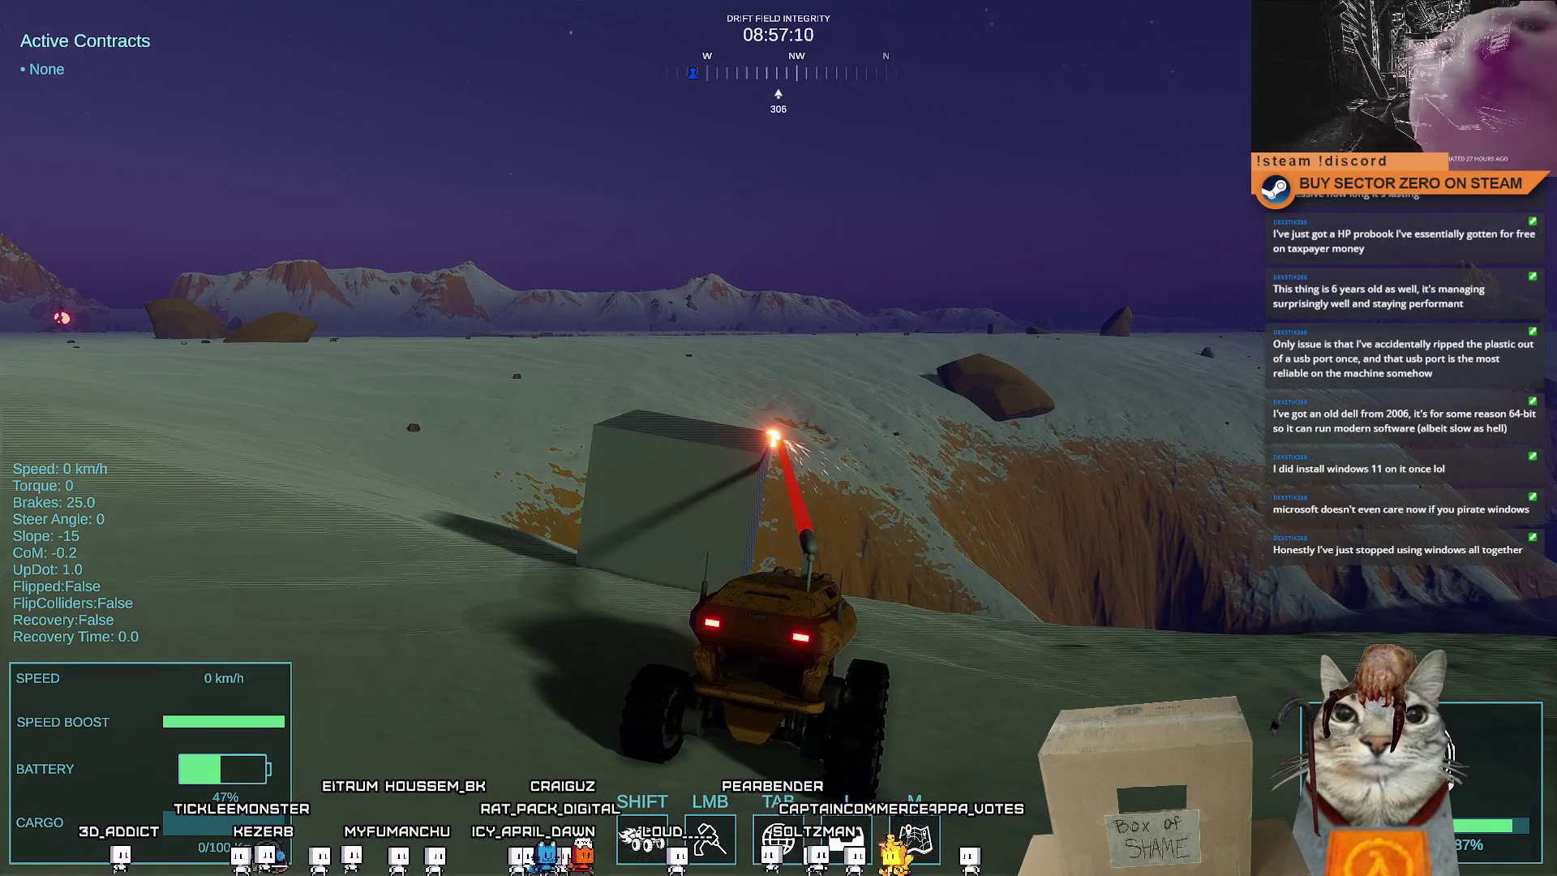
pyautogui.moveTo(779, 438); pyautogui.dragTo(778, 438)
# Drive onto the steep slope until the rover flips, then open the pause menu with Esc
pyautogui.press('w')
pyautogui.press('a')
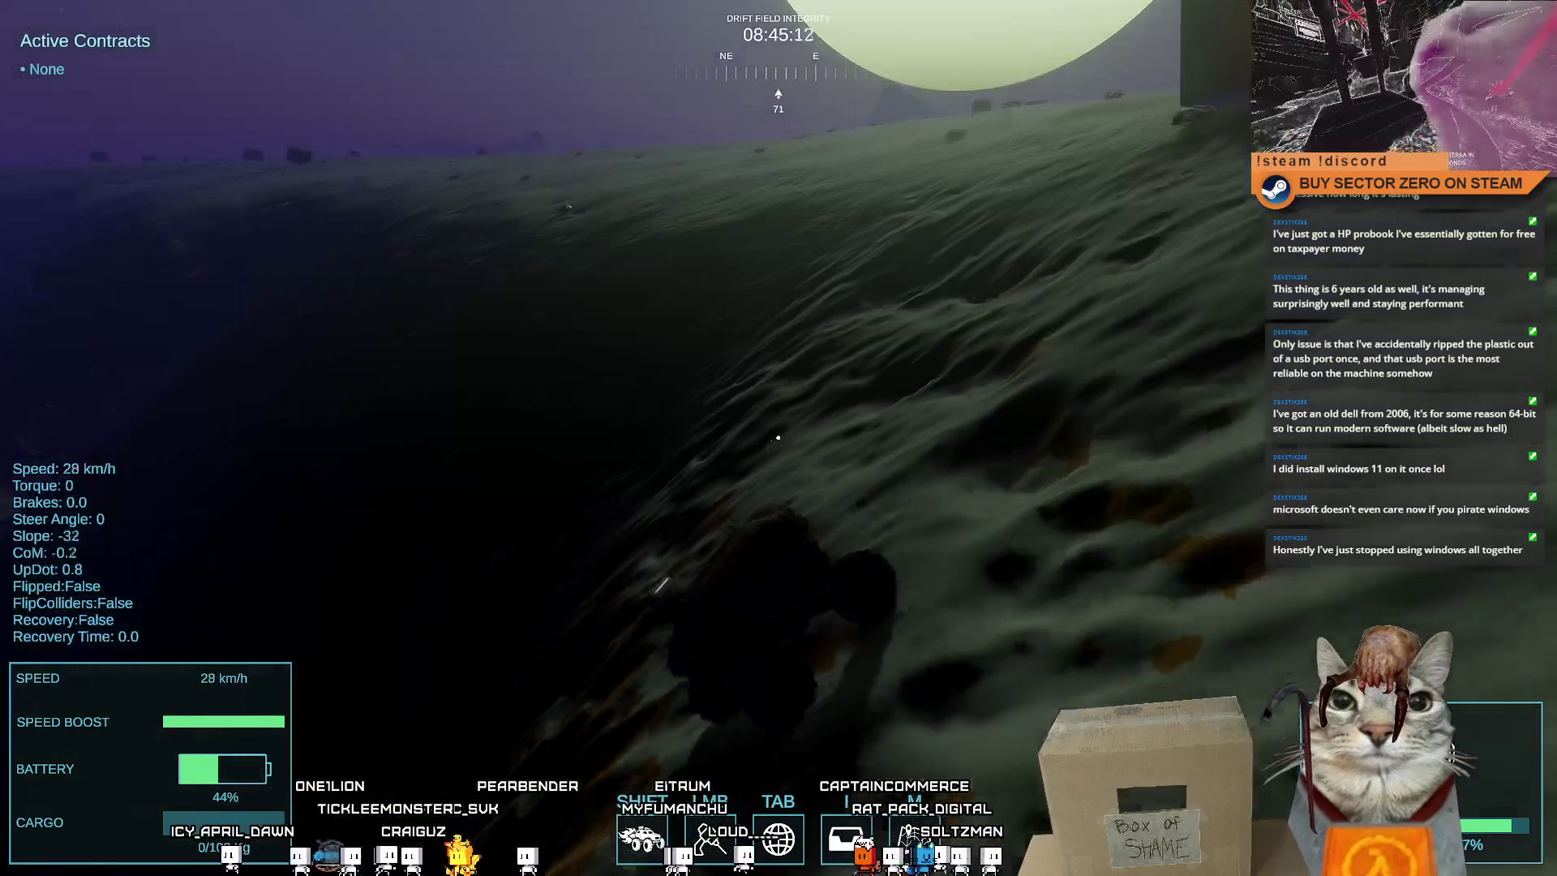
pyautogui.press('space')
pyautogui.press('w')
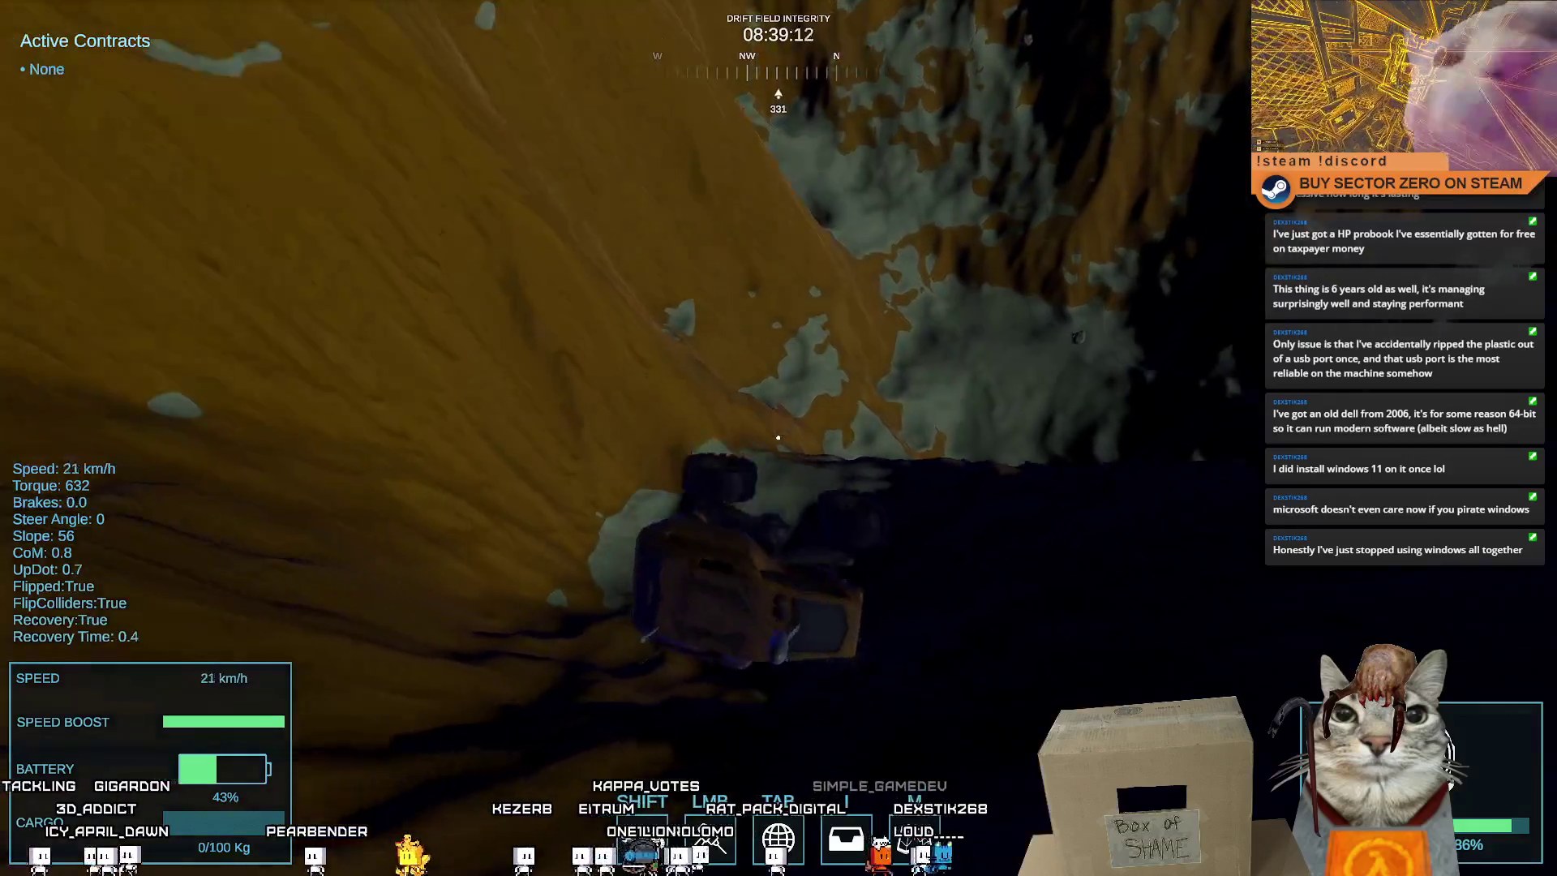
pyautogui.press('Escape')
pyautogui.press('Escape')
pyautogui.press('Escape')
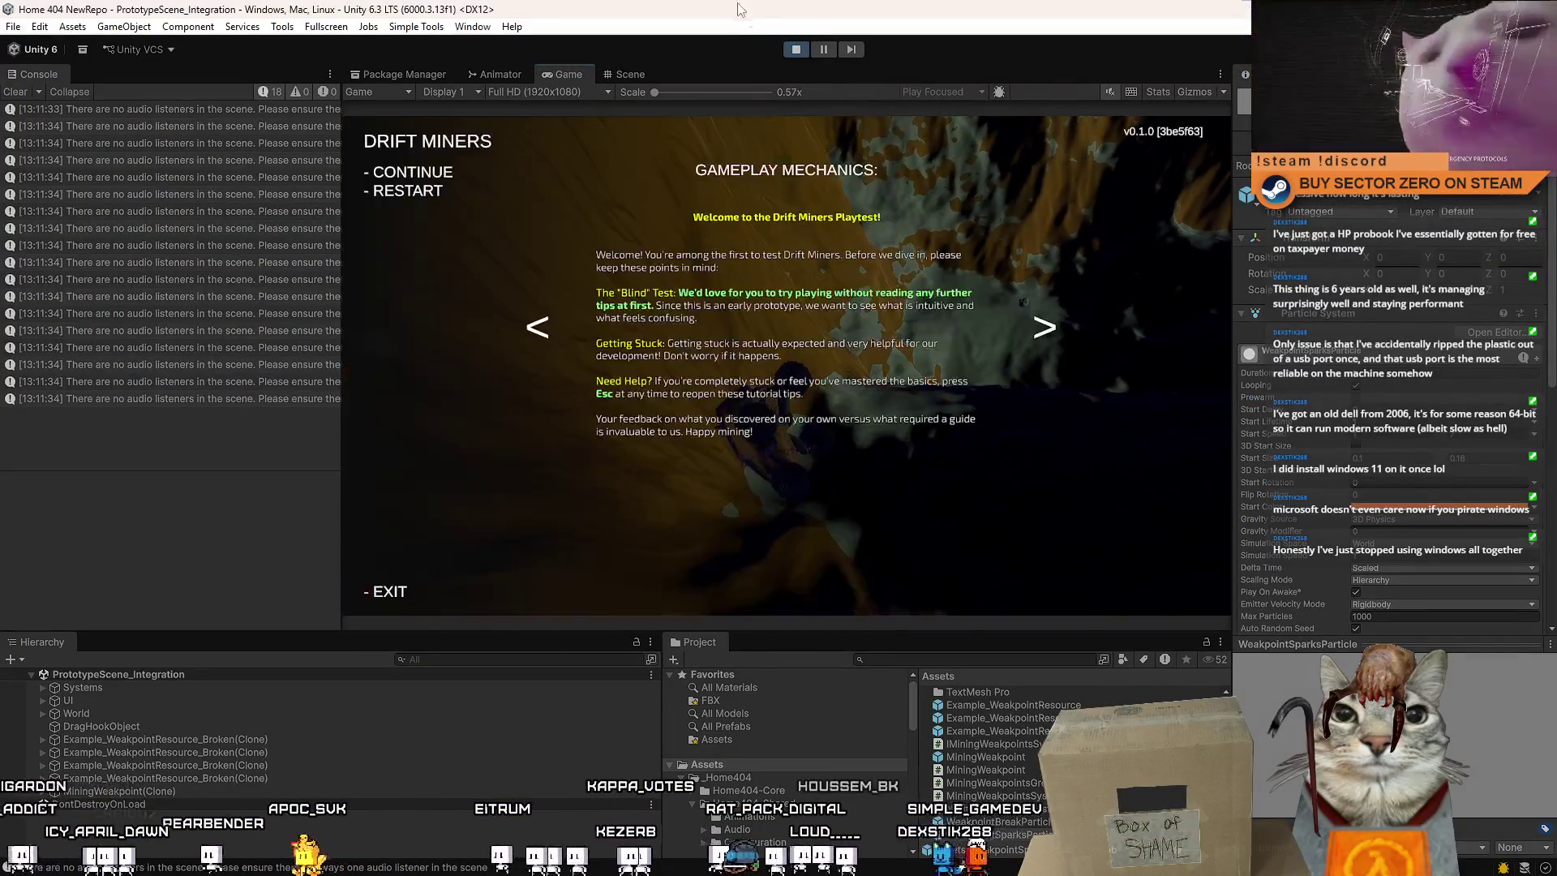
# Stop the playtest, clear the console, return to the Scene view and select Example_WeakpointResource
pyautogui.click(793, 51)
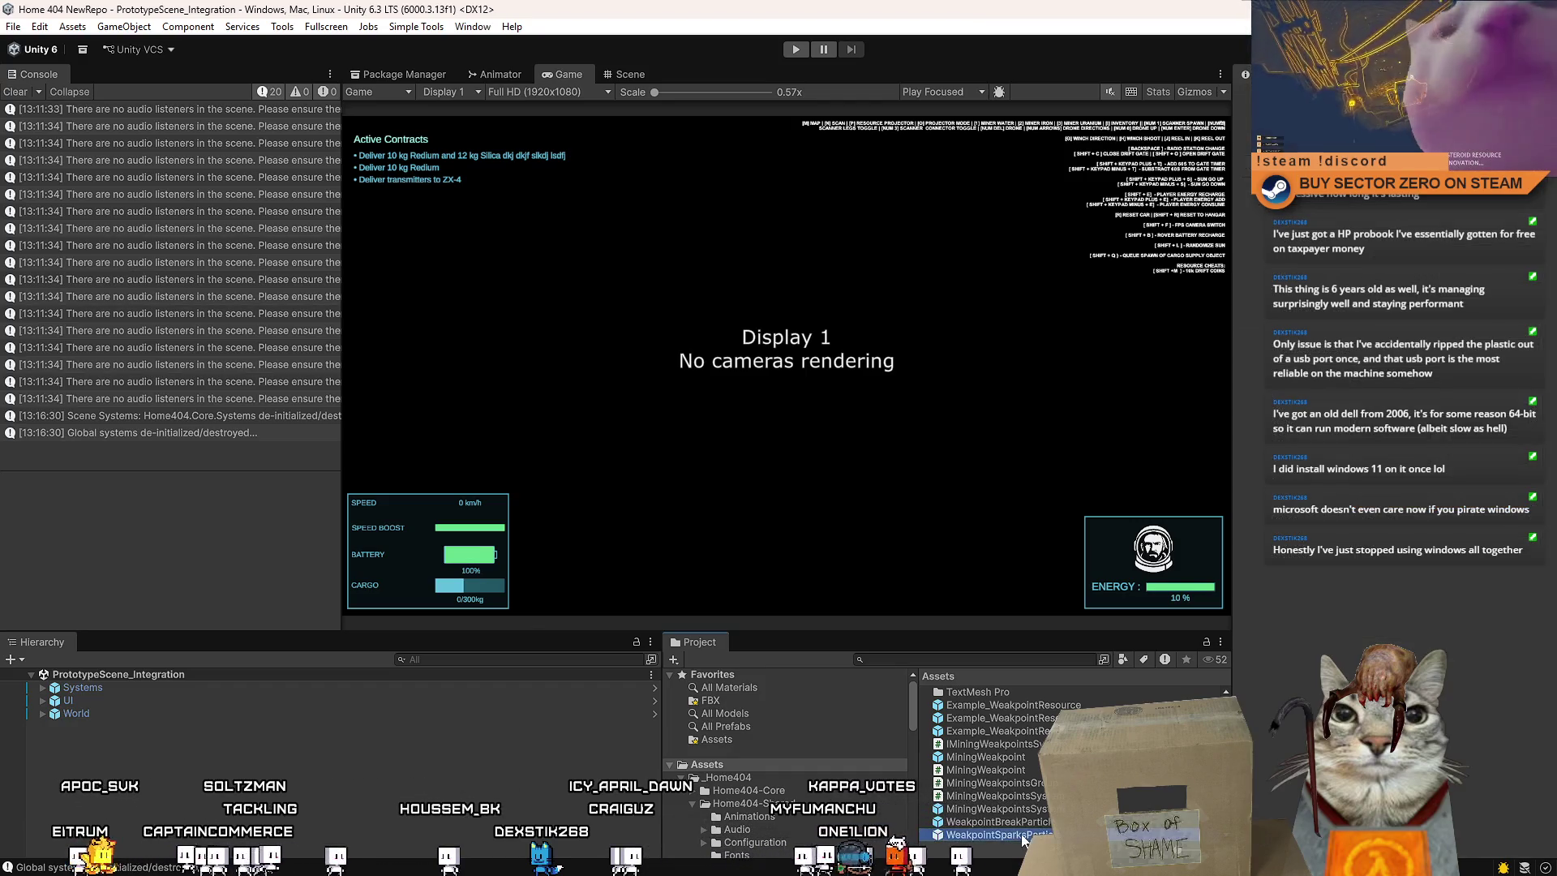
pyautogui.click(996, 808)
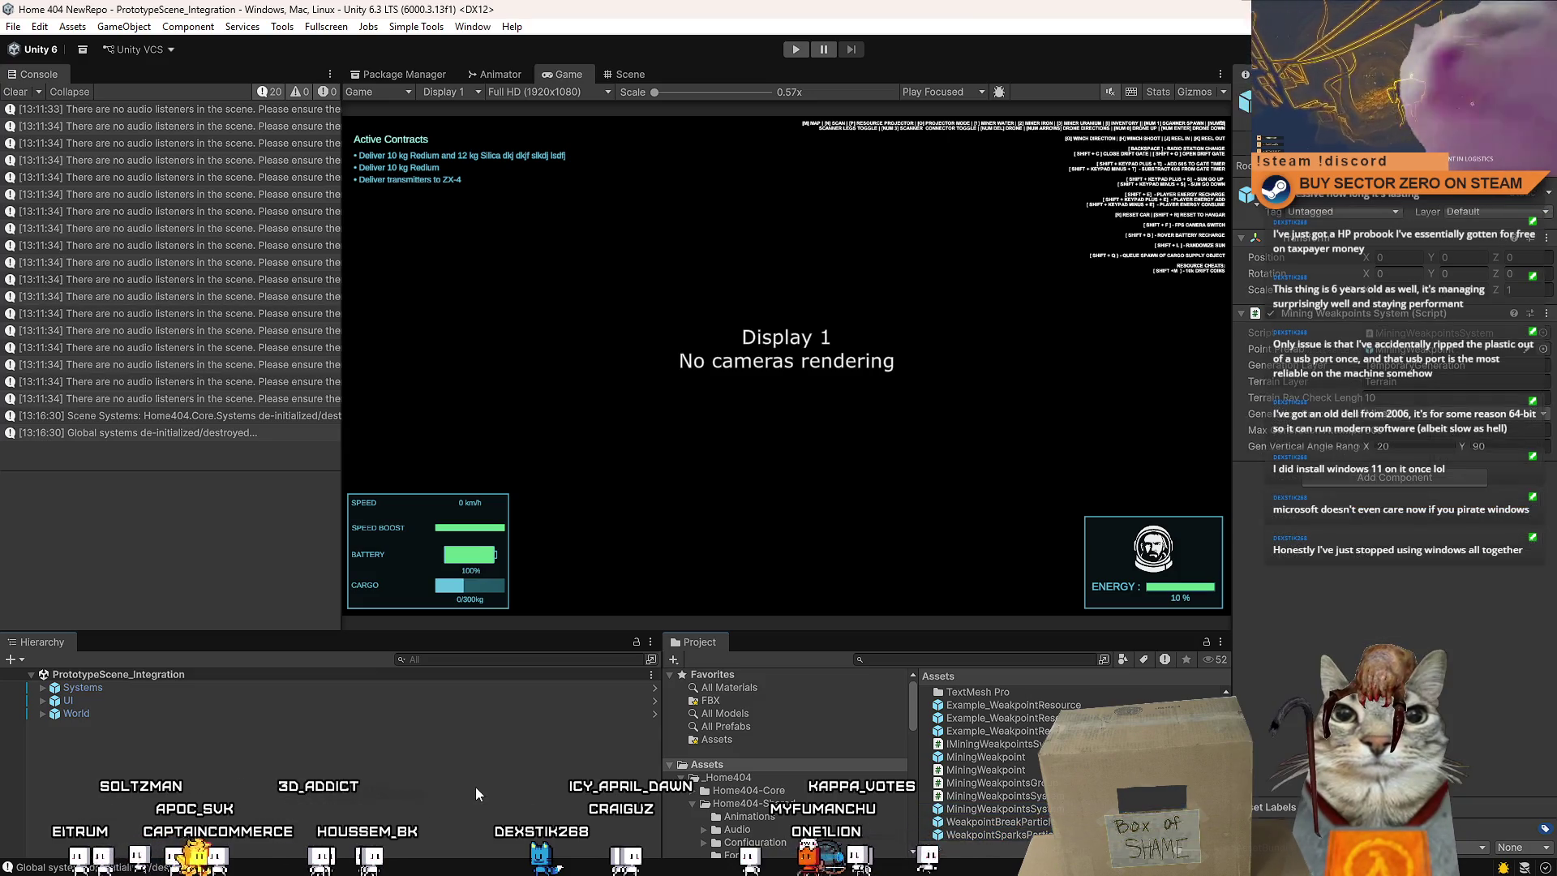
pyautogui.click(15, 91)
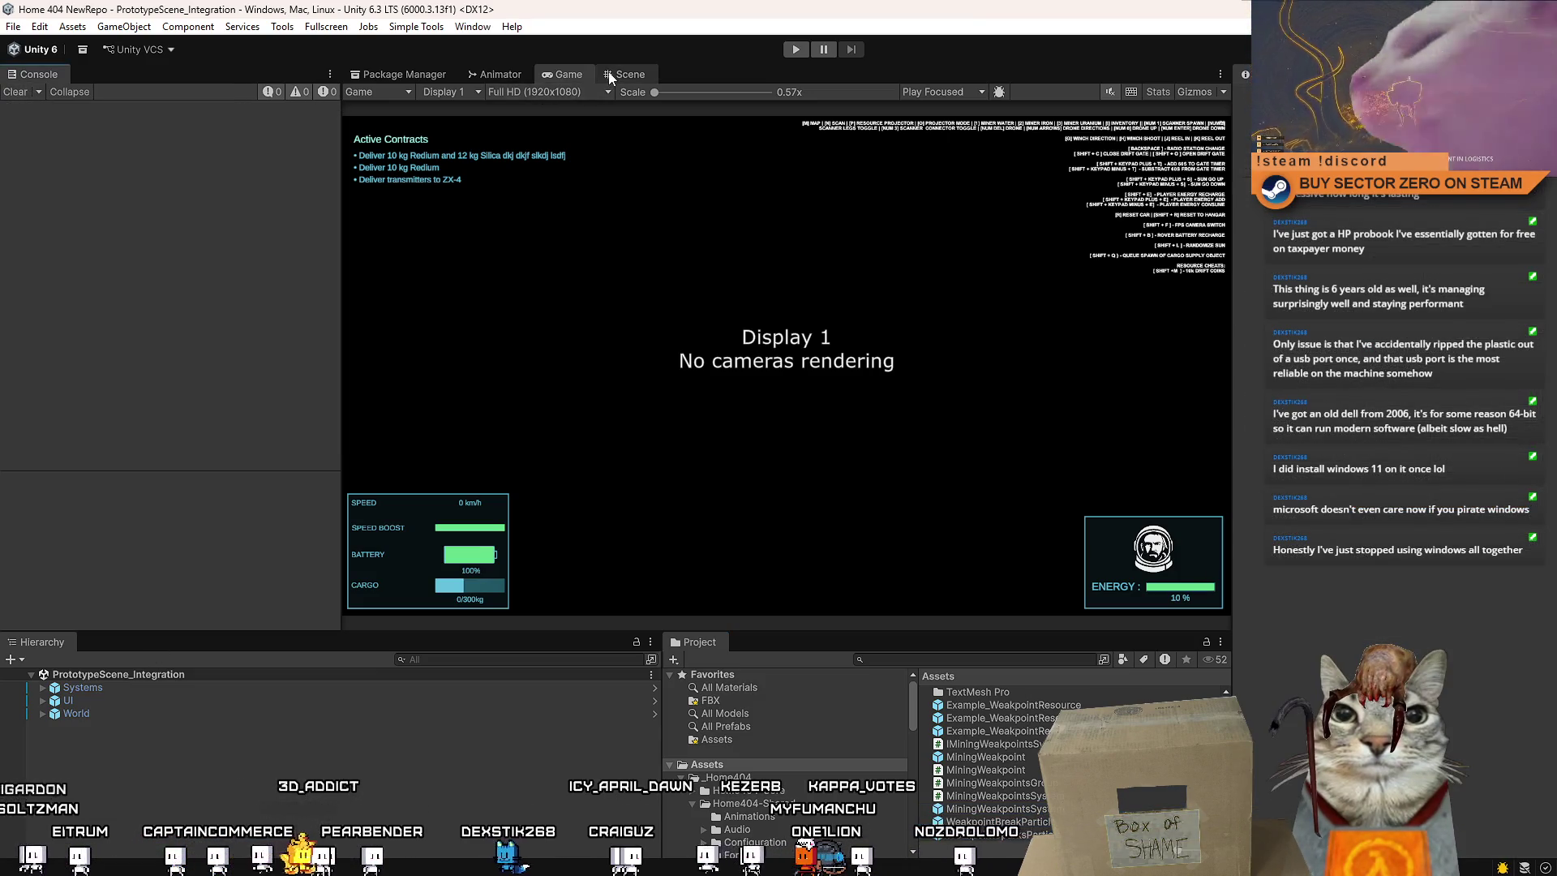
pyautogui.click(609, 75)
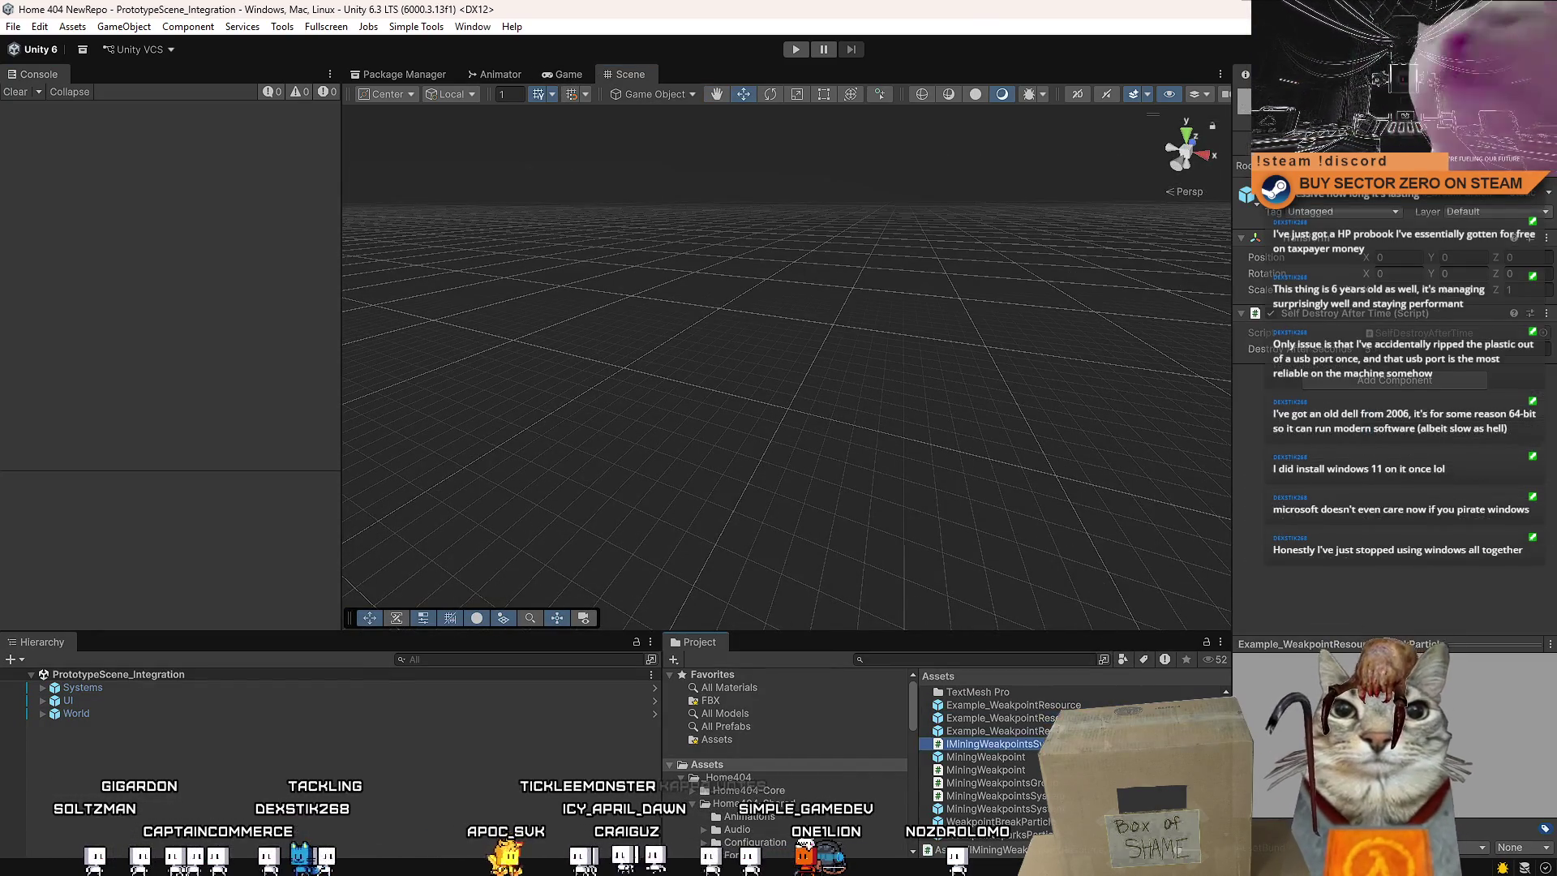
pyautogui.click(1013, 704)
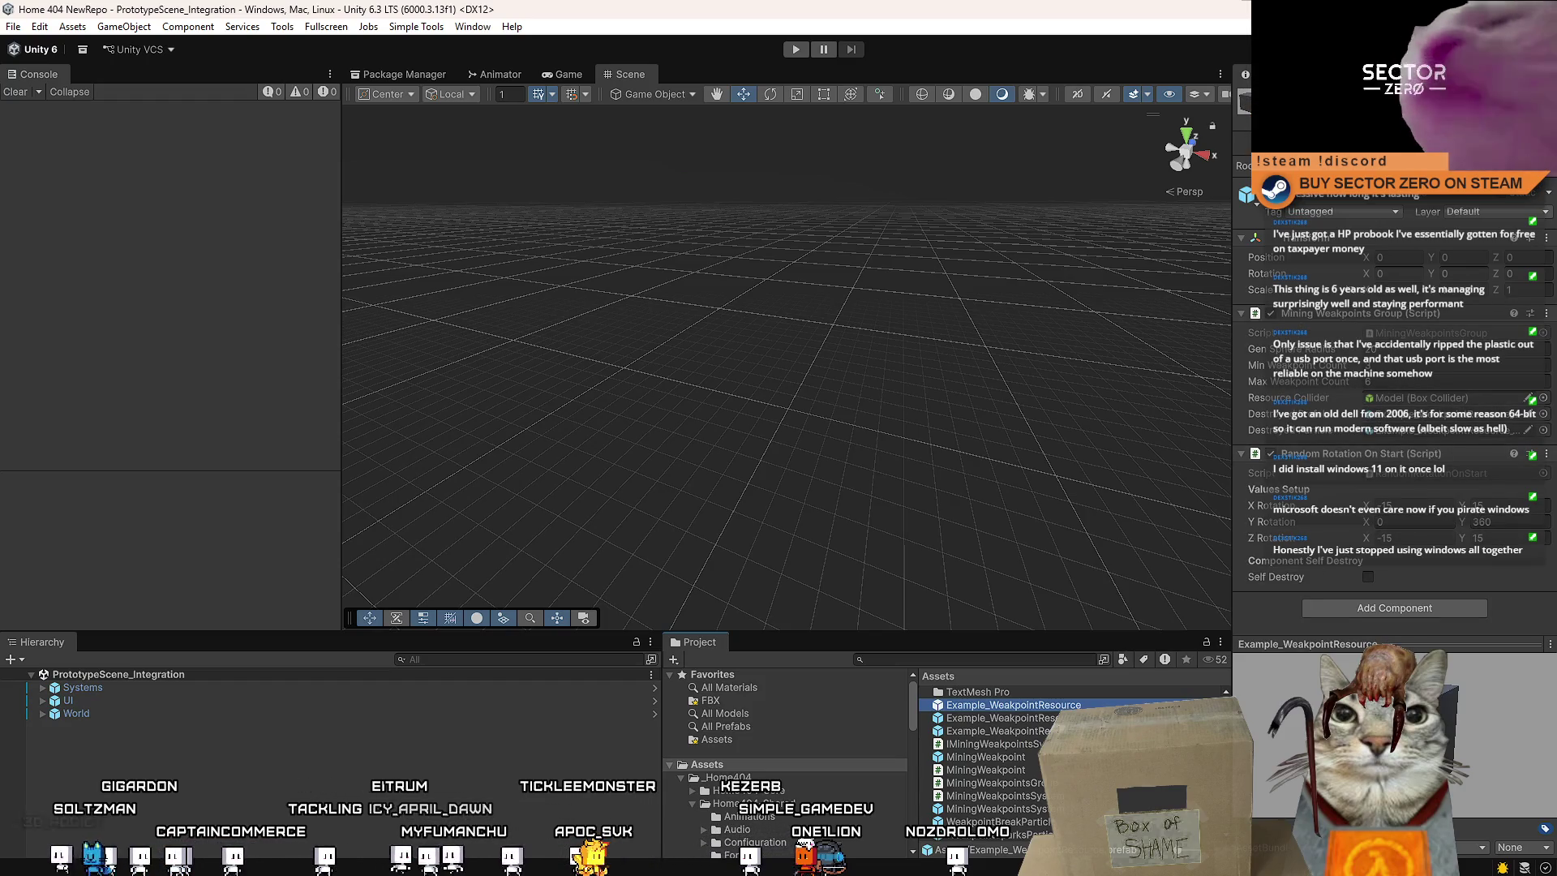
# Open Example_WeakpointResource in Prefab Mode and inspect its cube Model and root weakpoint settings
pyautogui.doubleClick(1014, 704)
pyautogui.click(92, 709)
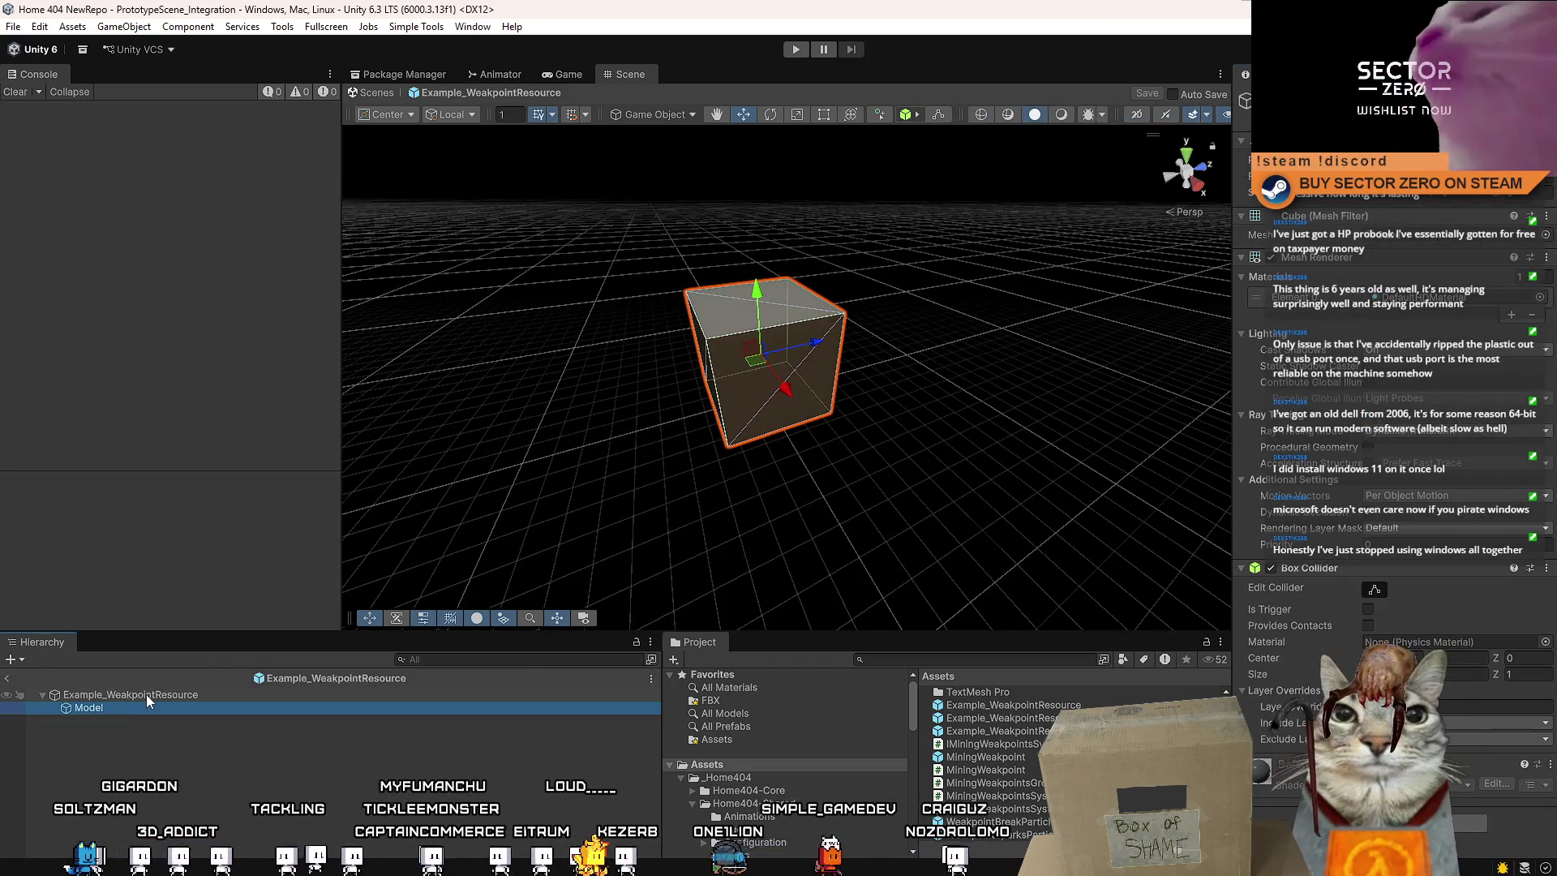
pyautogui.click(146, 694)
pyautogui.click(109, 710)
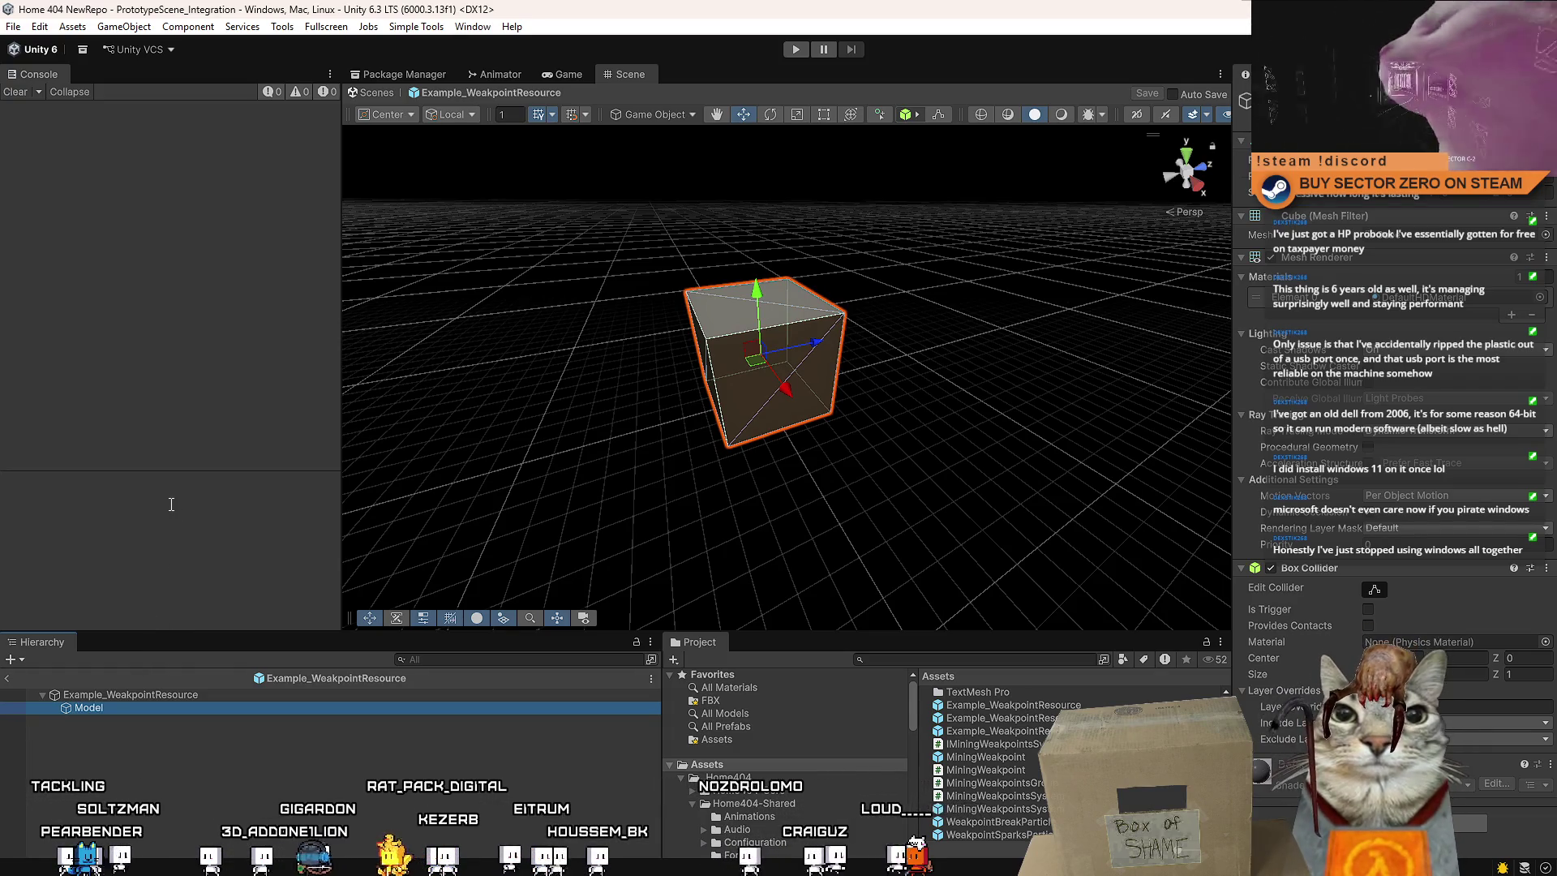
pyautogui.click(383, 777)
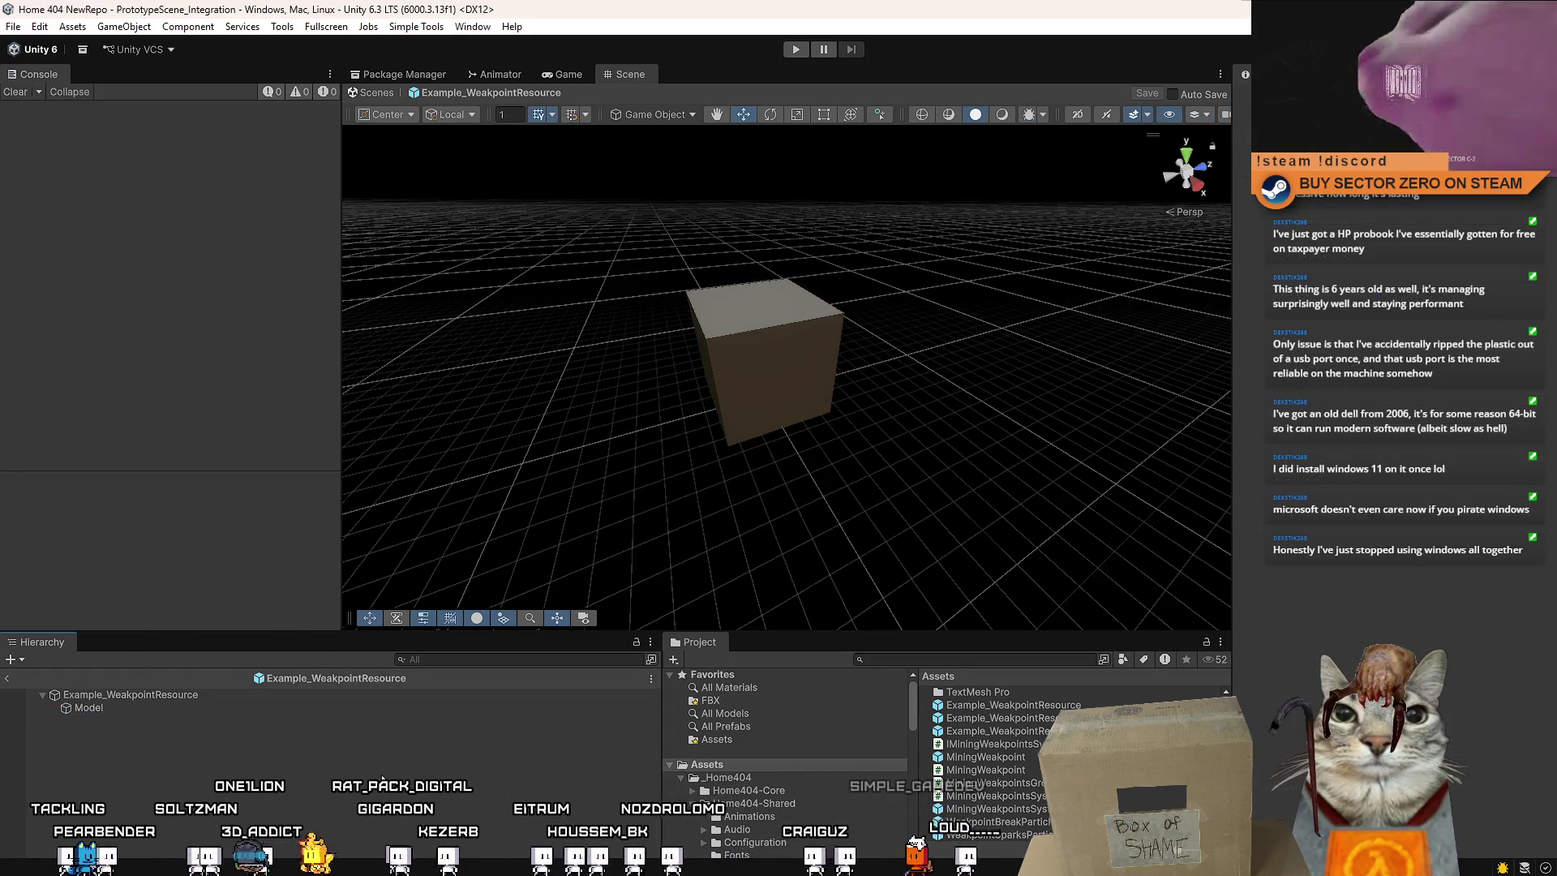
pyautogui.click(284, 707)
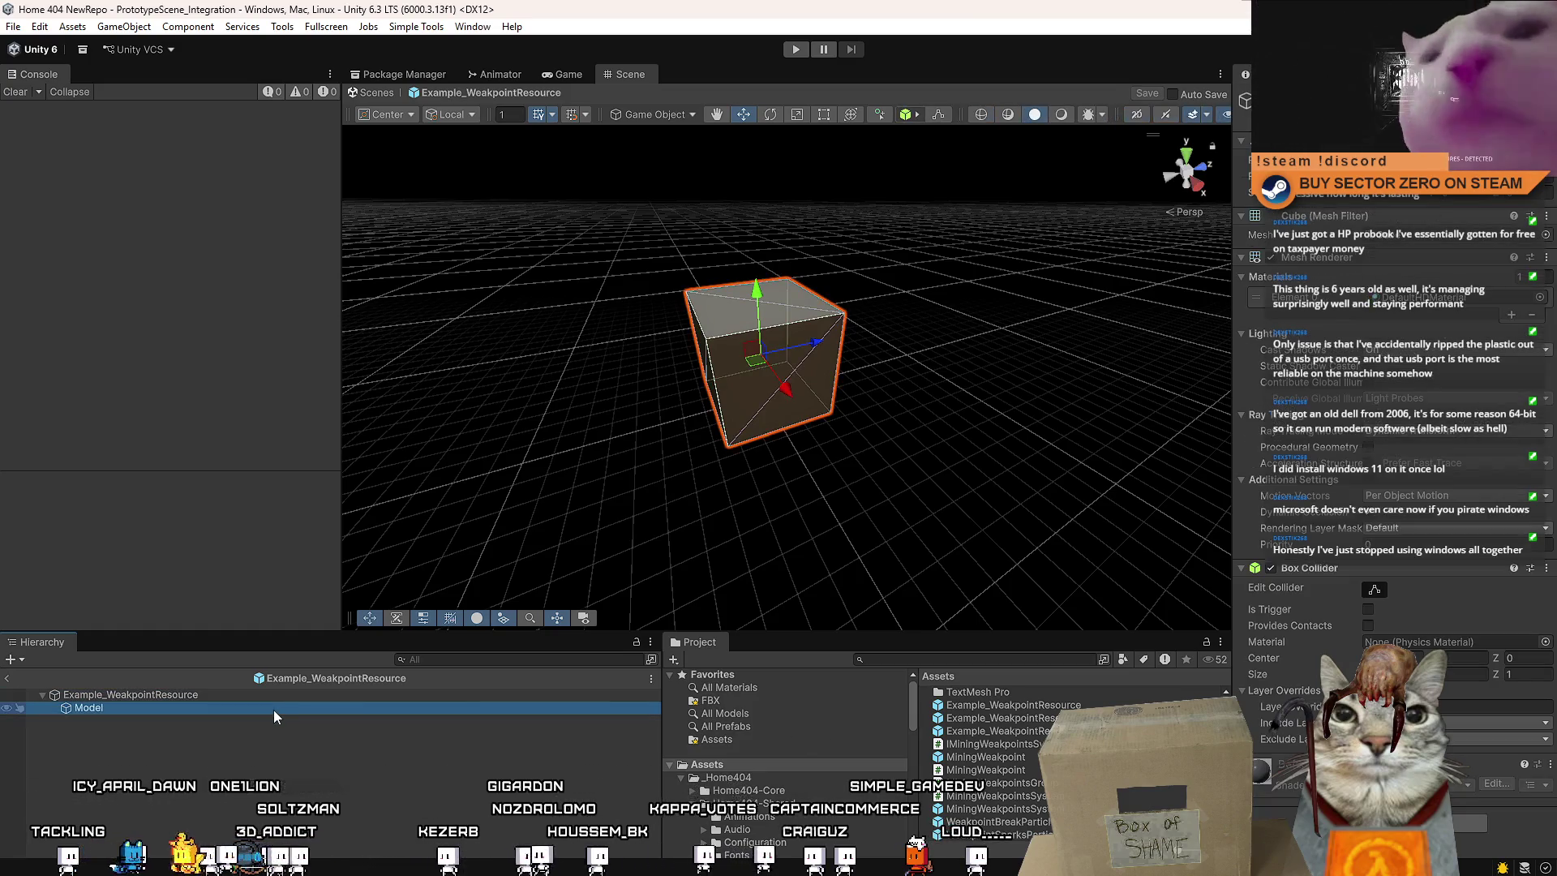
pyautogui.click(290, 694)
pyautogui.click(261, 708)
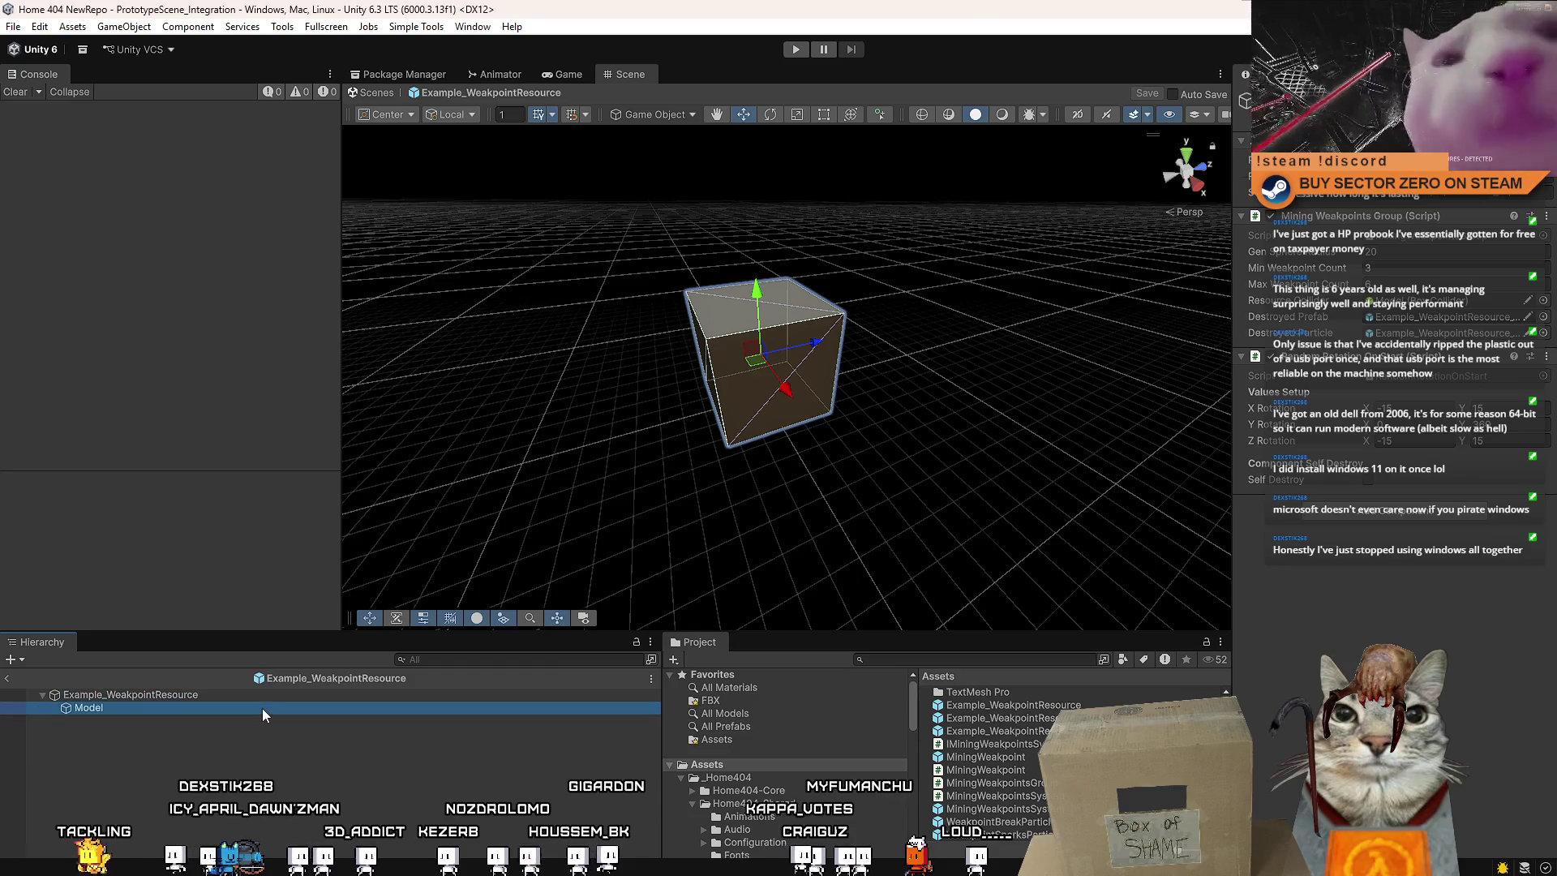
pyautogui.click(245, 755)
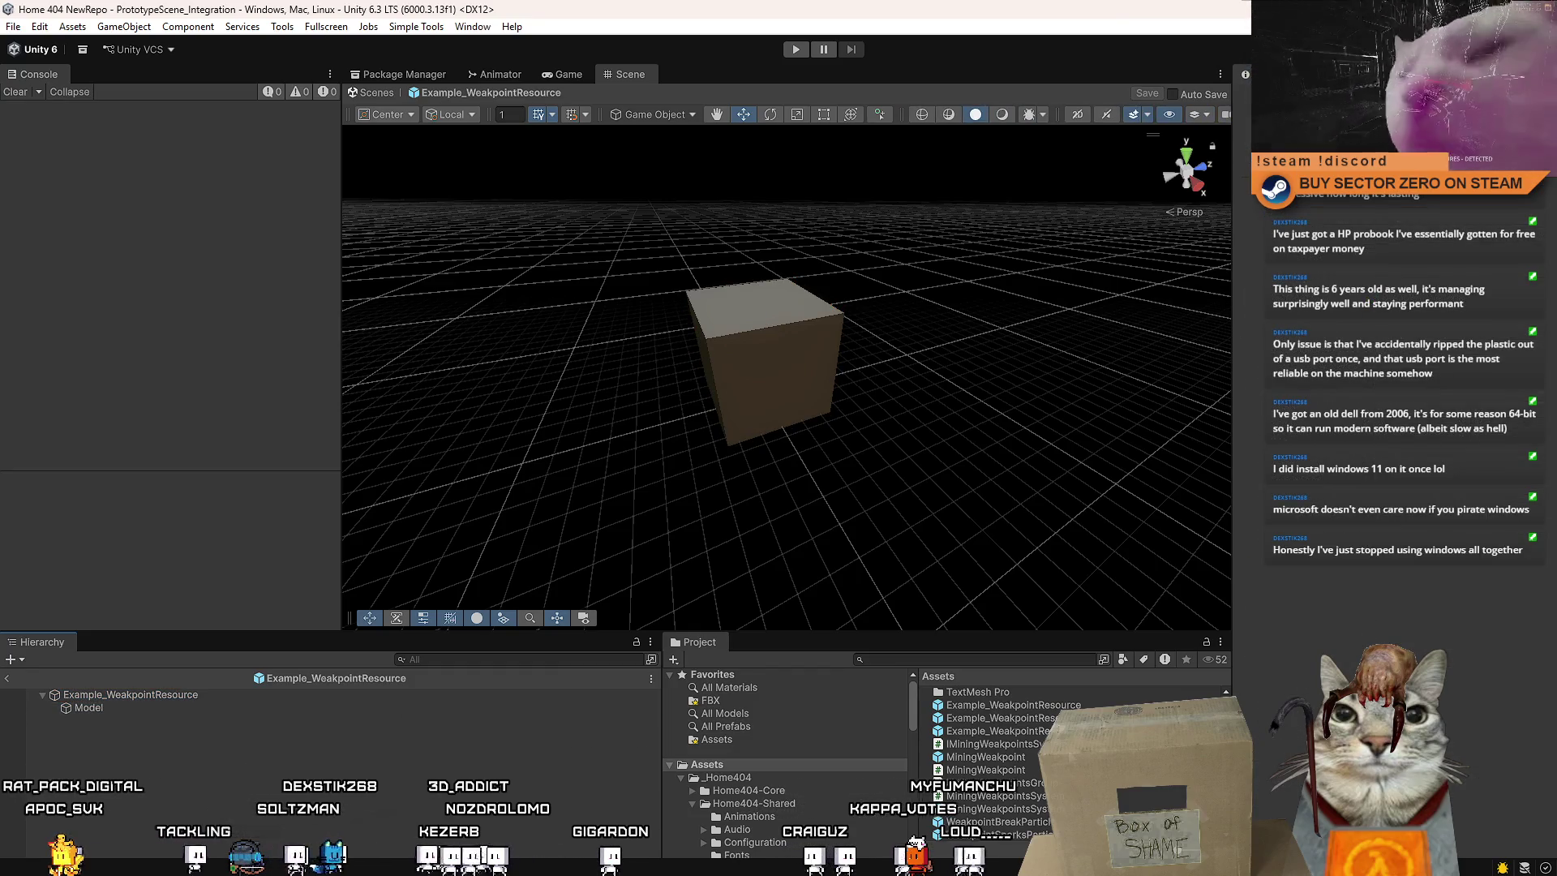
# Browse the weakpoint resource prefabs in the Project window, stepping to Example_WeakpointResource_B
pyautogui.click(990, 717)
pyautogui.scroll(2, 989, 763)
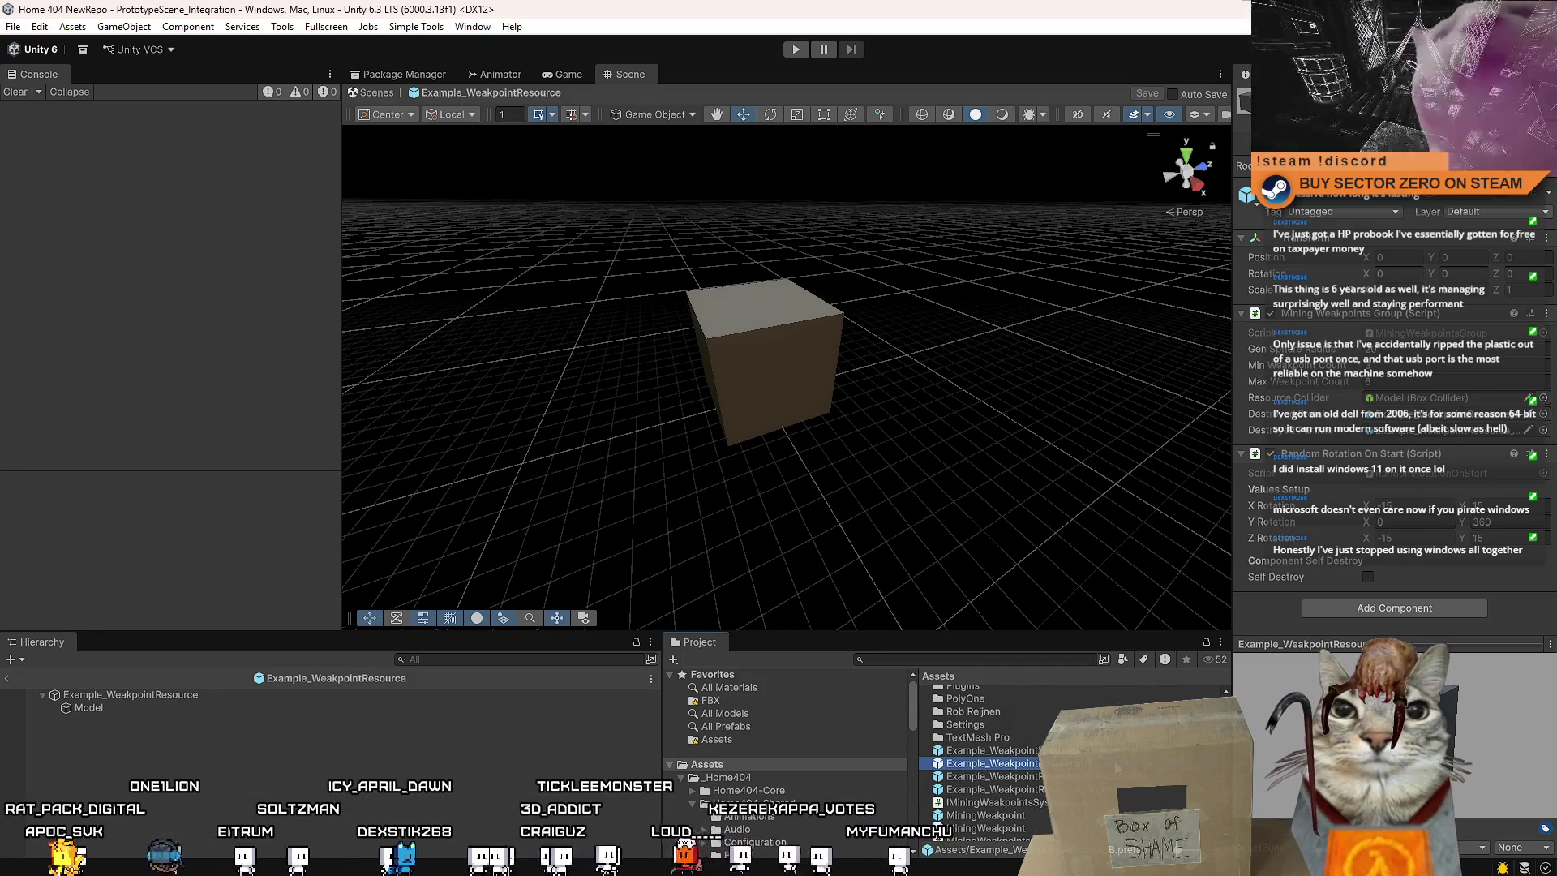
pyautogui.click(990, 750)
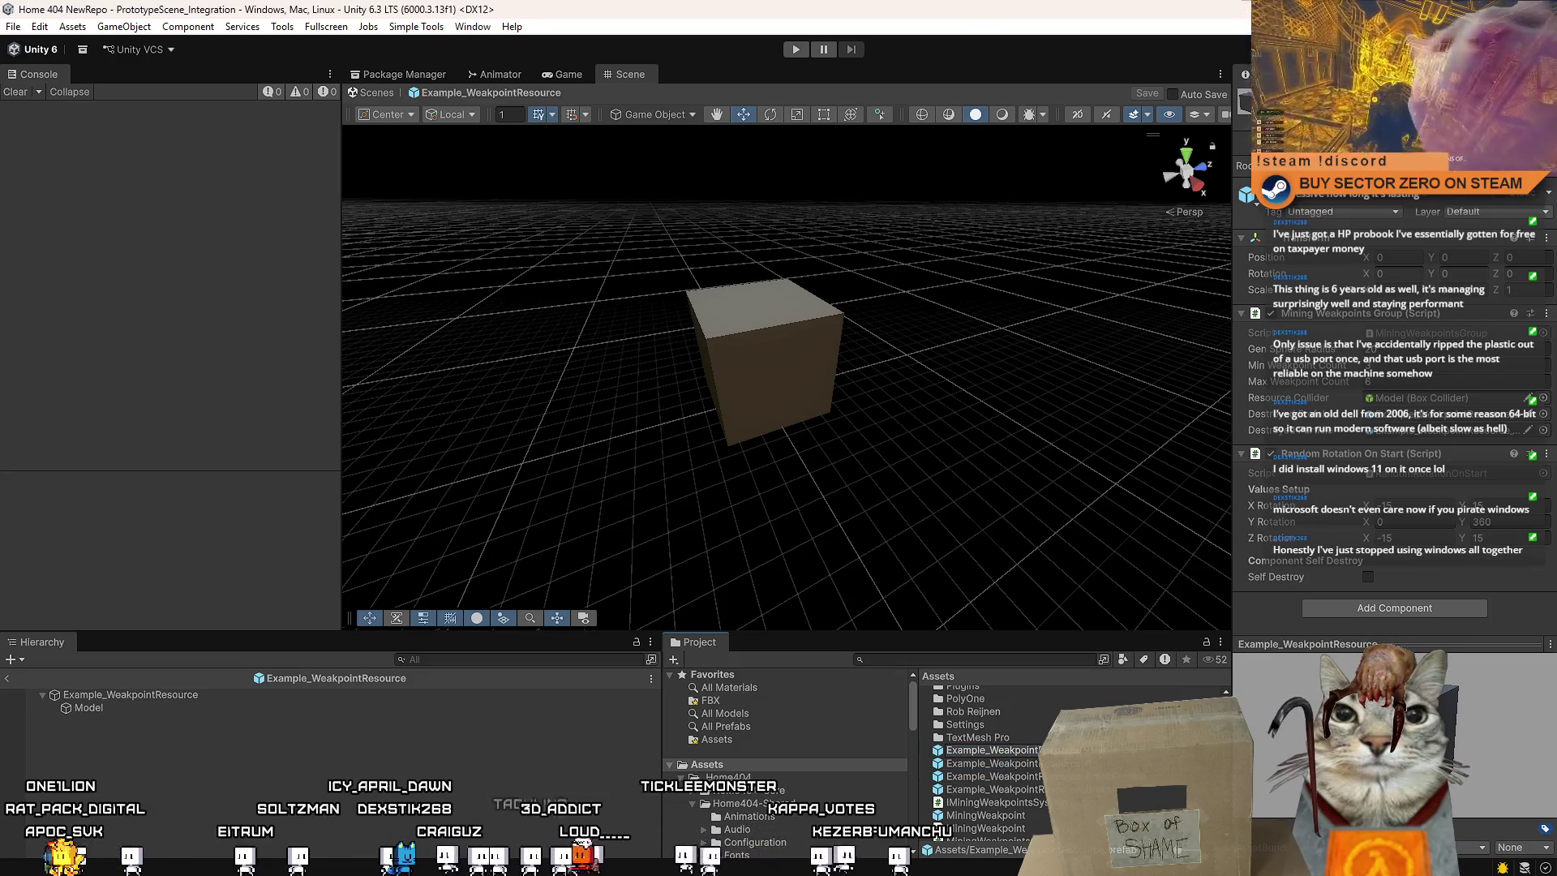
pyautogui.press('Down')
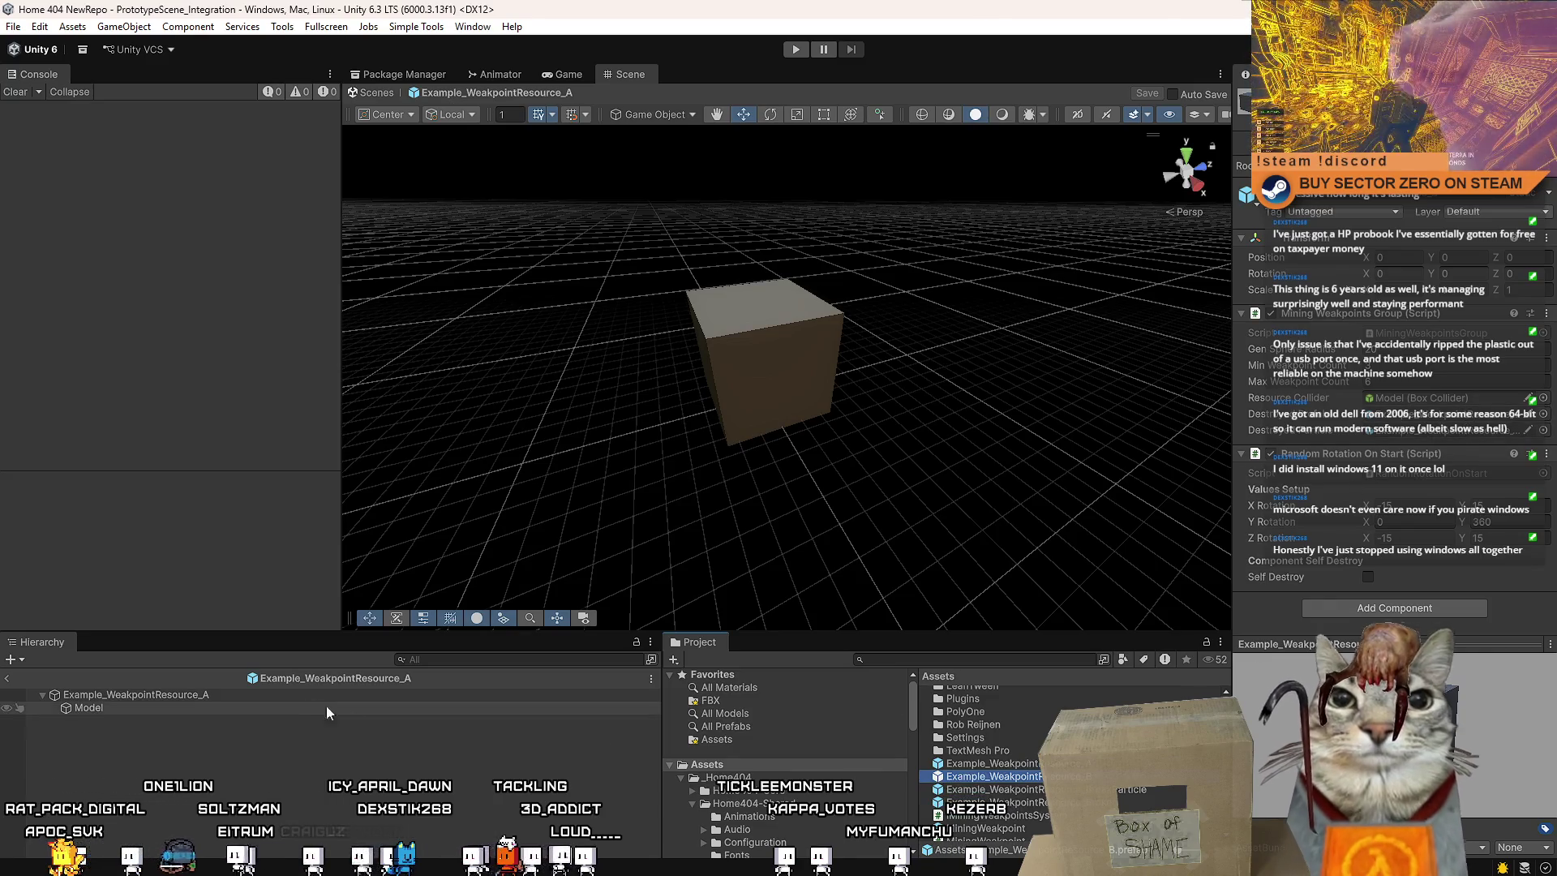
# Open Example_WeakpointResource_B in Prefab Mode and frame its cube Model
pyautogui.click(289, 694)
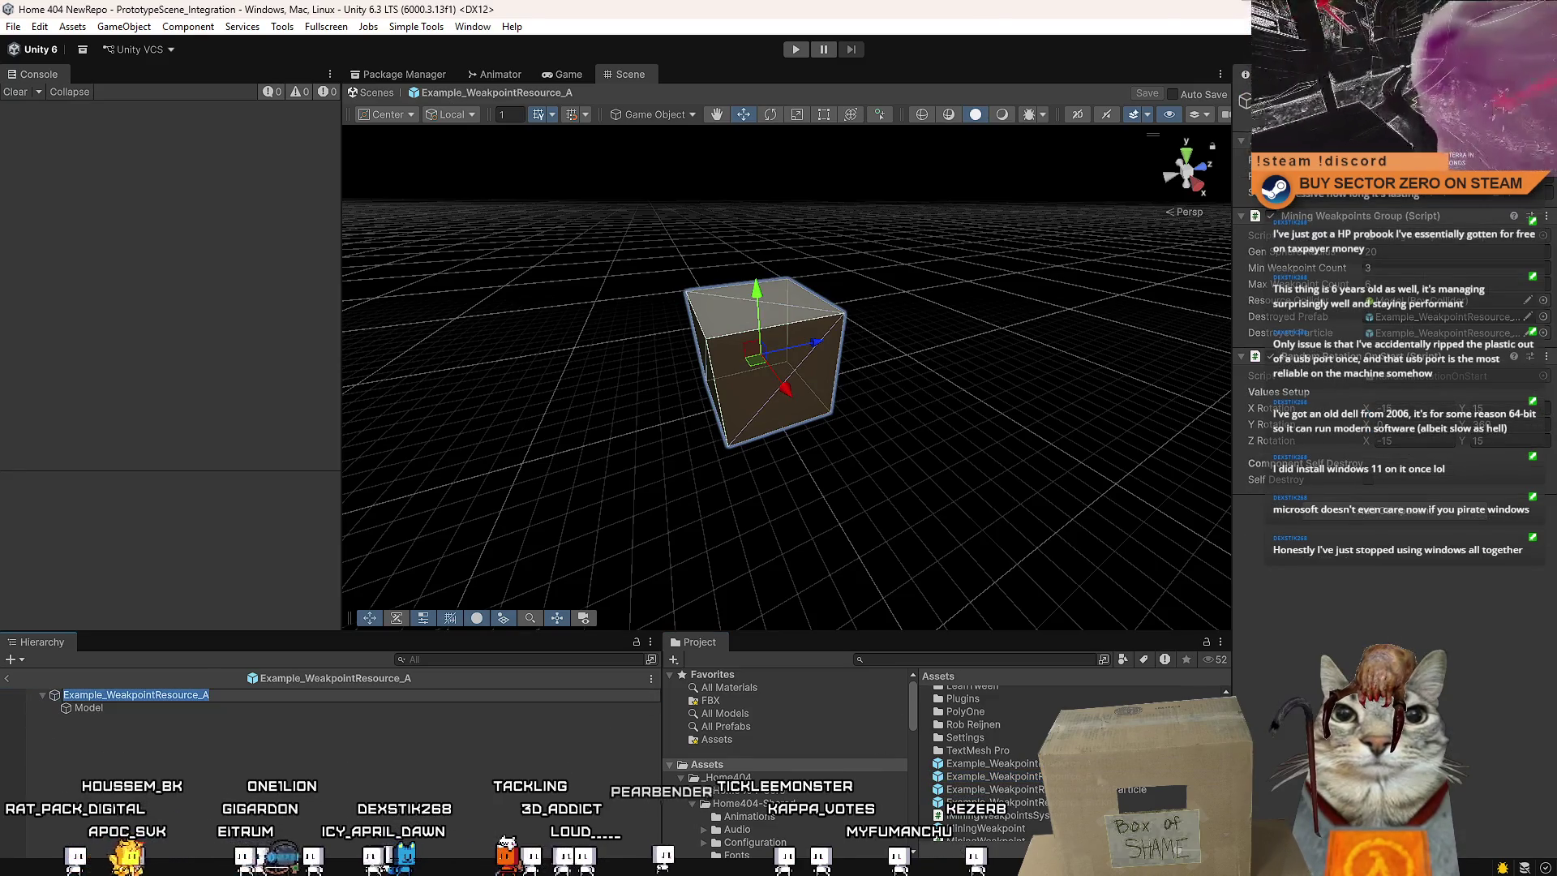
pyautogui.doubleClick(989, 776)
pyautogui.click(265, 708)
pyautogui.moveTo(835, 389)
pyautogui.mouseDown()
pyautogui.moveTo(917, 389)
pyautogui.moveTo(977, 632)
pyautogui.mouseUp()
# Search the project assets for 'resource' and then 'rock', browsing the results
pyautogui.click(971, 659)
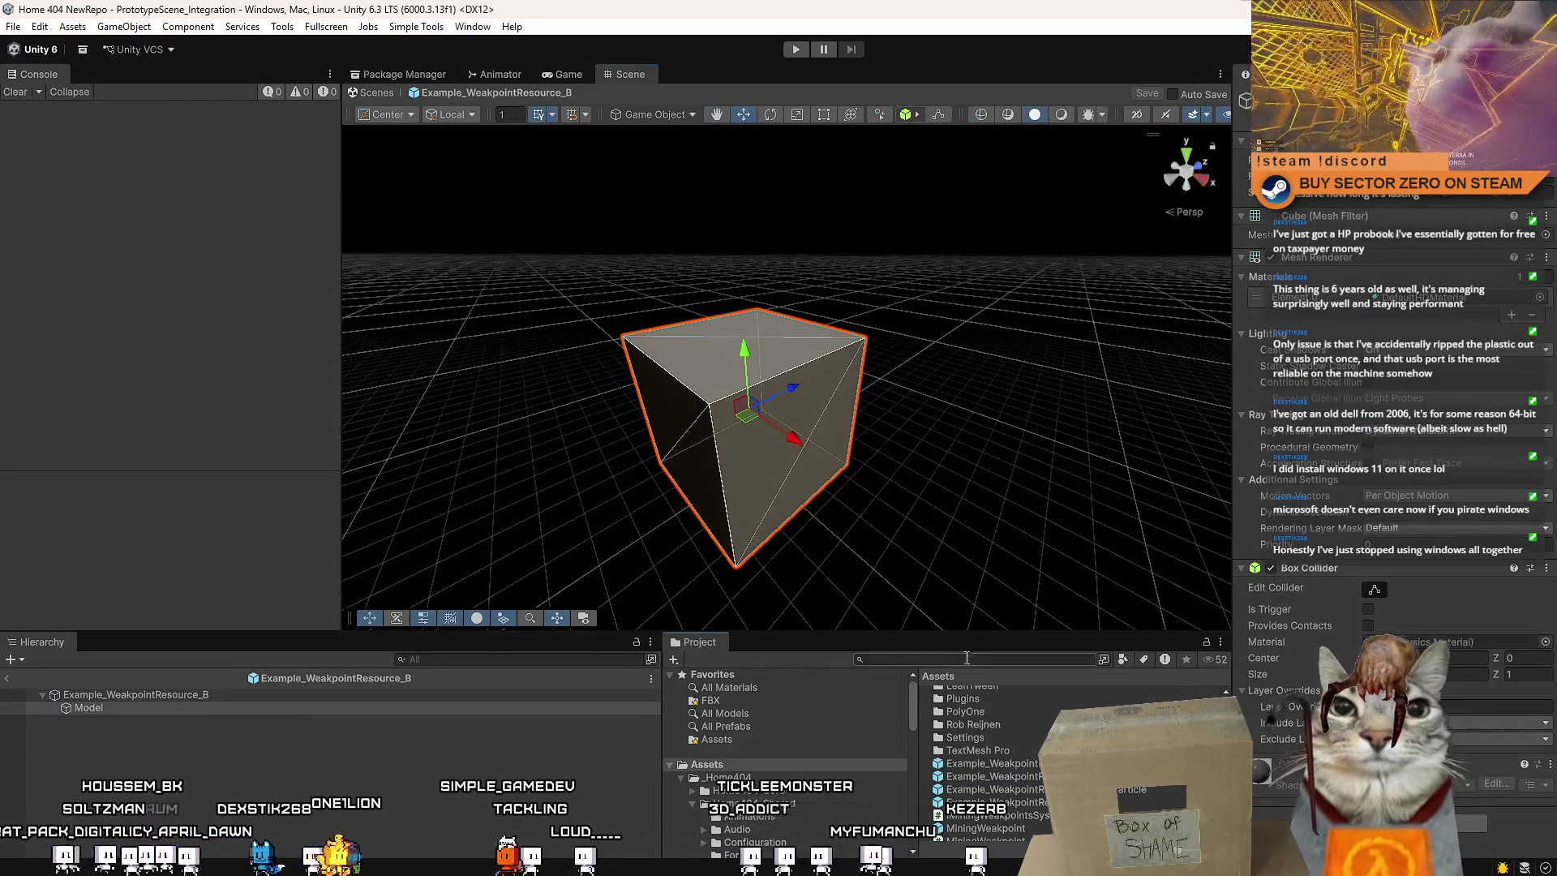
pyautogui.write('resource')
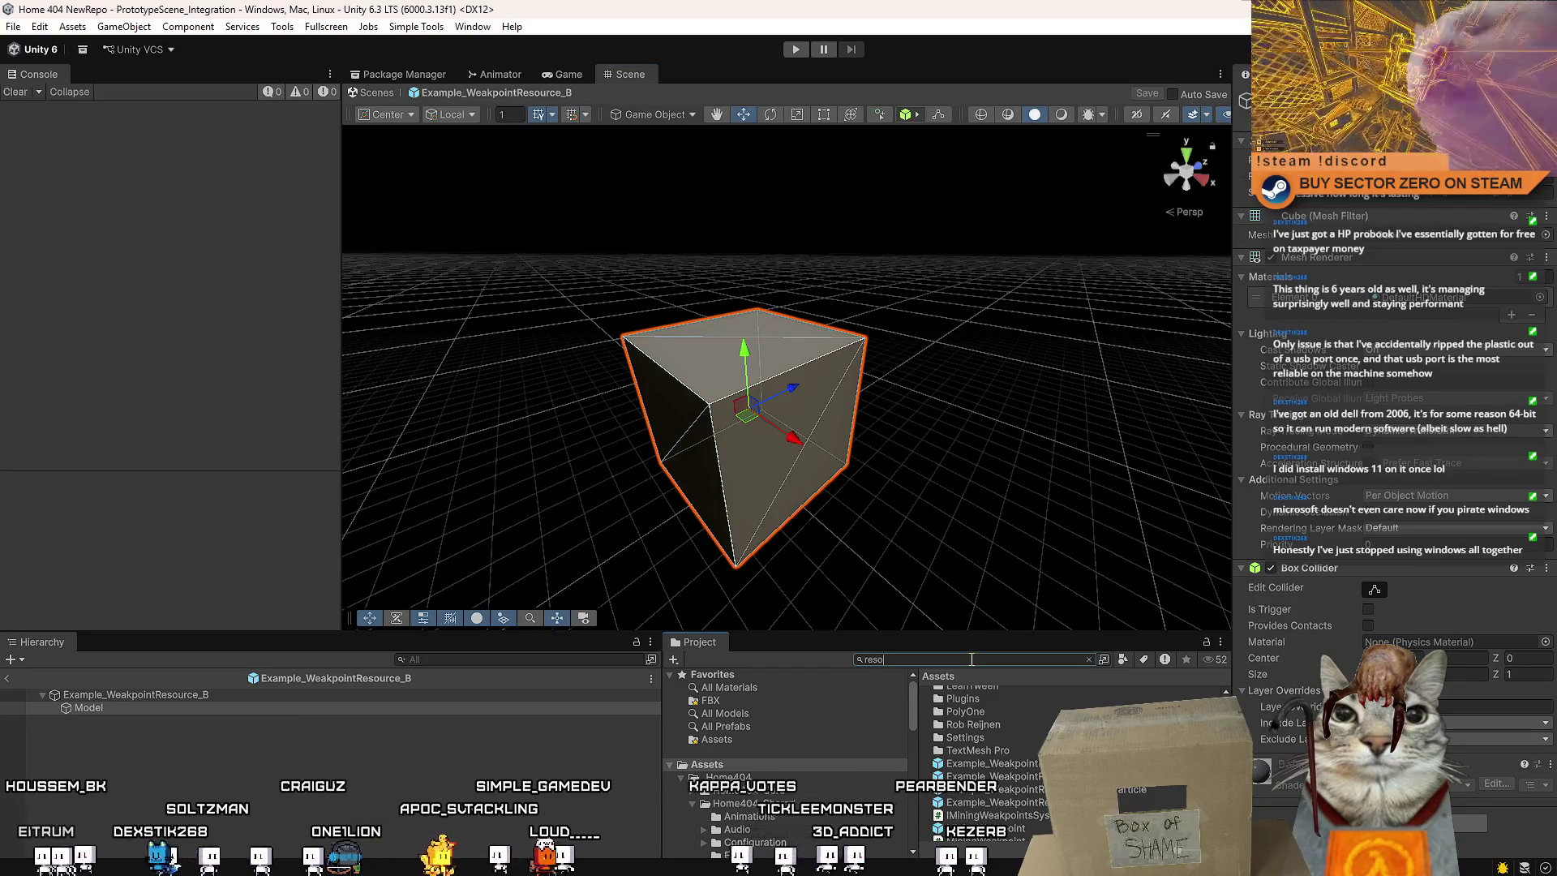
pyautogui.scroll(-5, 1046, 724)
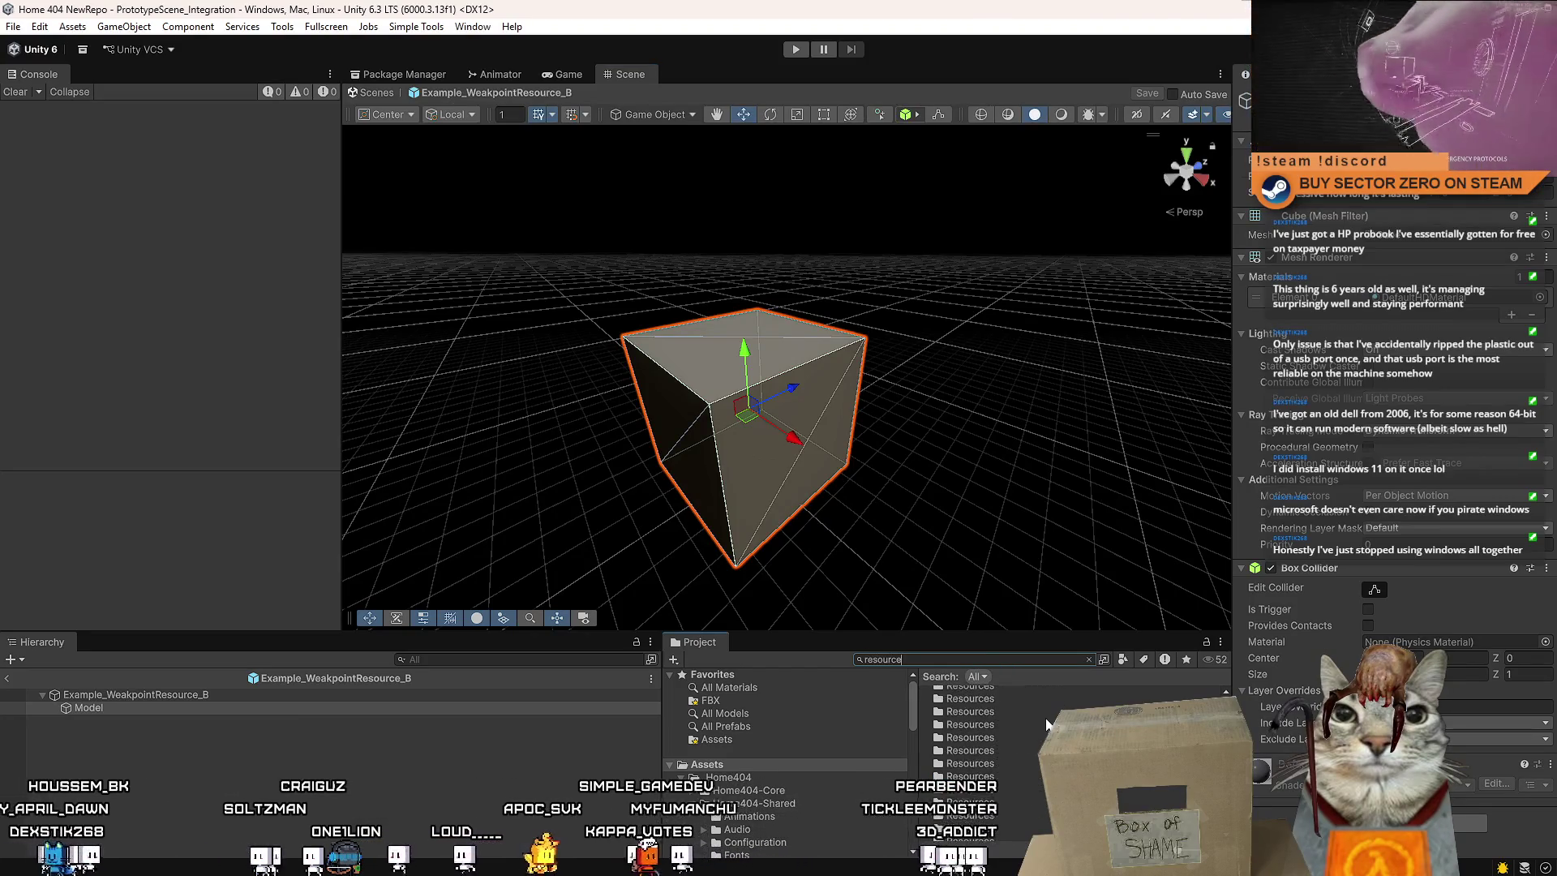
pyautogui.write('rock')
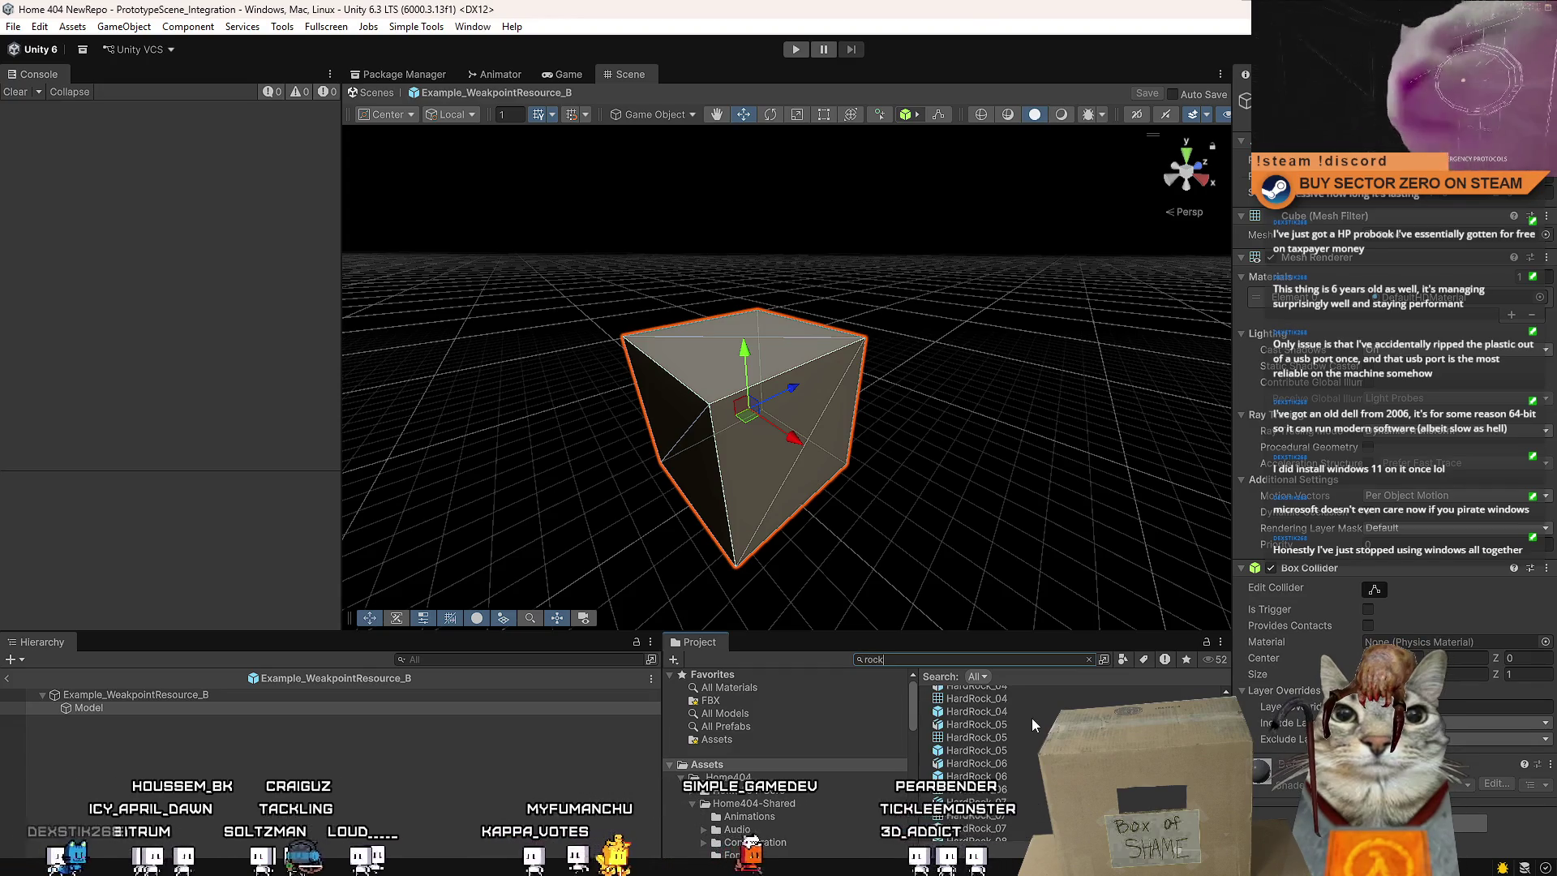
pyautogui.keyDown('ctrl'); pyautogui.scroll(2, 1026, 719); pyautogui.keyUp('ctrl')
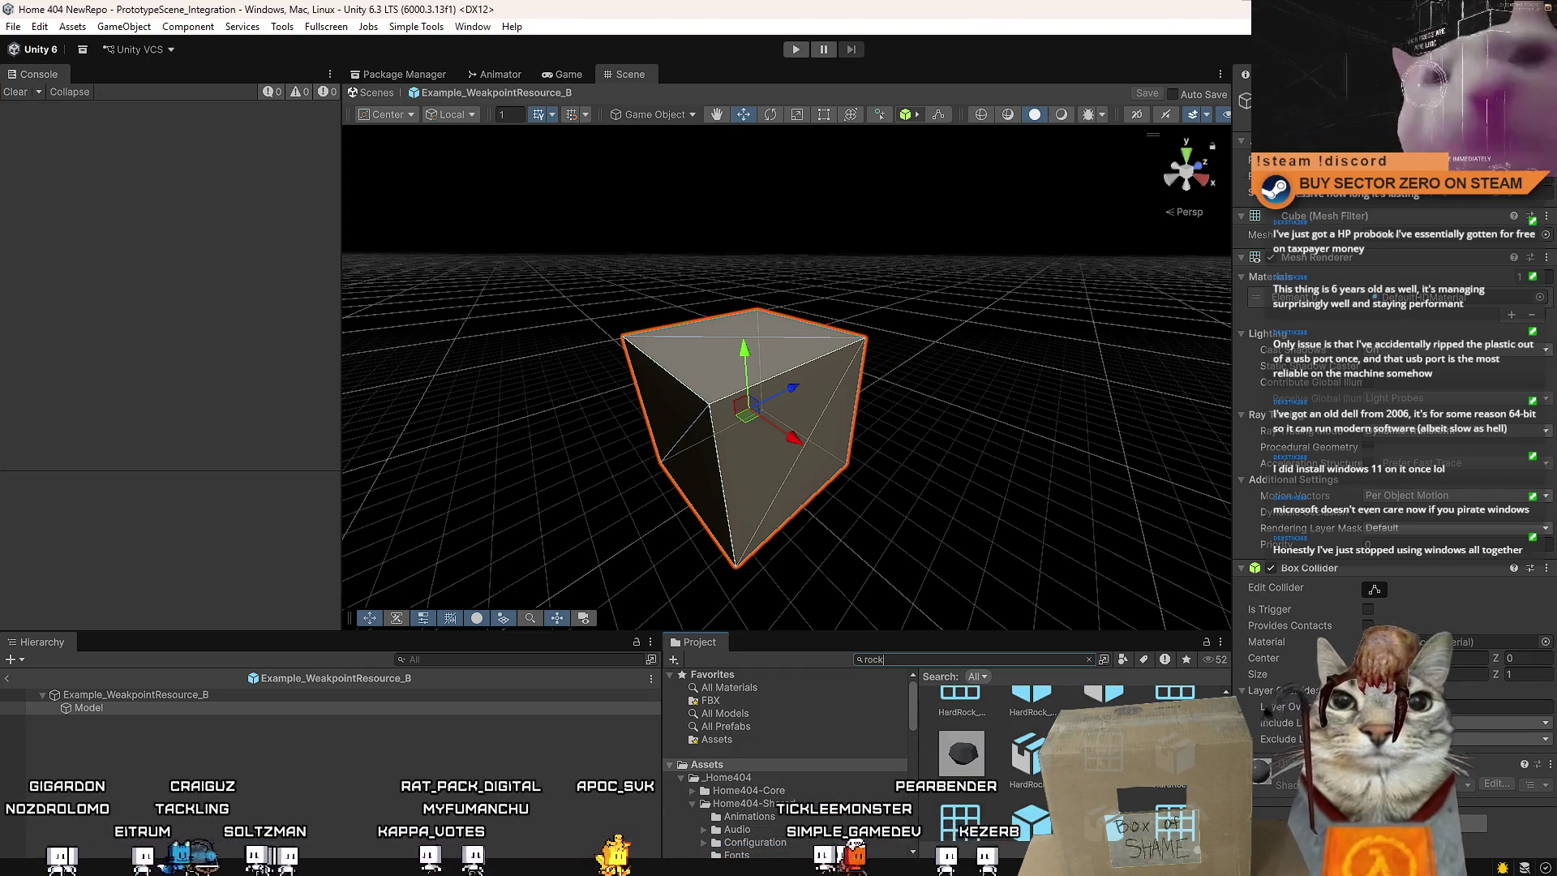
pyautogui.scroll(-3, 1030, 754)
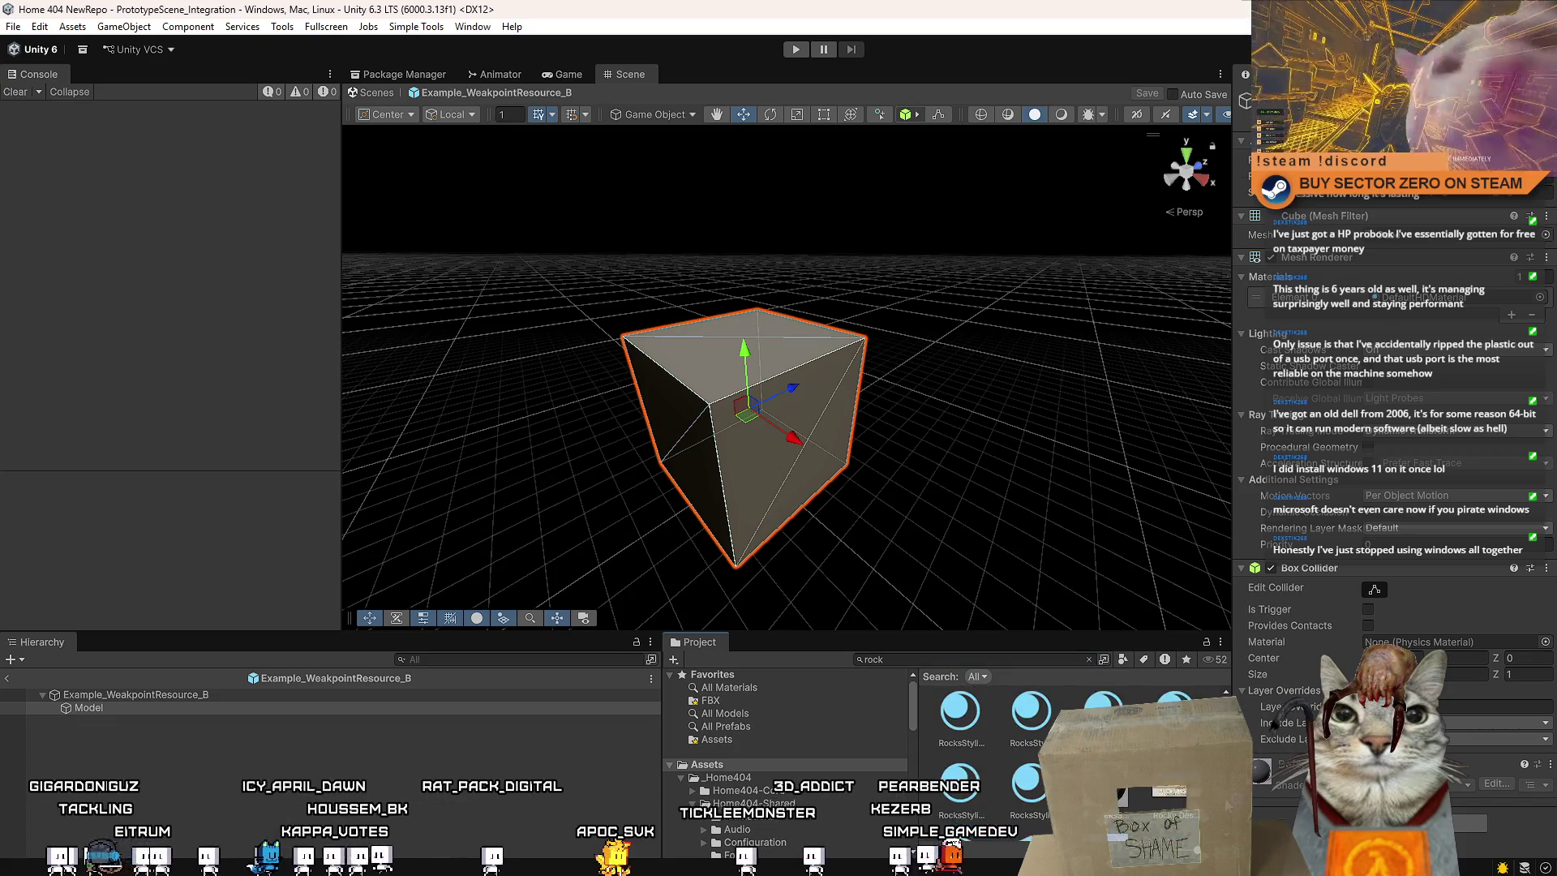
pyautogui.scroll(3, 997, 754)
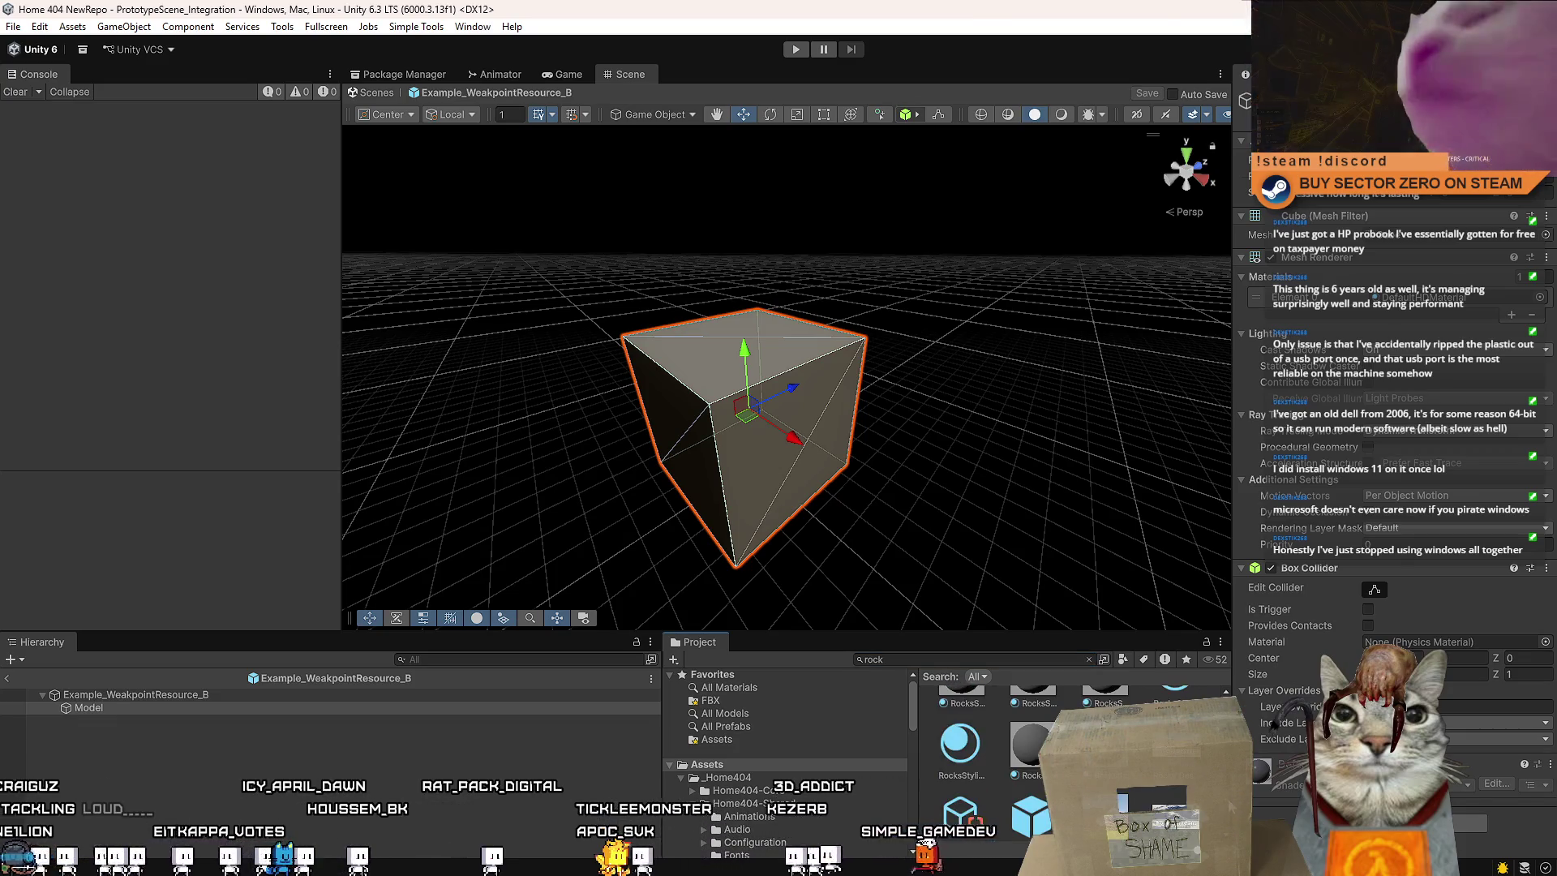
pyautogui.scroll(5, 997, 754)
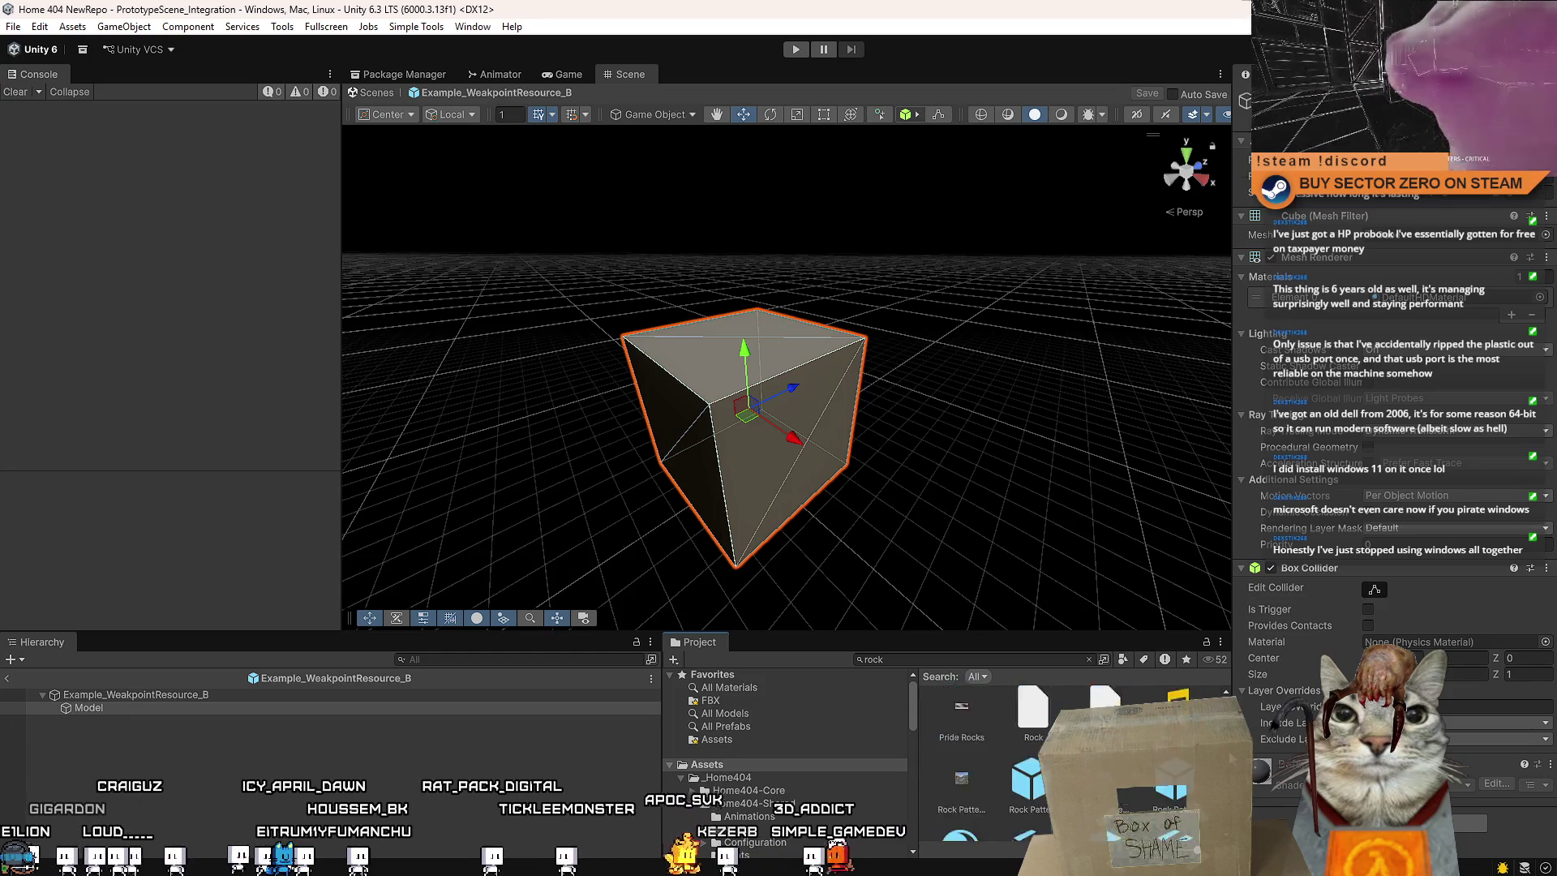
pyautogui.scroll(3, 998, 754)
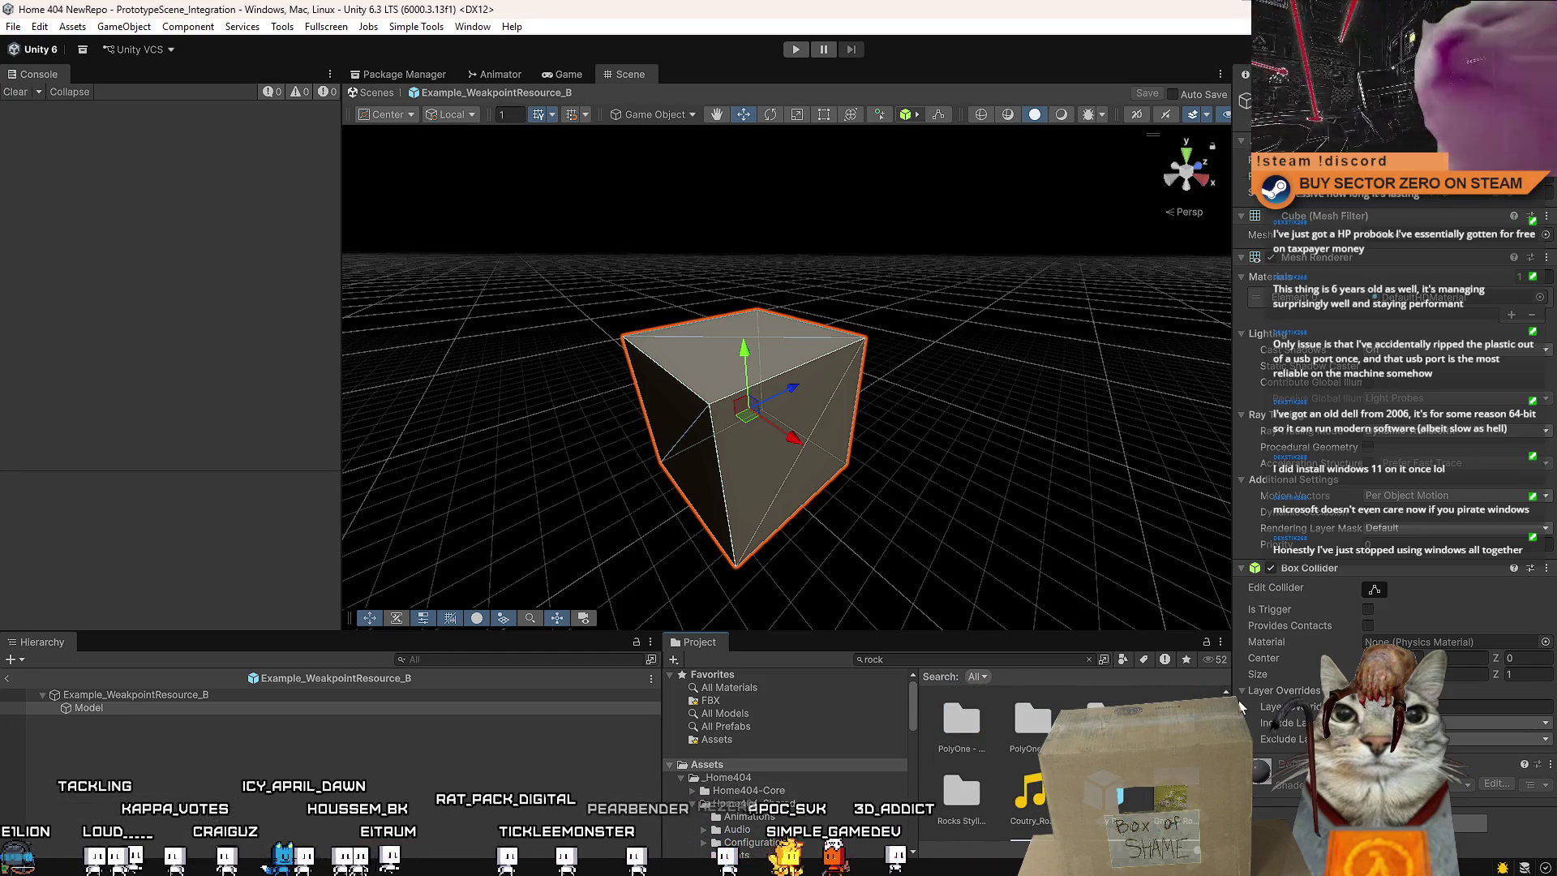
# Search for 'mineral' and drag MineralNode_04_B onto the prefab's Model object
pyautogui.click(1063, 665)
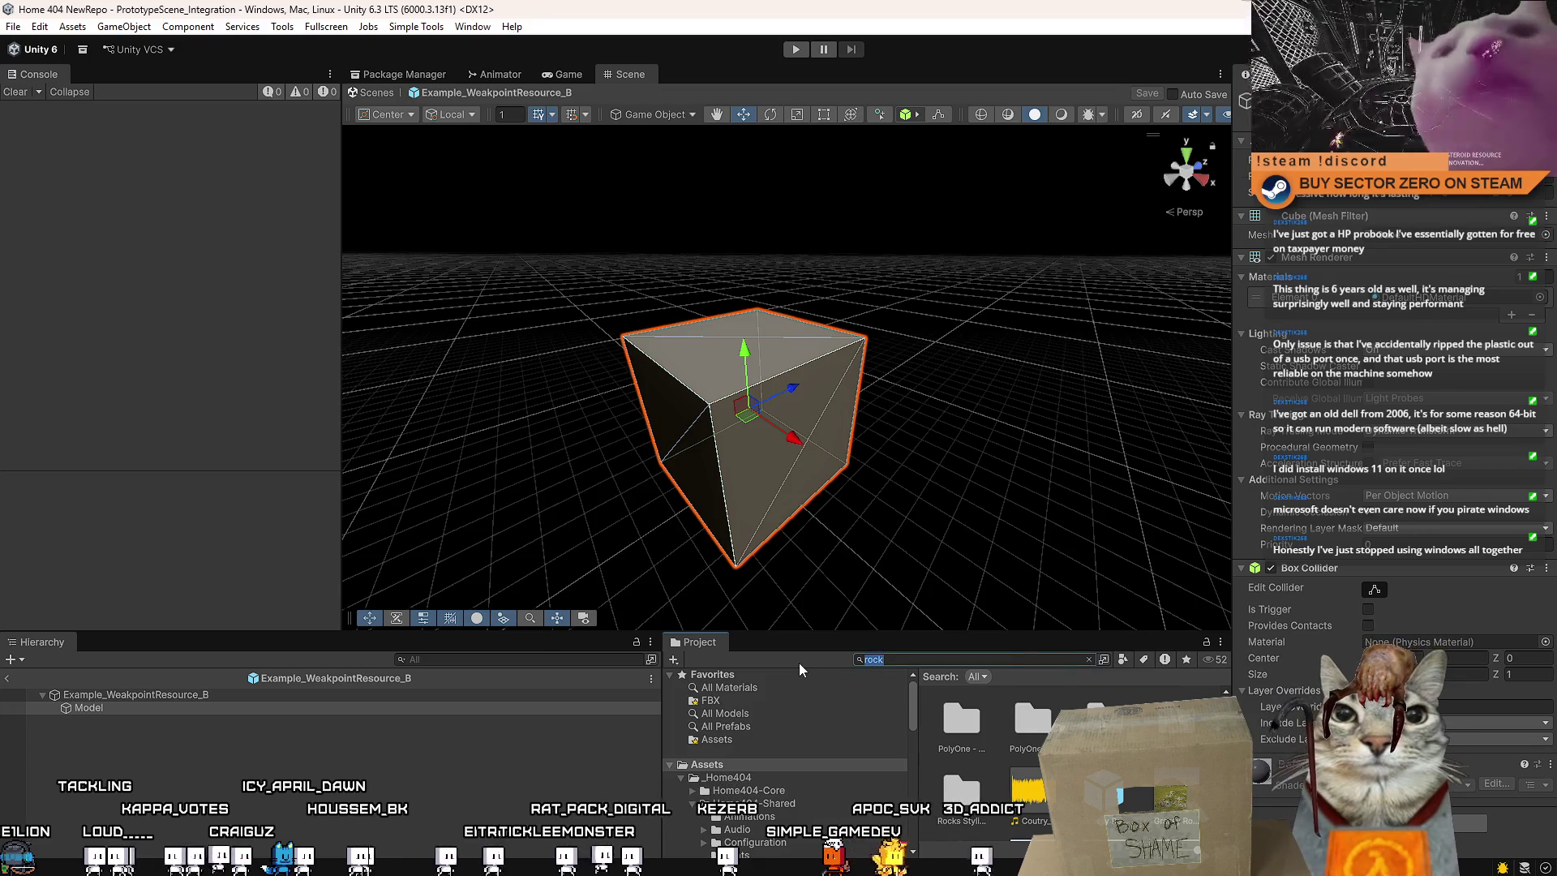
pyautogui.write('gem')
pyautogui.press('BackSpace')
pyautogui.press('BackSpace')
pyautogui.press('BackSpace')
pyautogui.write('m')
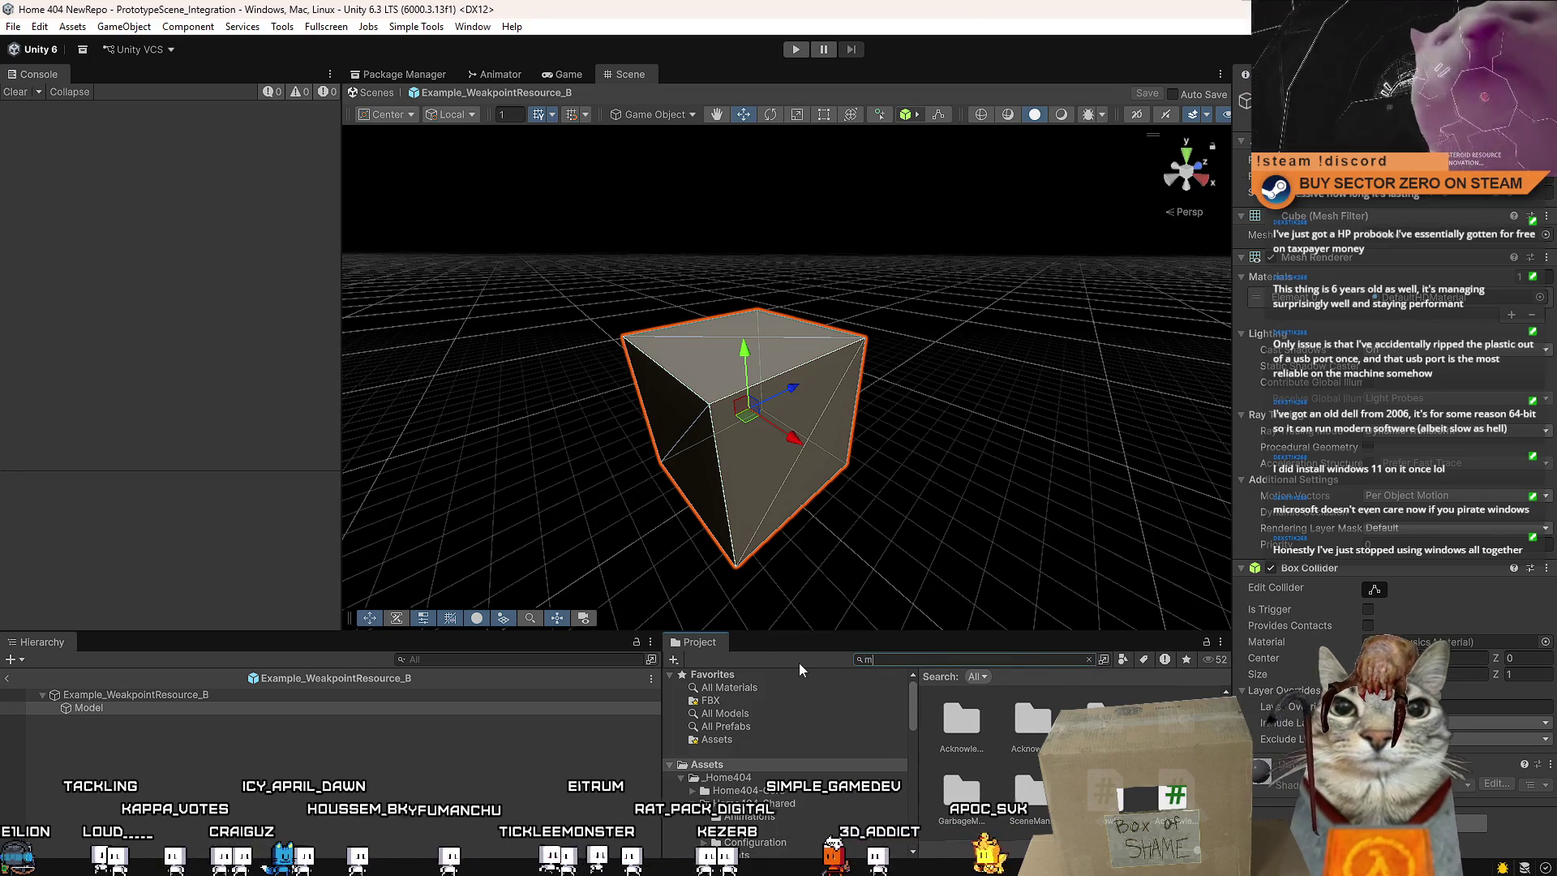
pyautogui.write('ineral')
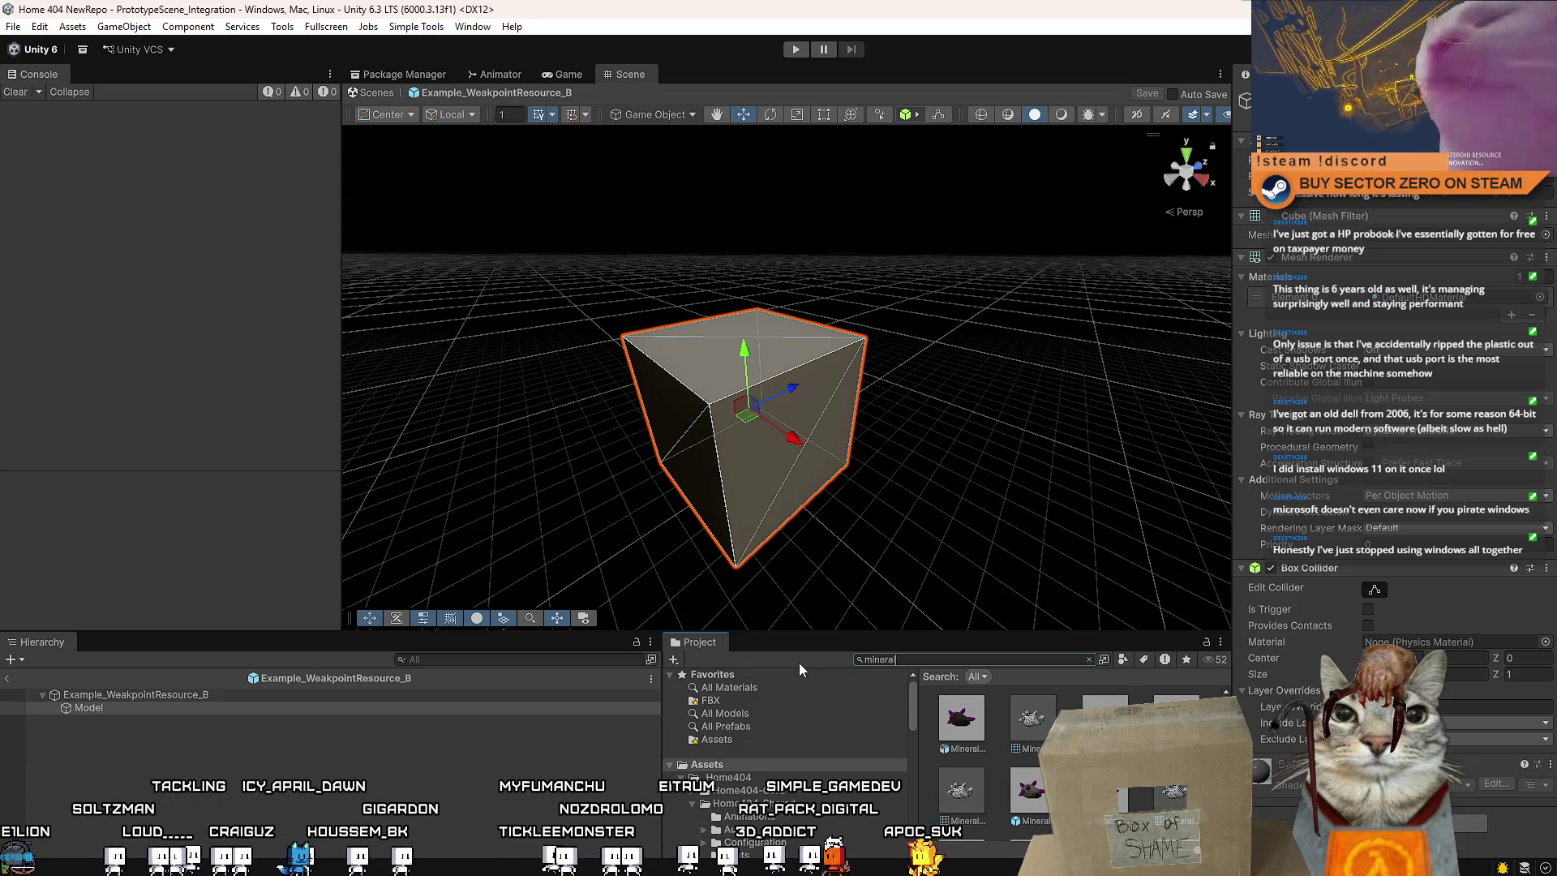
pyautogui.scroll(-1, 1070, 762)
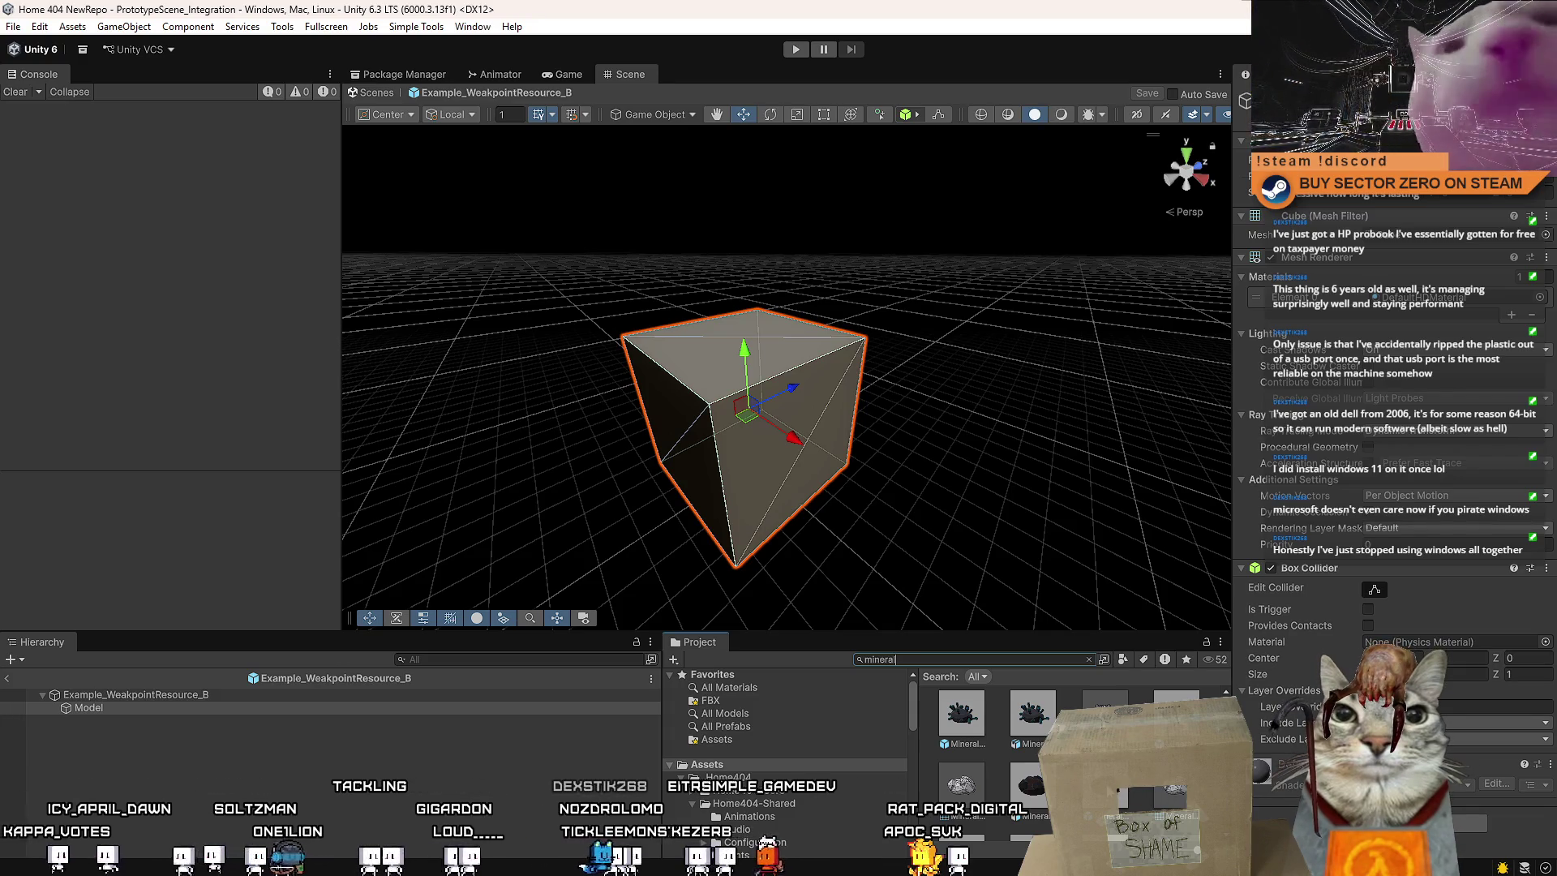
pyautogui.scroll(-1, 1070, 762)
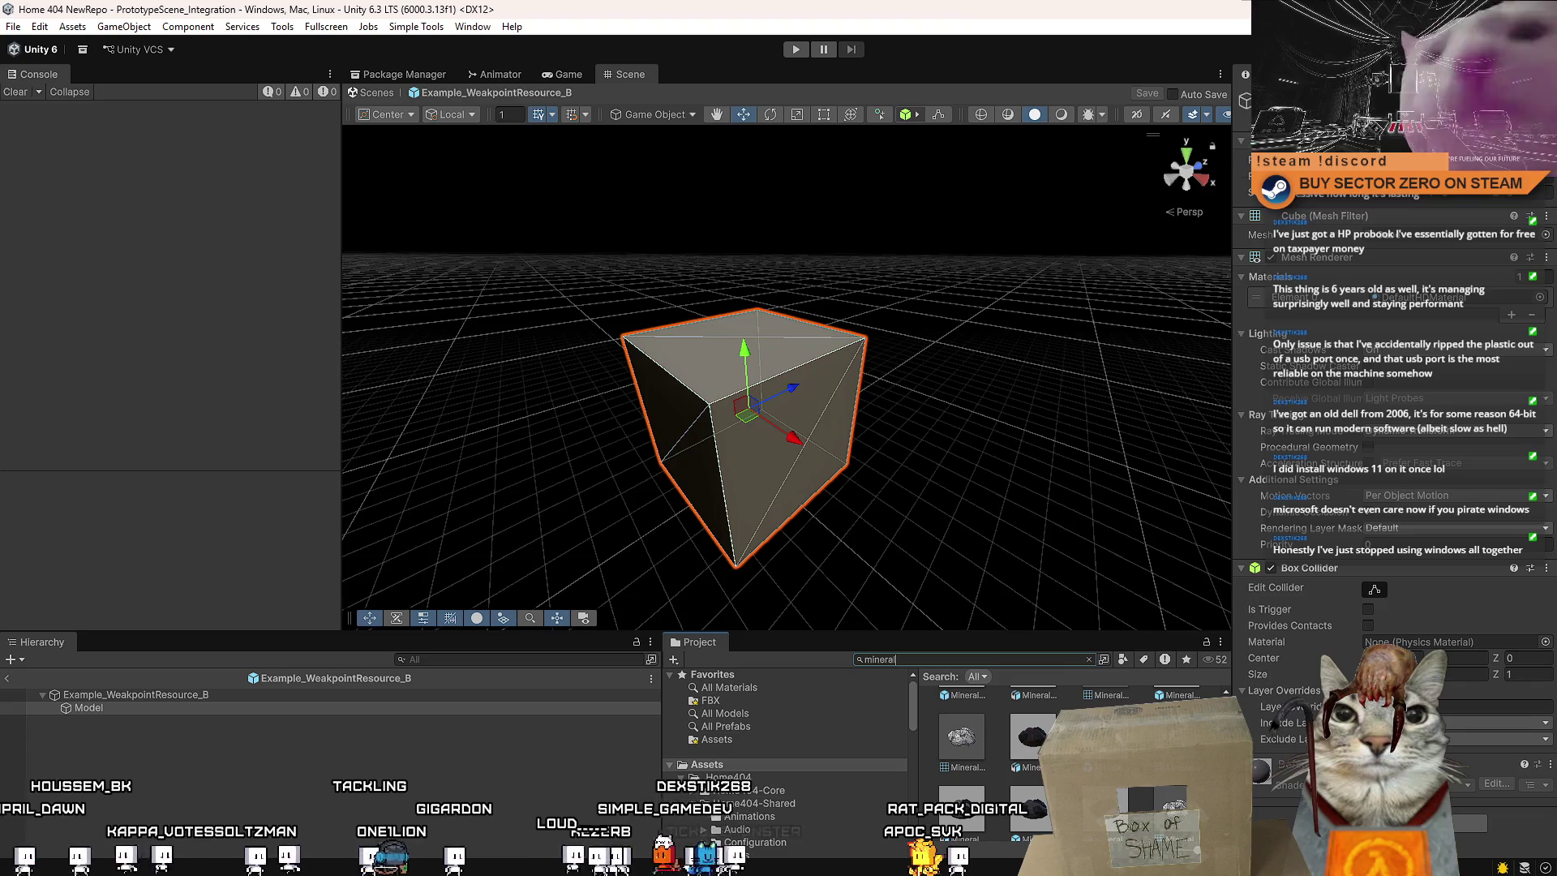
pyautogui.moveTo(1070, 763)
pyautogui.mouseDown()
pyautogui.moveTo(188, 728)
pyautogui.moveTo(187, 714)
pyautogui.mouseUp()
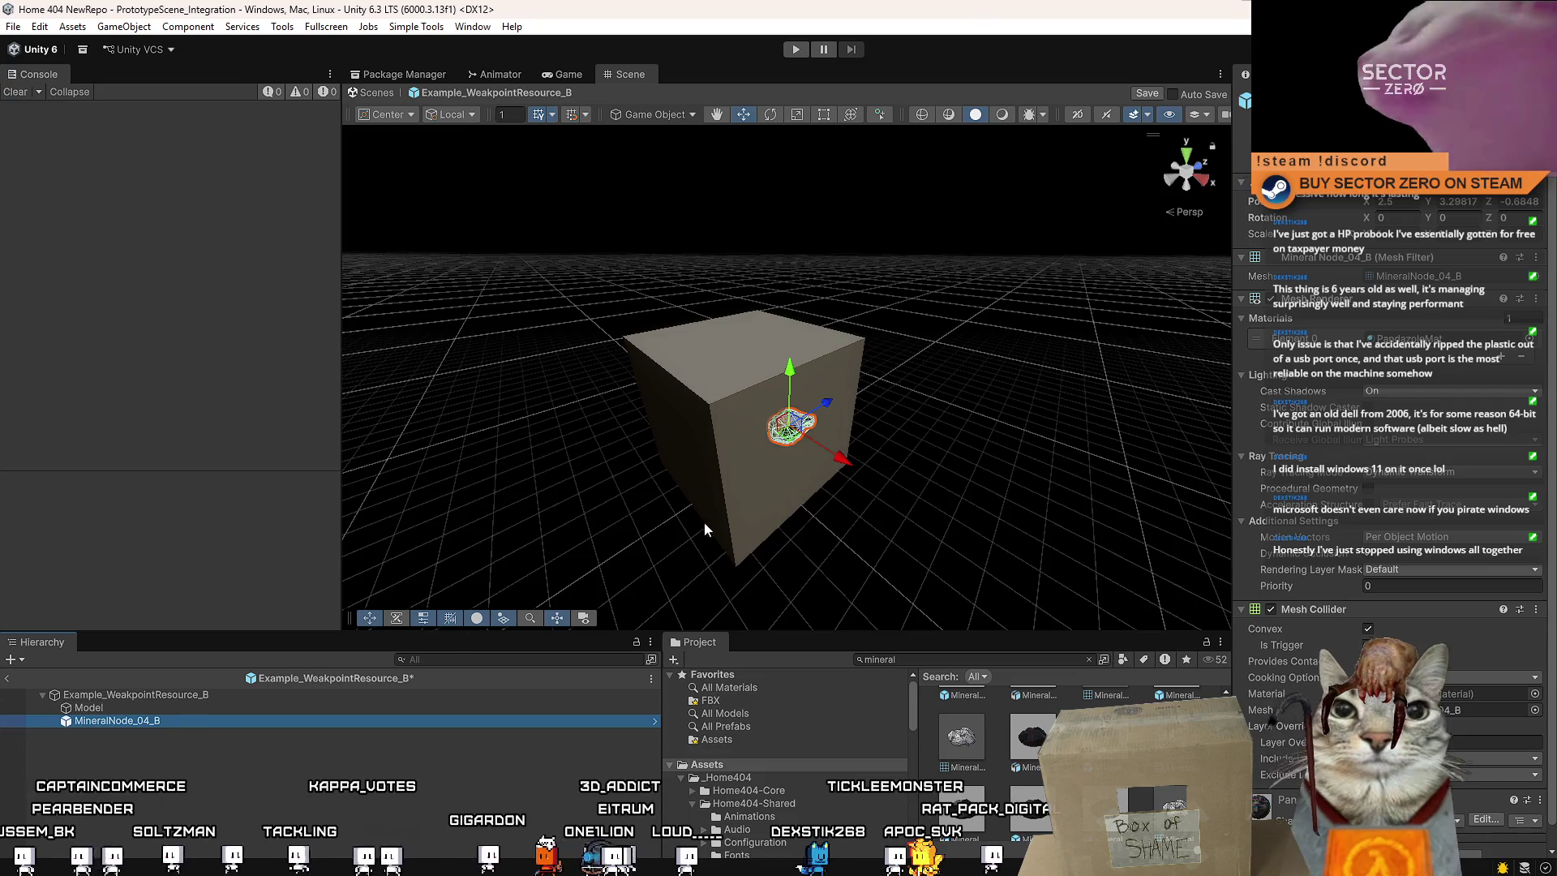
# Scale up MineralNode_04_B, then delete it from the prefab
pyautogui.press('r')
pyautogui.moveTo(793, 432); pyautogui.dragTo(1027, 387)
pyautogui.press('Delete')
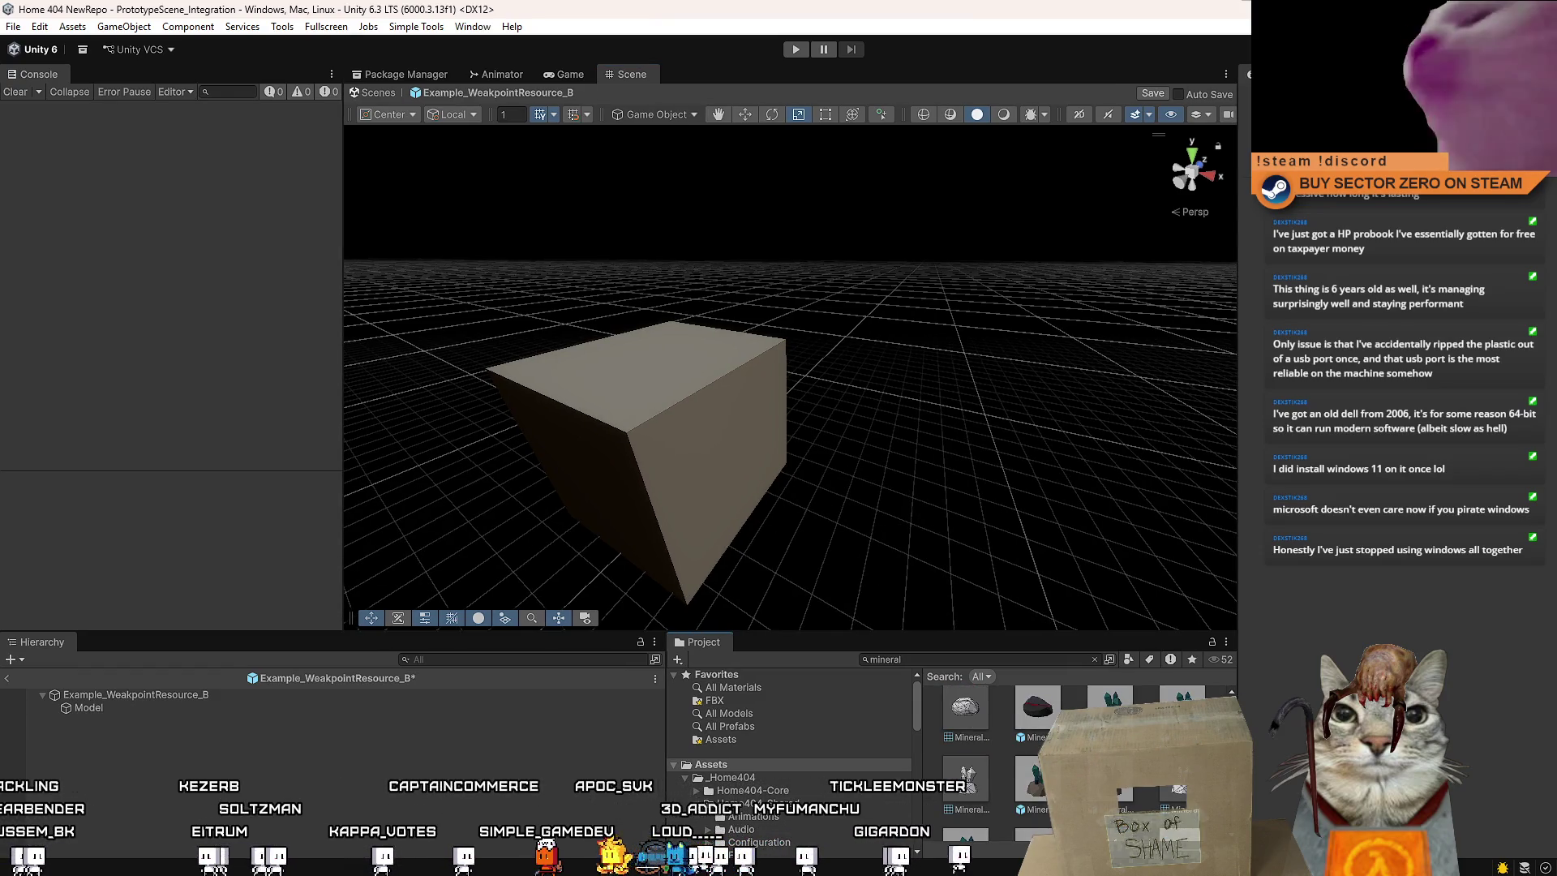
# Add the MineralNode_12_B crystal and parent it under the Model object
pyautogui.moveTo(718, 807)
pyautogui.mouseDown()
pyautogui.moveTo(152, 765)
pyautogui.moveTo(154, 717)
pyautogui.moveTo(175, 711)
pyautogui.mouseUp()
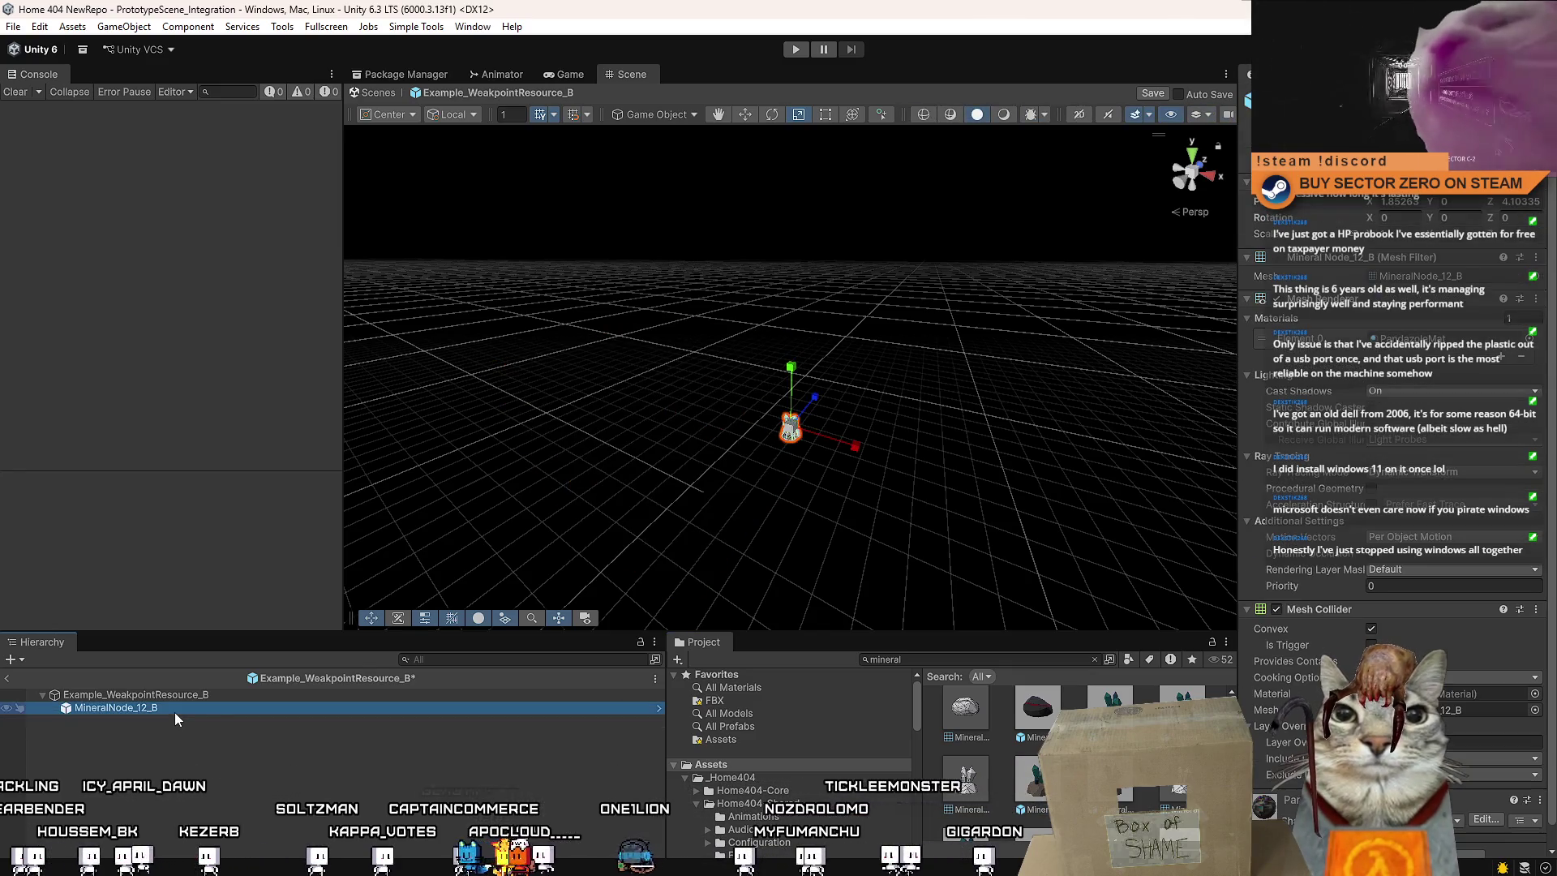
pyautogui.hotkey('ctrl', 'z')
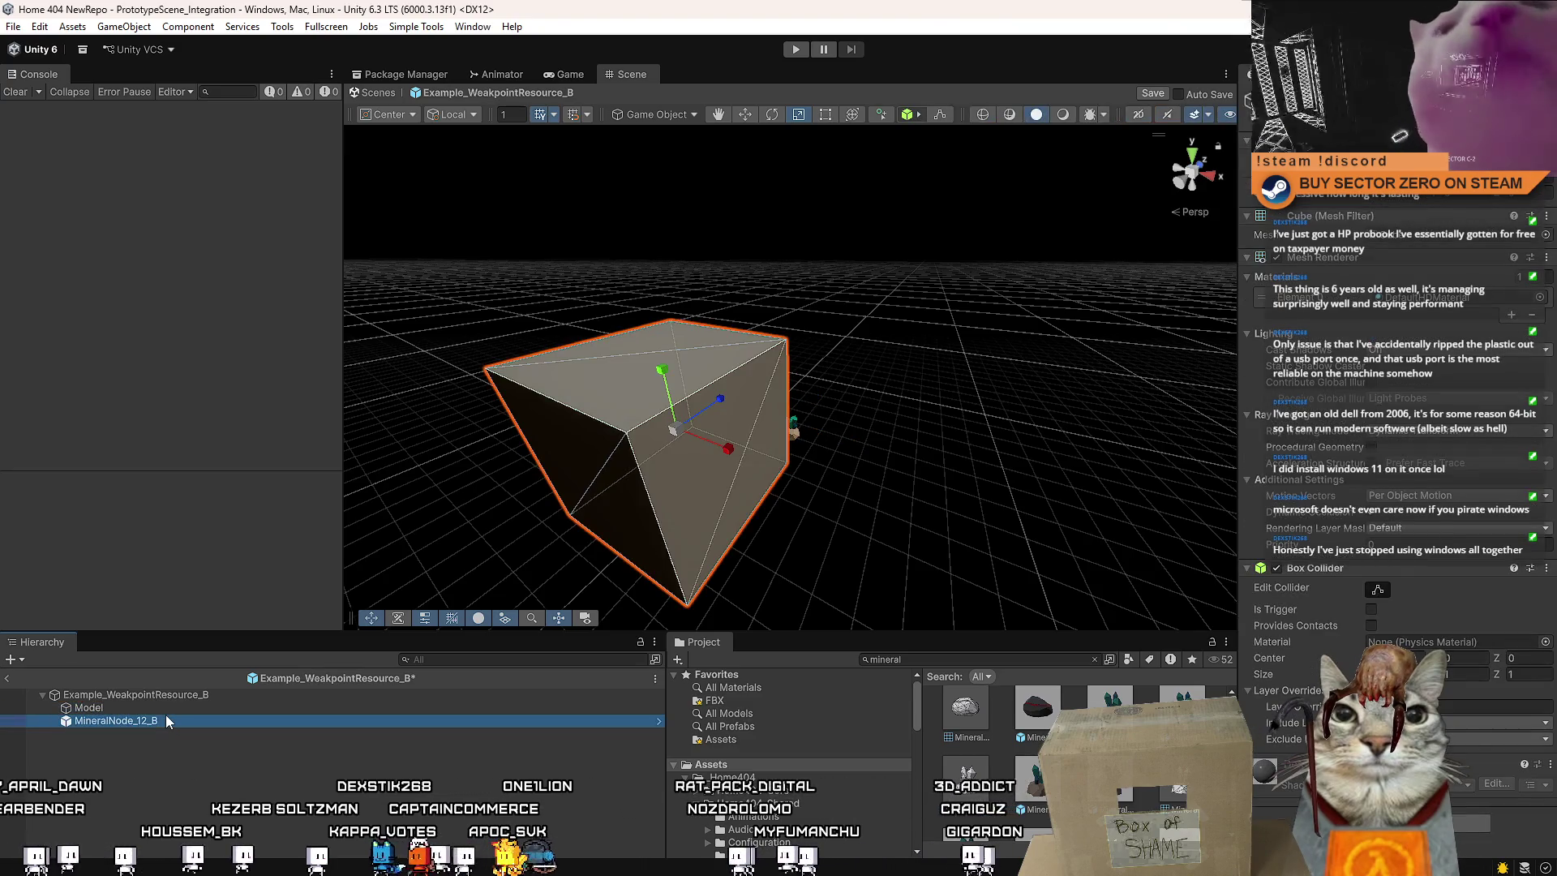
pyautogui.moveTo(167, 717); pyautogui.dragTo(181, 708)
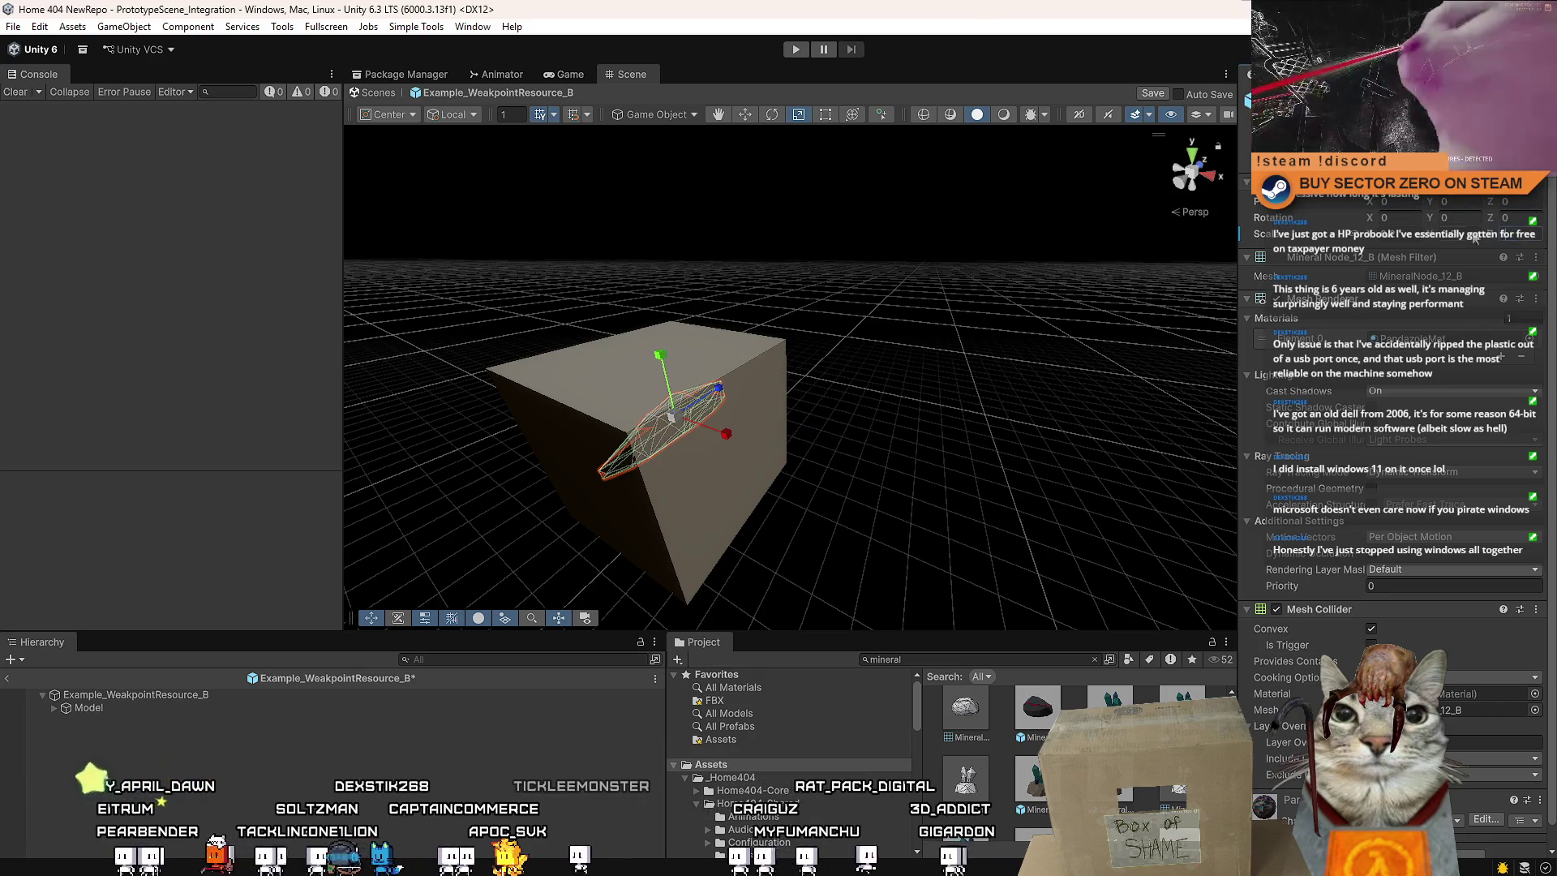
pyautogui.moveTo(888, 387)
pyautogui.mouseDown()
pyautogui.moveTo(958, 427)
pyautogui.moveTo(771, 376)
pyautogui.moveTo(746, 295)
pyautogui.mouseUp()
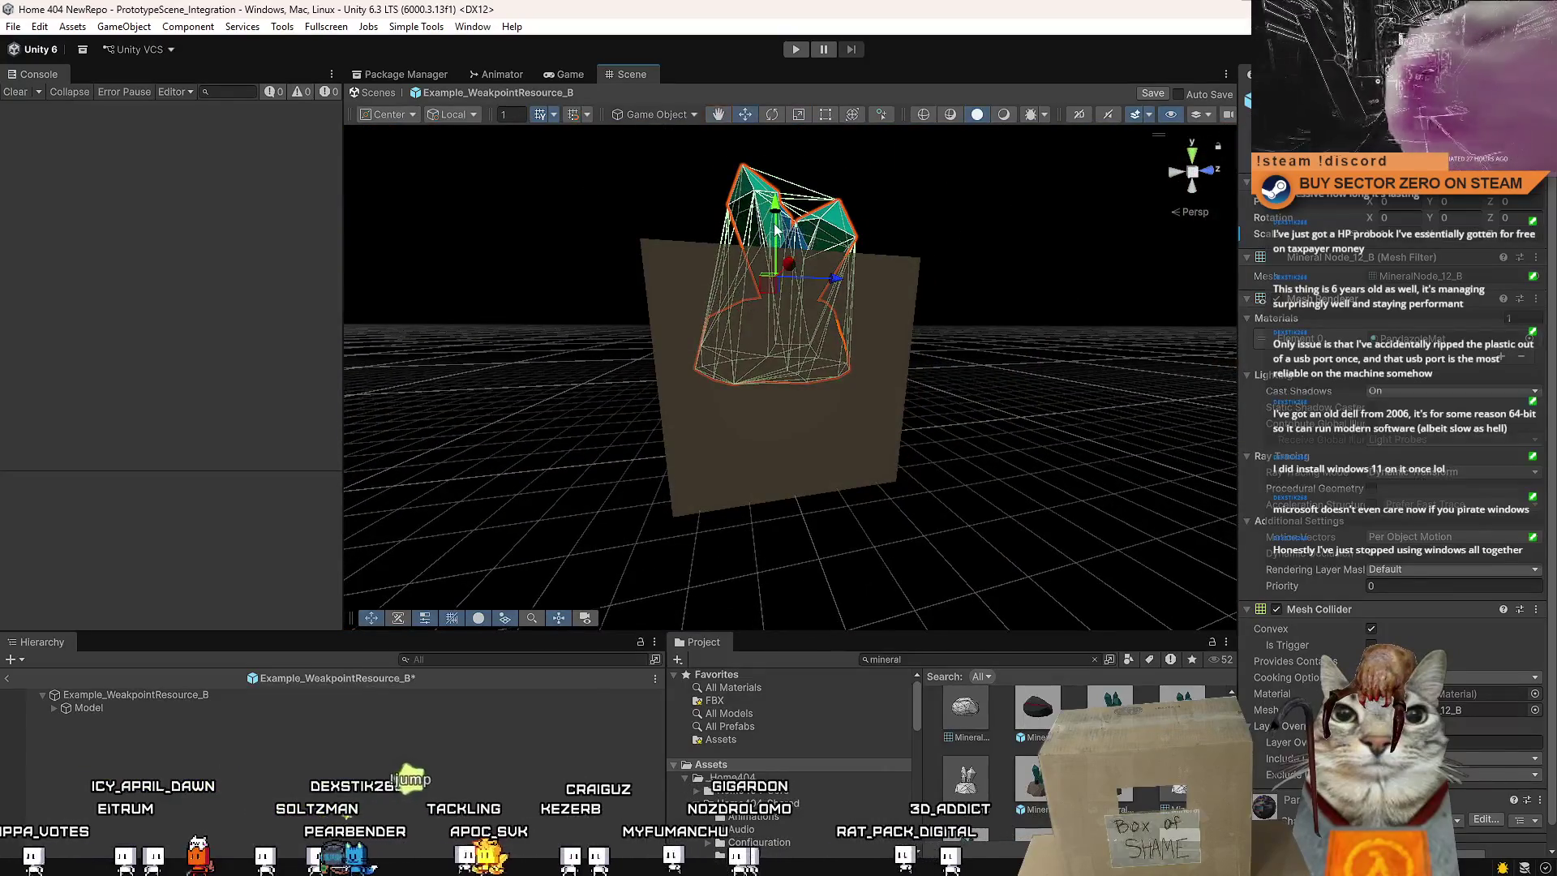
# Unpack the MineralNode_12_B prefab instance and lower the crystal onto the cube
pyautogui.click(54, 708)
pyautogui.rightClick(295, 721)
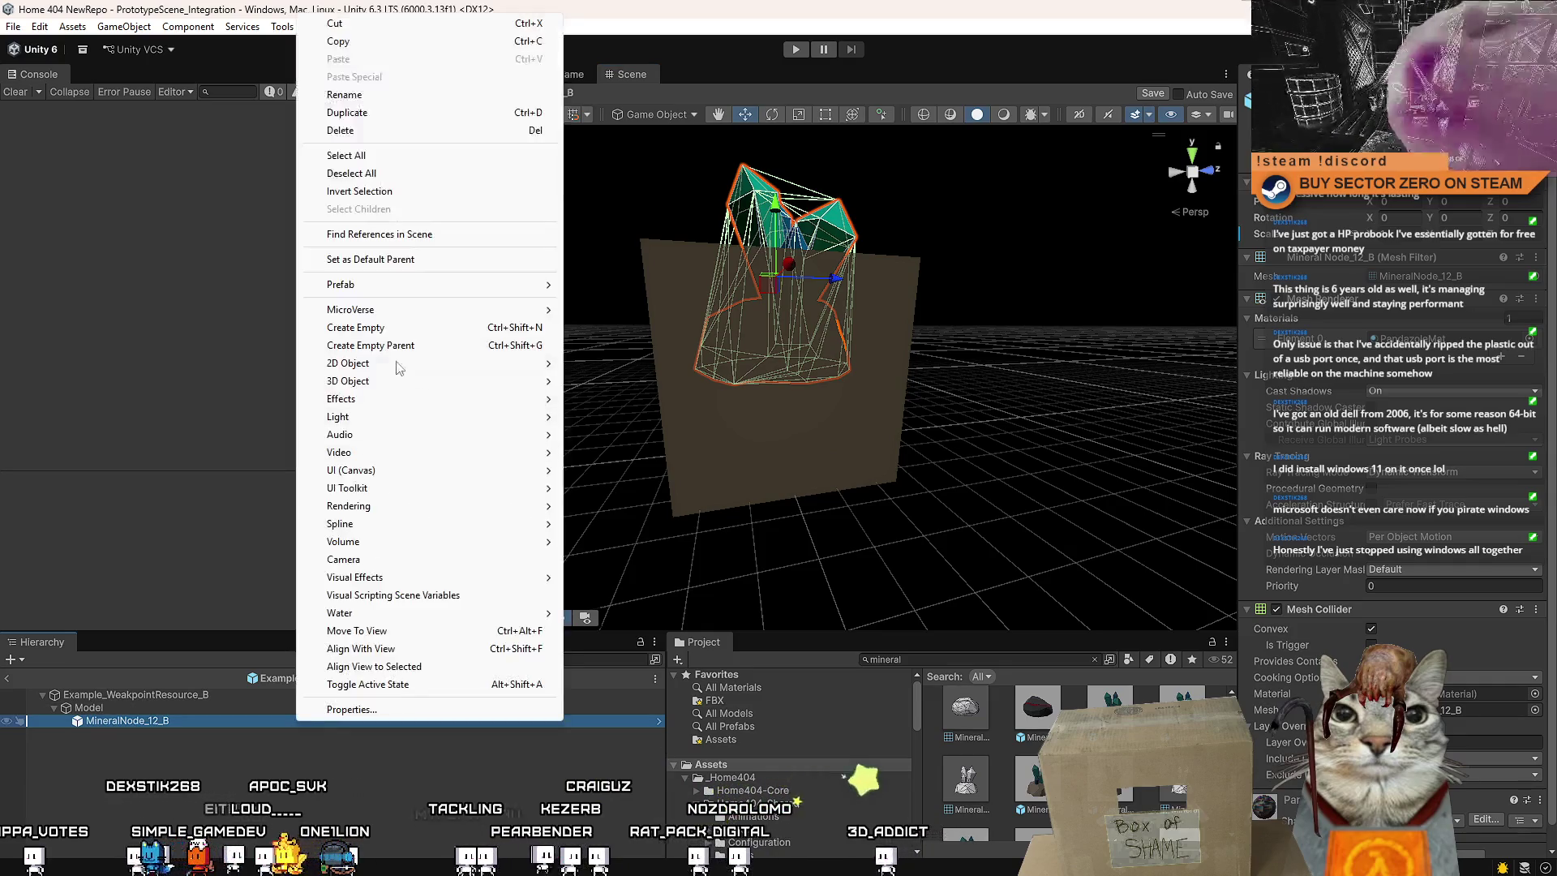
pyautogui.moveTo(454, 285)
pyautogui.click(596, 413)
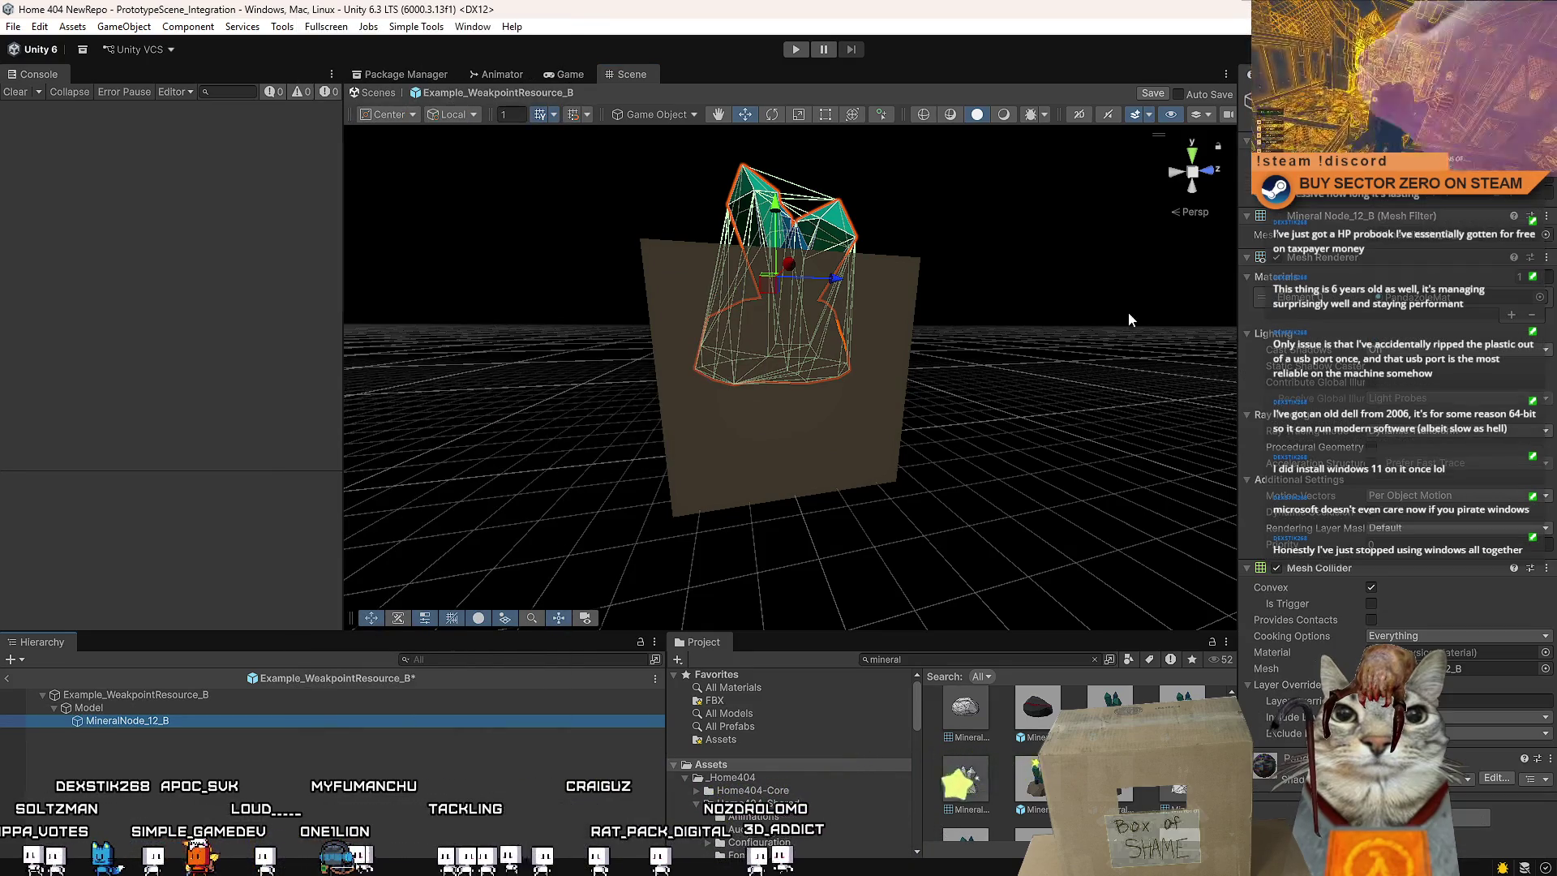
pyautogui.moveTo(773, 231)
pyautogui.mouseDown()
pyautogui.moveTo(769, 343)
pyautogui.moveTo(695, 527)
pyautogui.moveTo(729, 347)
pyautogui.moveTo(792, 168)
pyautogui.moveTo(854, 407)
pyautogui.mouseUp()
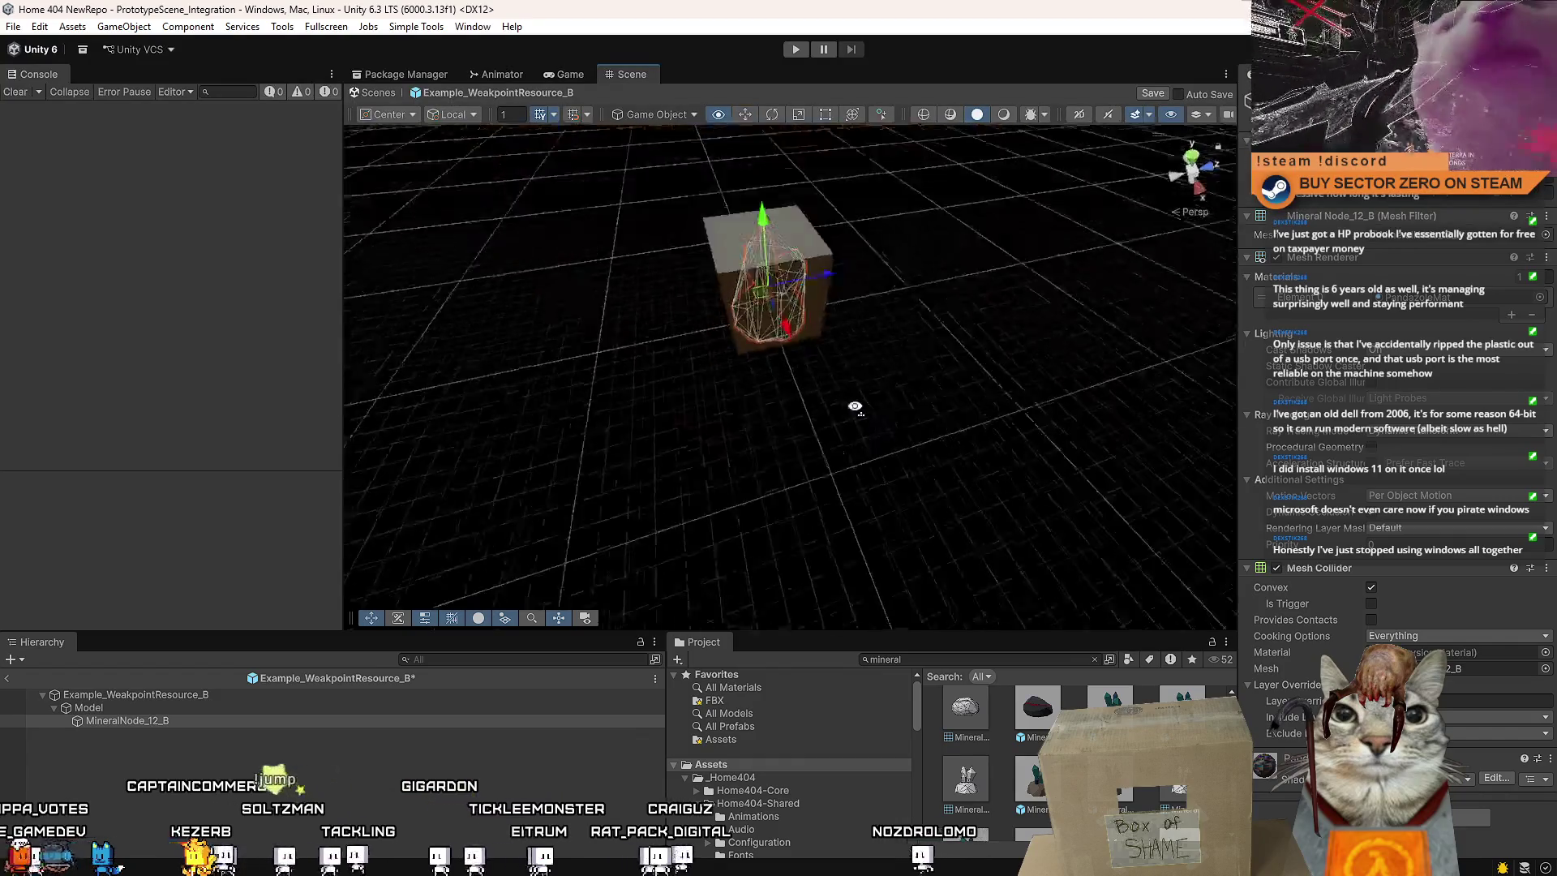
pyautogui.scroll(5, 827, 381)
pyautogui.press('r')
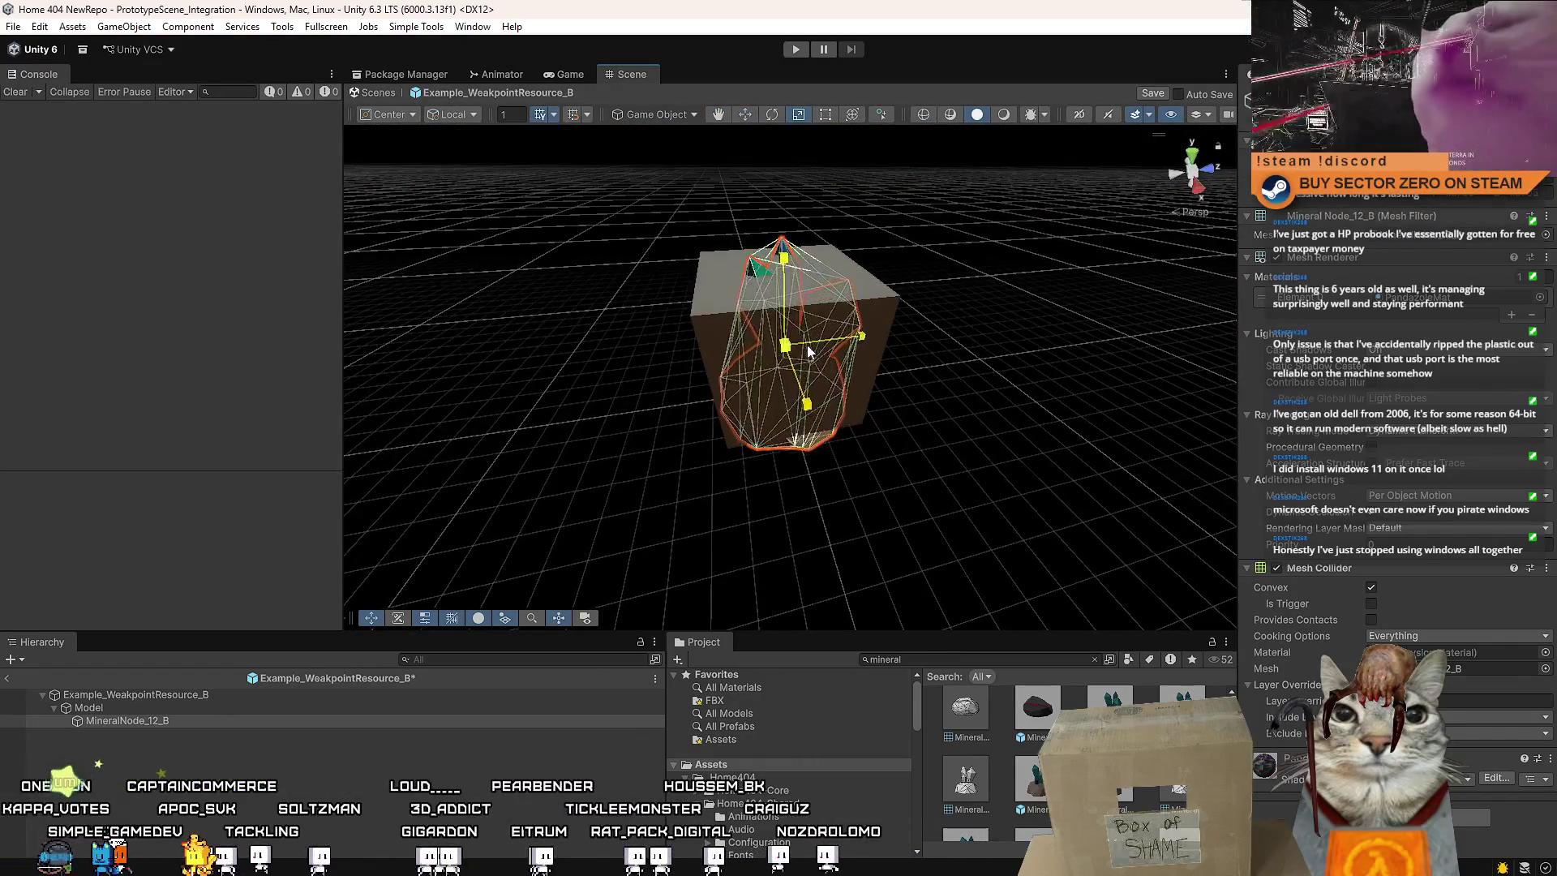
pyautogui.moveTo(808, 350)
pyautogui.mouseDown()
pyautogui.moveTo(820, 340)
pyautogui.moveTo(804, 354)
pyautogui.moveTo(798, 283)
pyautogui.mouseUp()
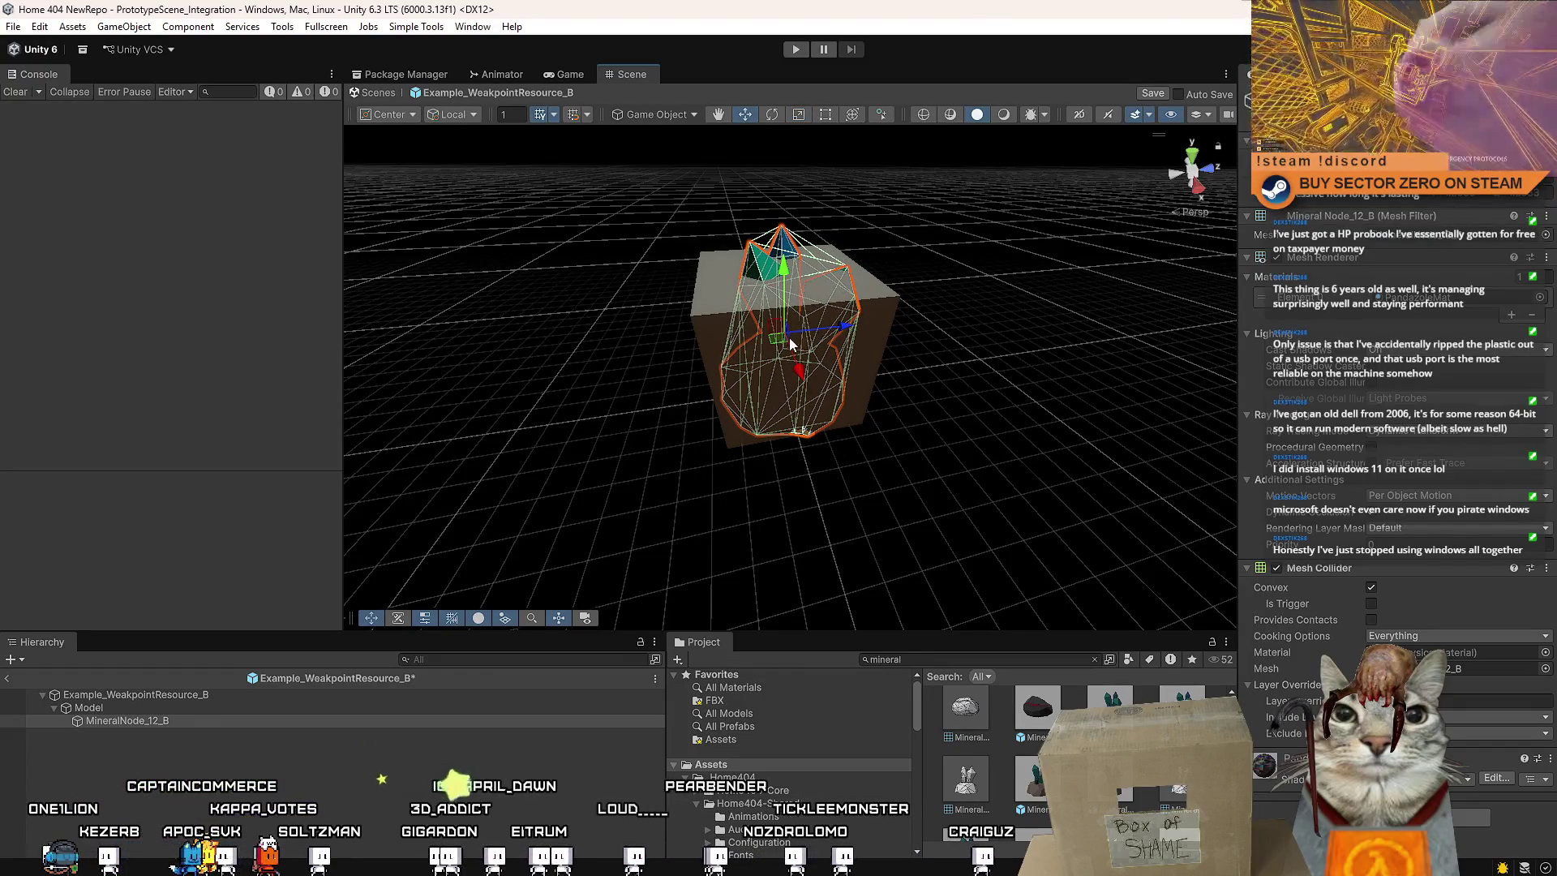
# Move MineralNode_12_B out of Model to the prefab root and rename it Model
pyautogui.click(165, 708)
pyautogui.moveTo(163, 720); pyautogui.dragTo(168, 709)
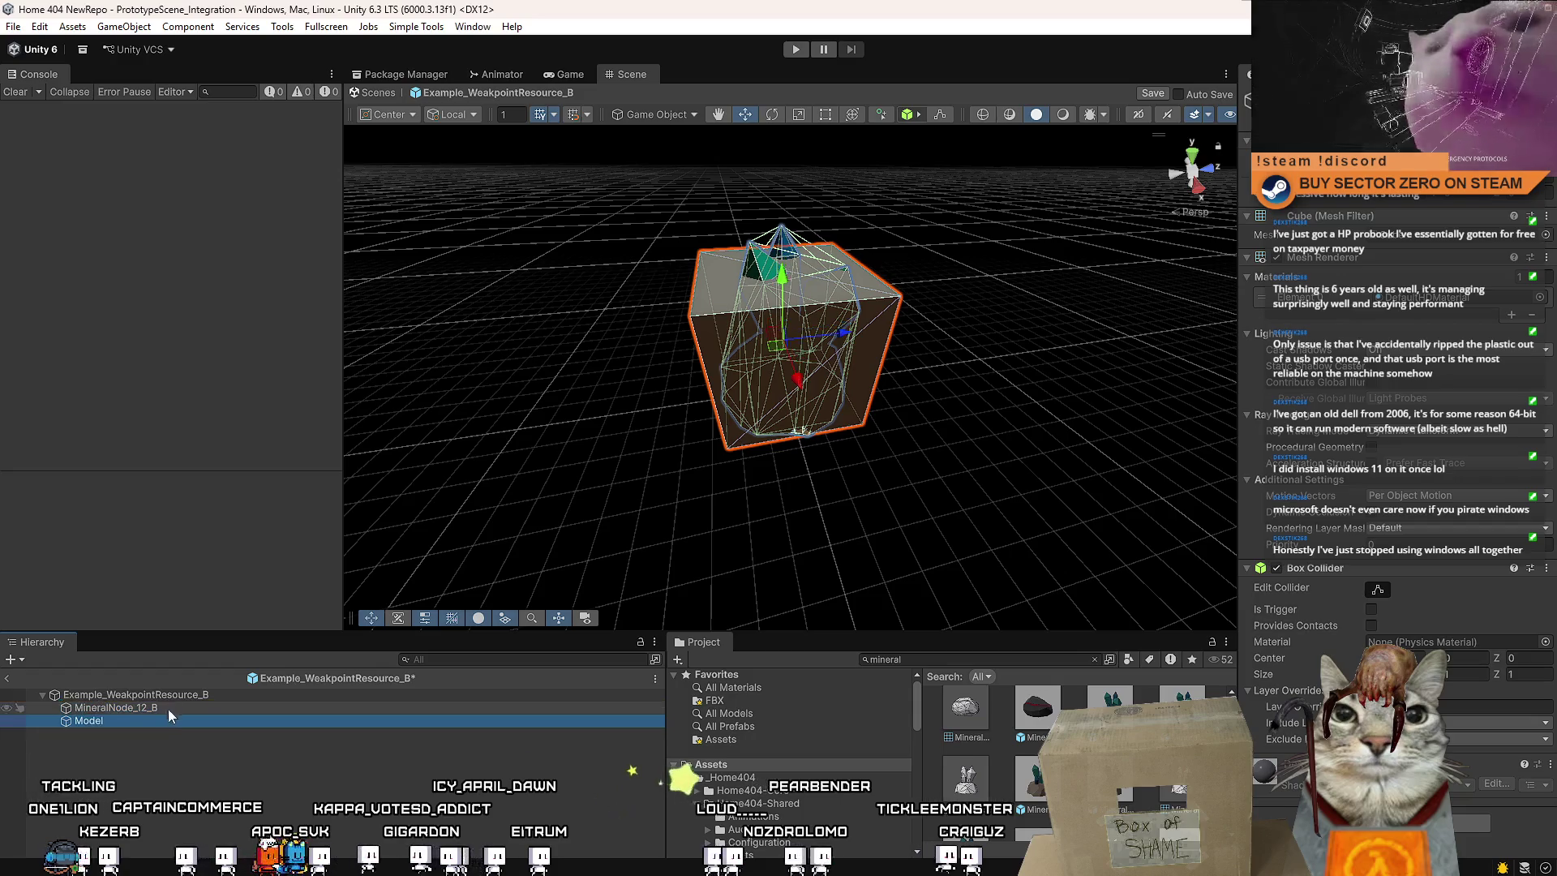
pyautogui.click(168, 707)
pyautogui.click(146, 719)
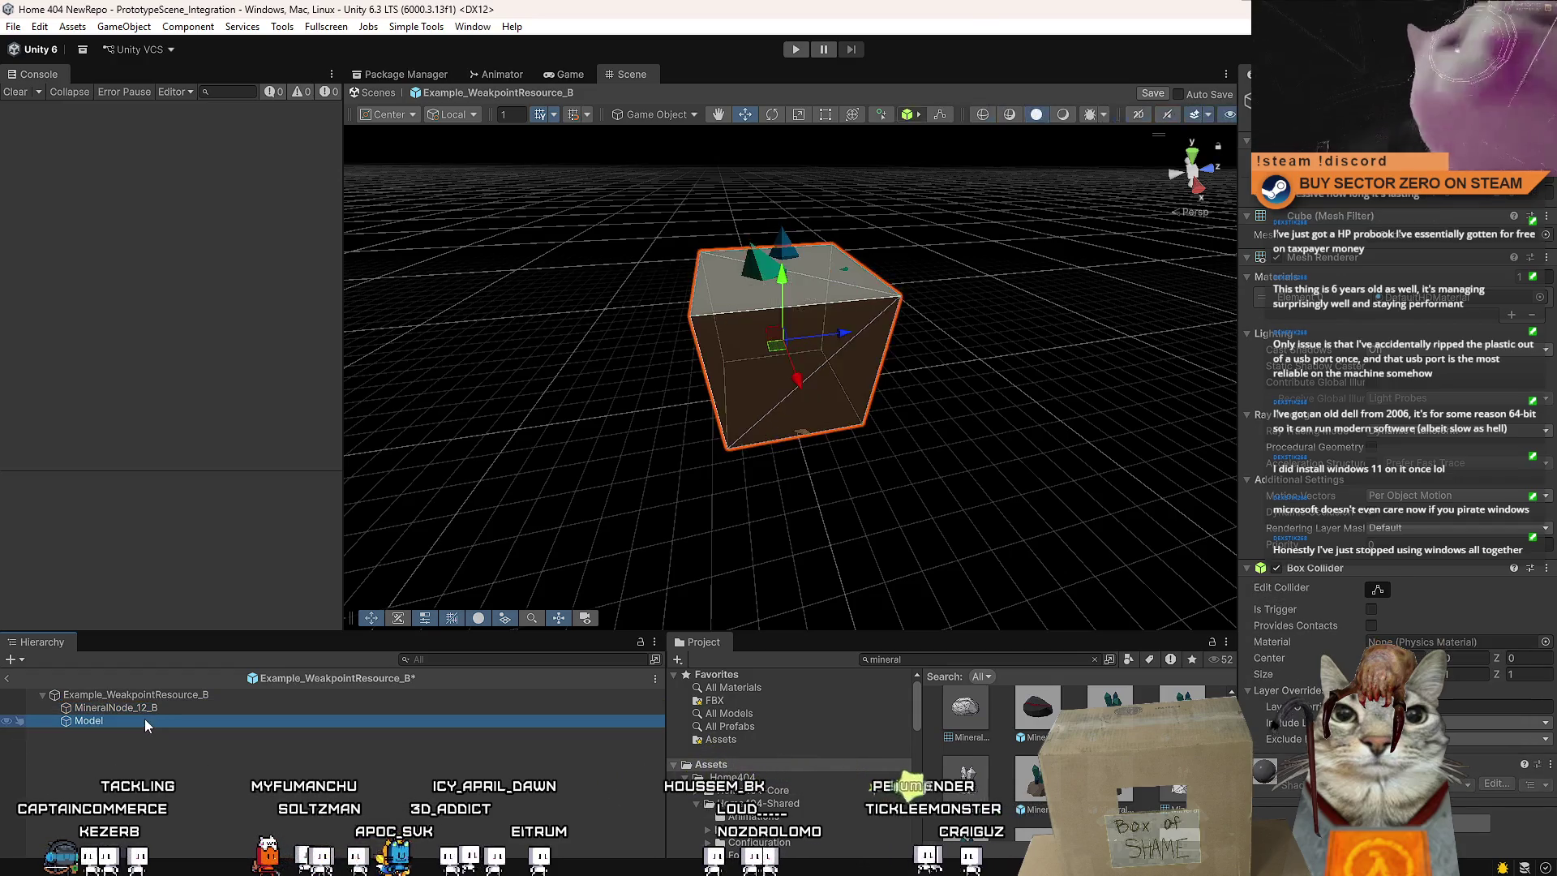
pyautogui.click(160, 709)
pyautogui.click(175, 706)
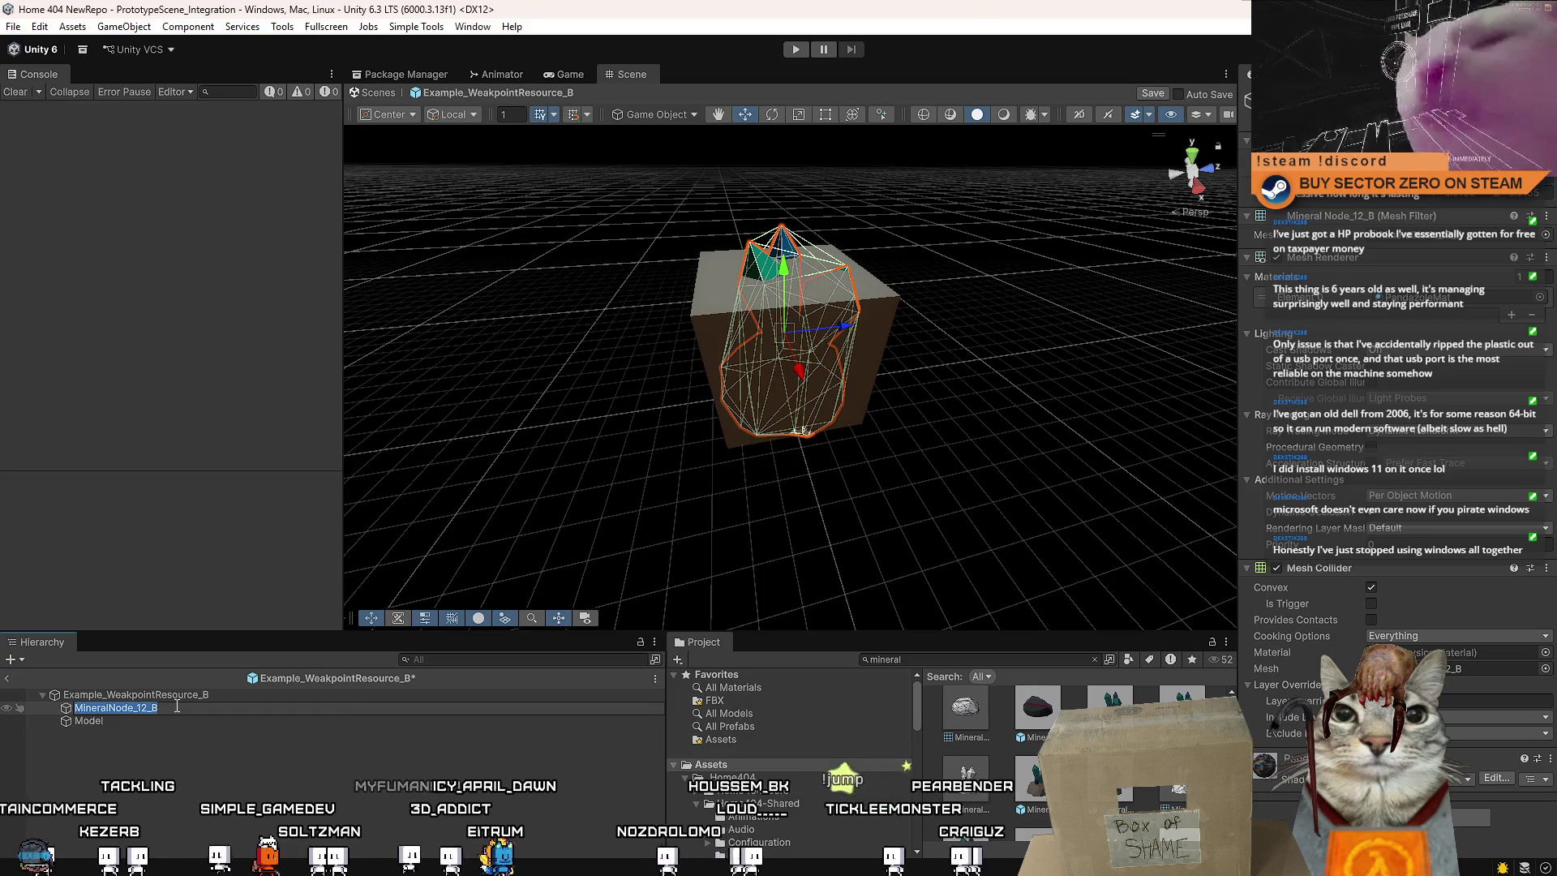
pyautogui.write('Model')
pyautogui.press('Return')
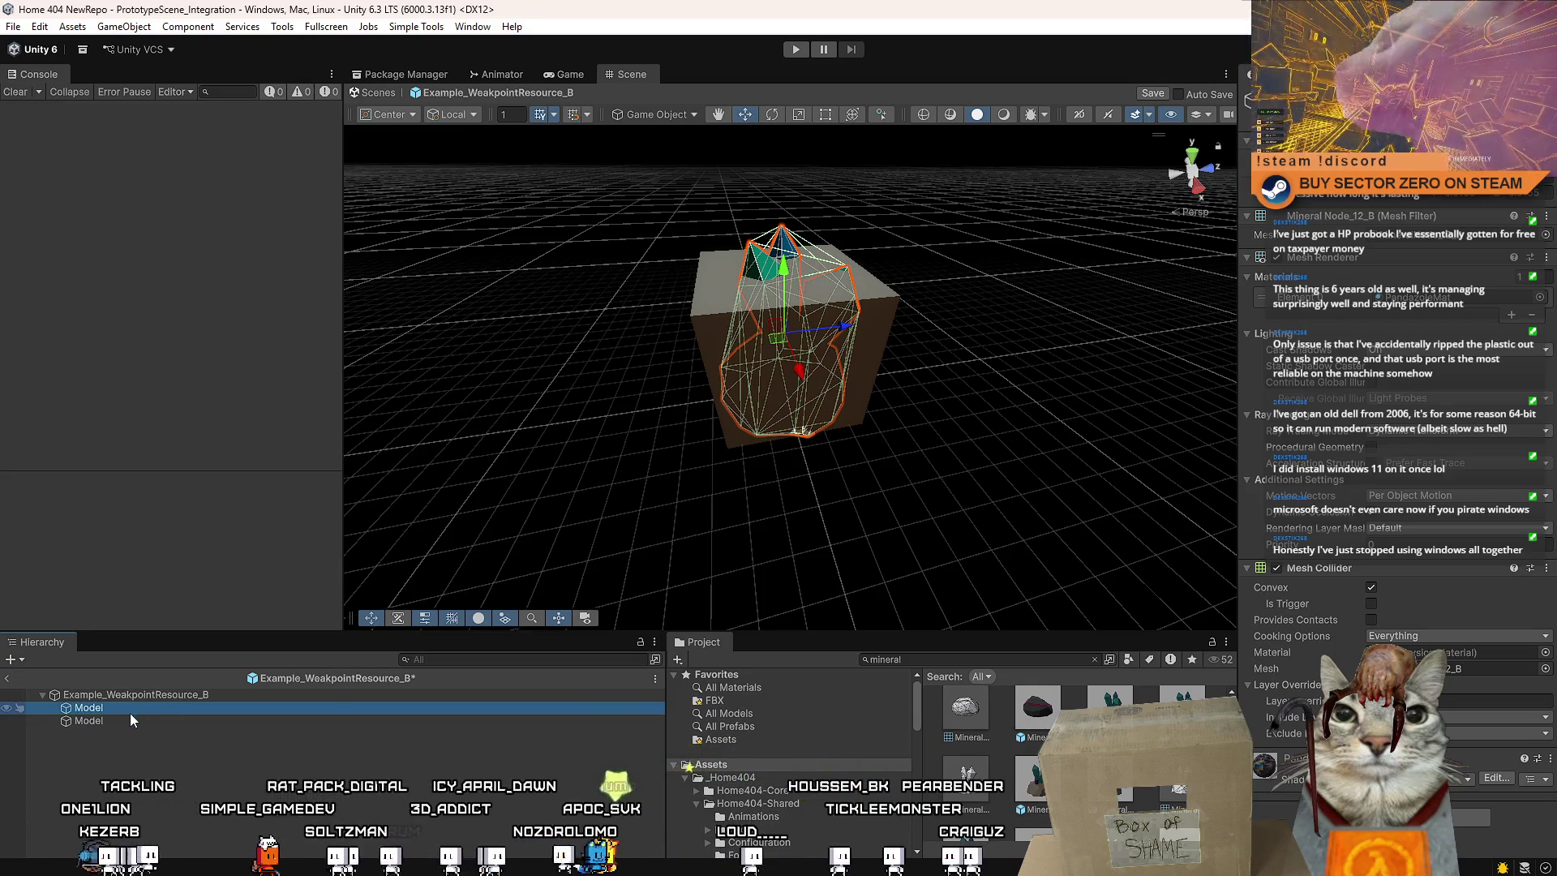
# Delete the old cube Model, untick Convex on the crystal's Mesh Collider, and save the prefab
pyautogui.click(125, 719)
pyautogui.press('Delete')
pyautogui.click(145, 708)
pyautogui.press('f')
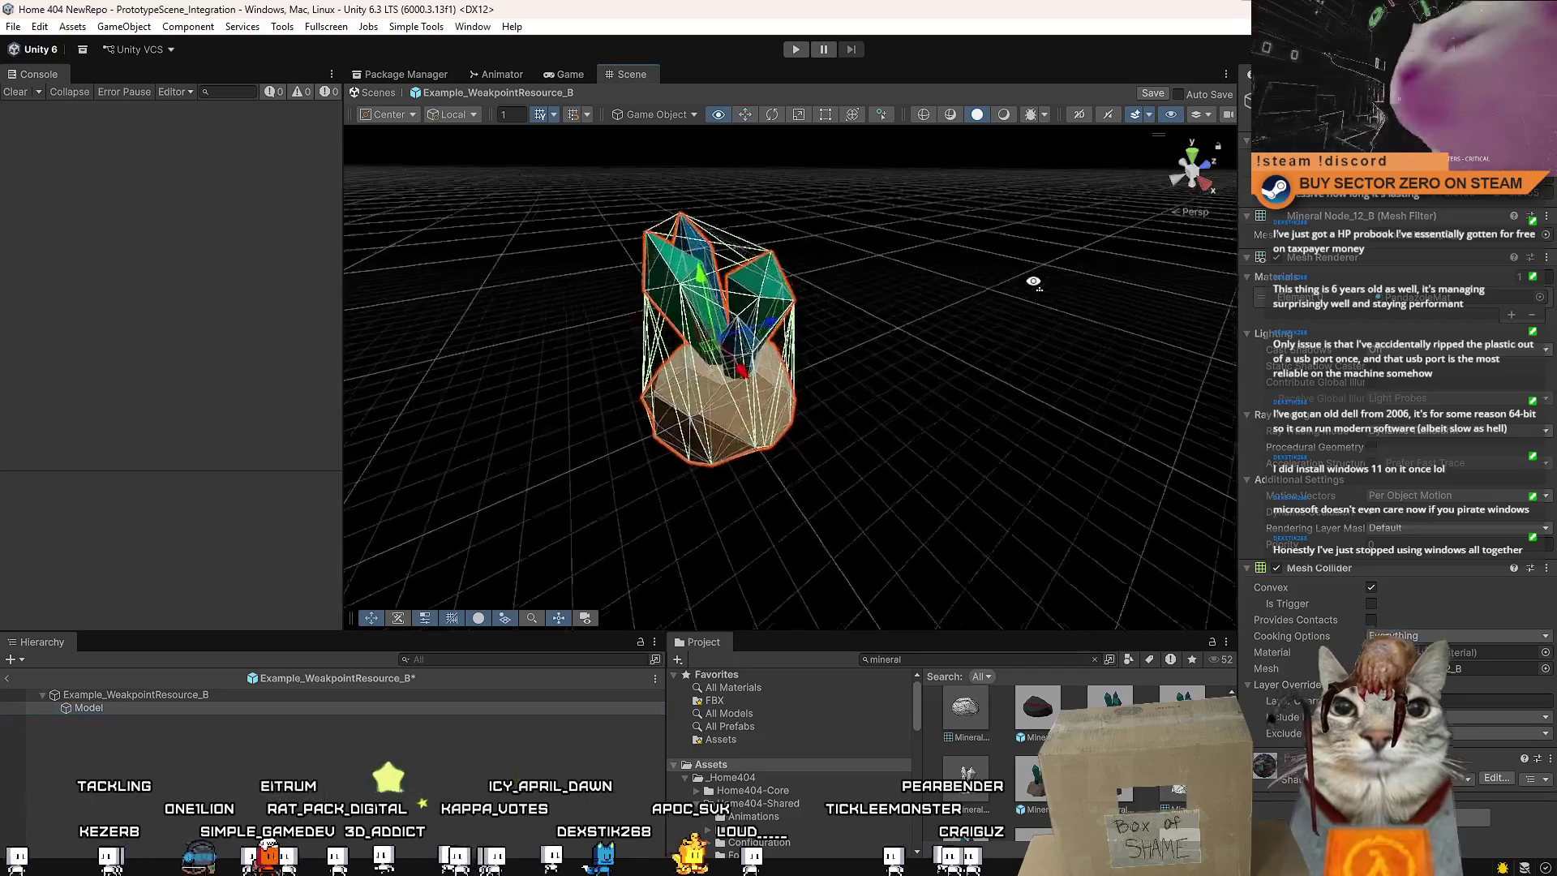
pyautogui.moveTo(1028, 278)
pyautogui.mouseDown()
pyautogui.moveTo(1071, 266)
pyautogui.moveTo(1038, 300)
pyautogui.mouseUp()
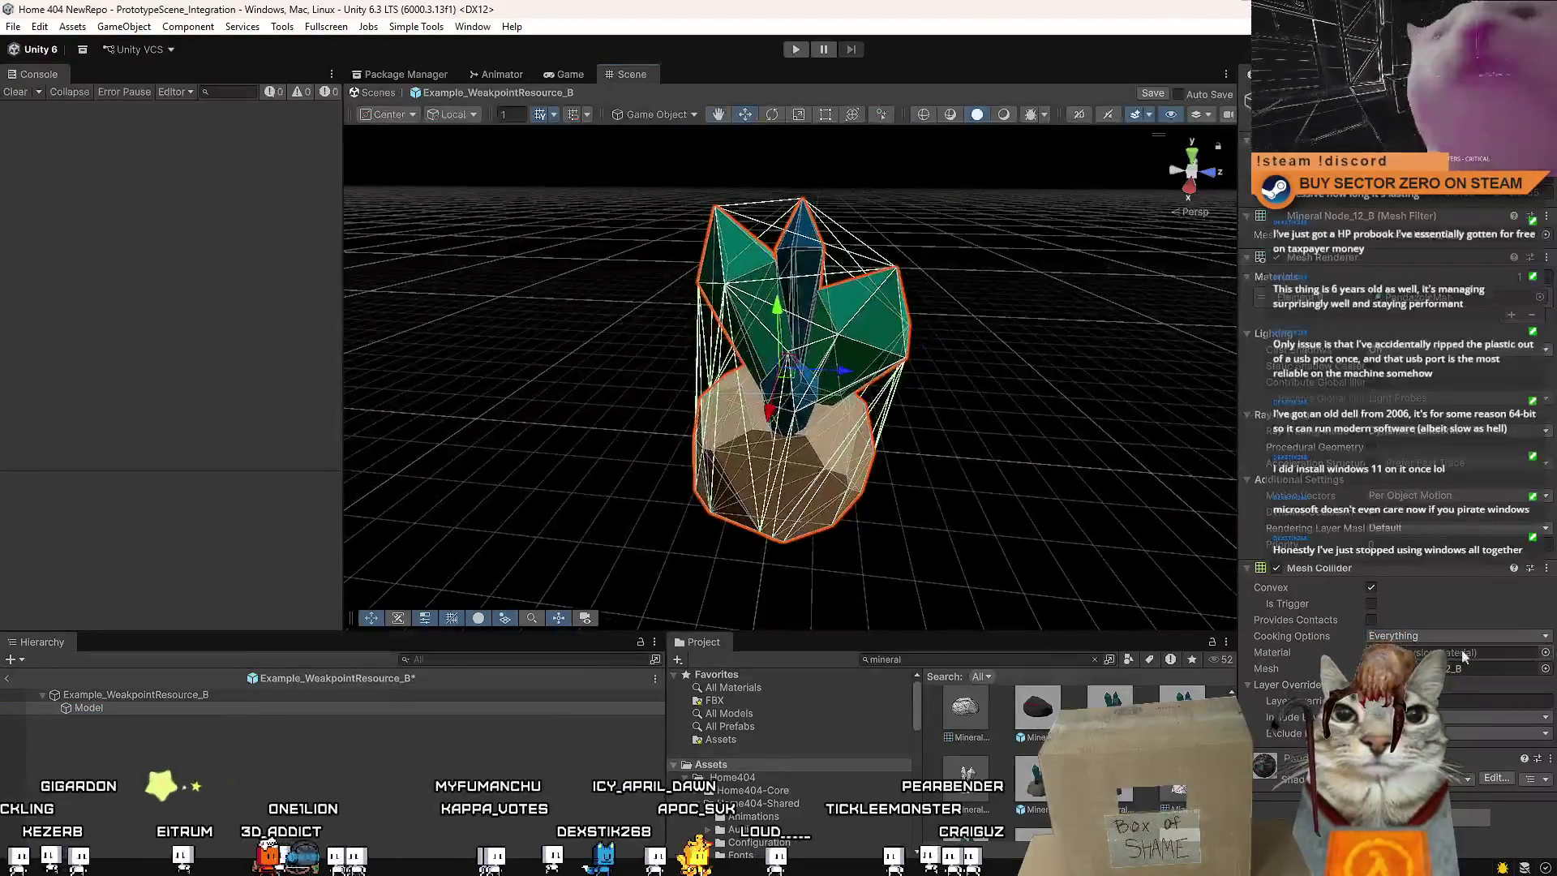
pyautogui.click(1371, 587)
pyautogui.moveTo(892, 454)
pyautogui.mouseDown()
pyautogui.moveTo(838, 462)
pyautogui.moveTo(1069, 445)
pyautogui.moveTo(479, 584)
pyautogui.moveTo(874, 481)
pyautogui.moveTo(819, 470)
pyautogui.mouseUp()
pyautogui.click(932, 560)
pyautogui.hotkey('ctrl', 's')
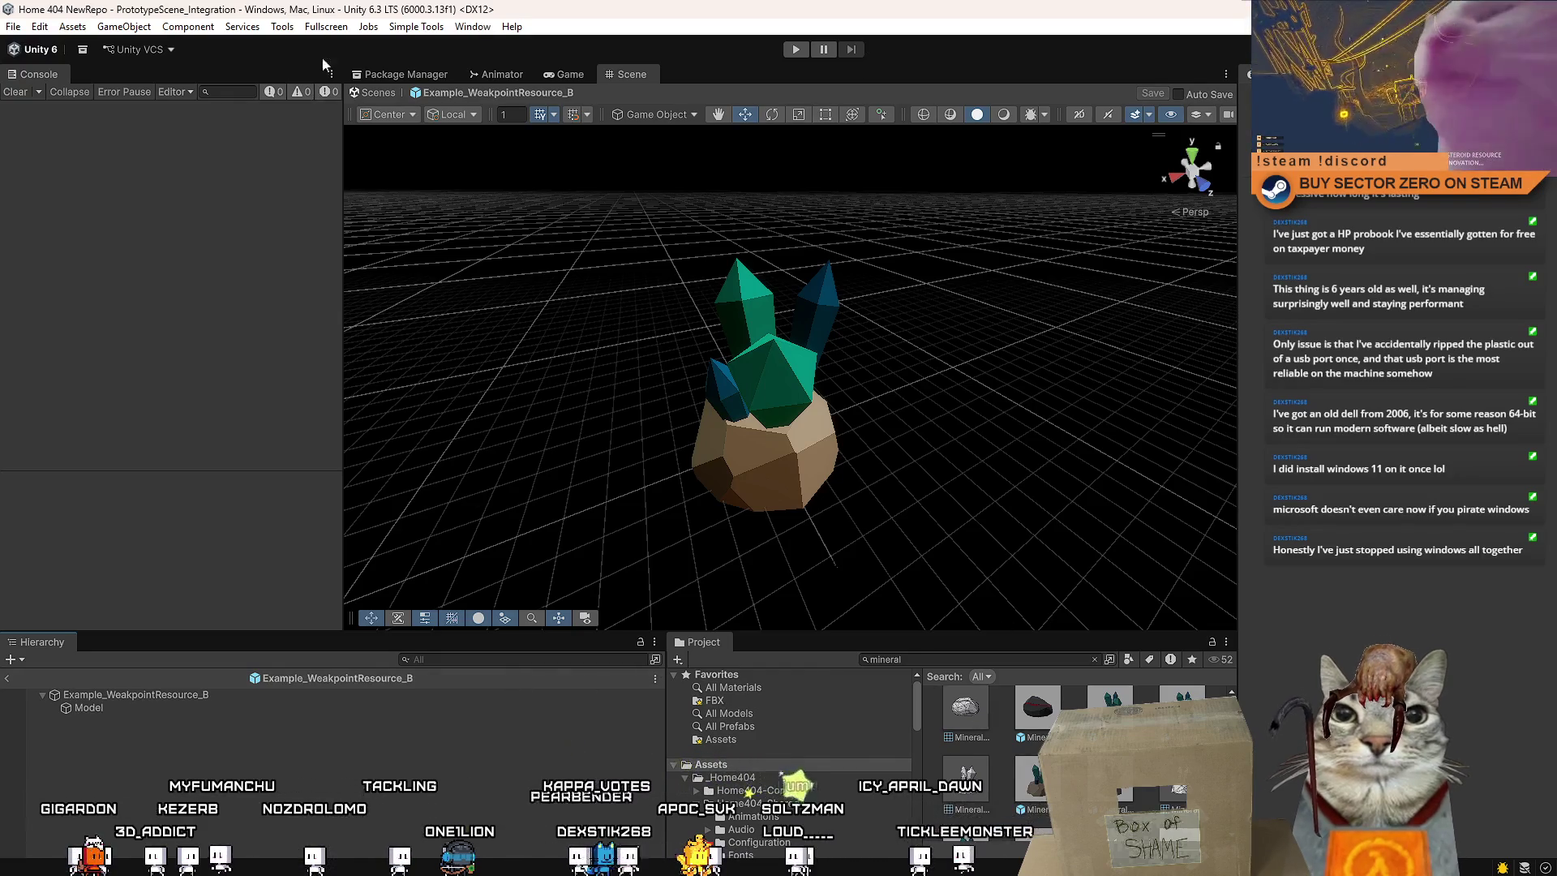
# Return to the main scene and open the WorldObjectsSpawnerSystem's configuration asset
pyautogui.click(377, 93)
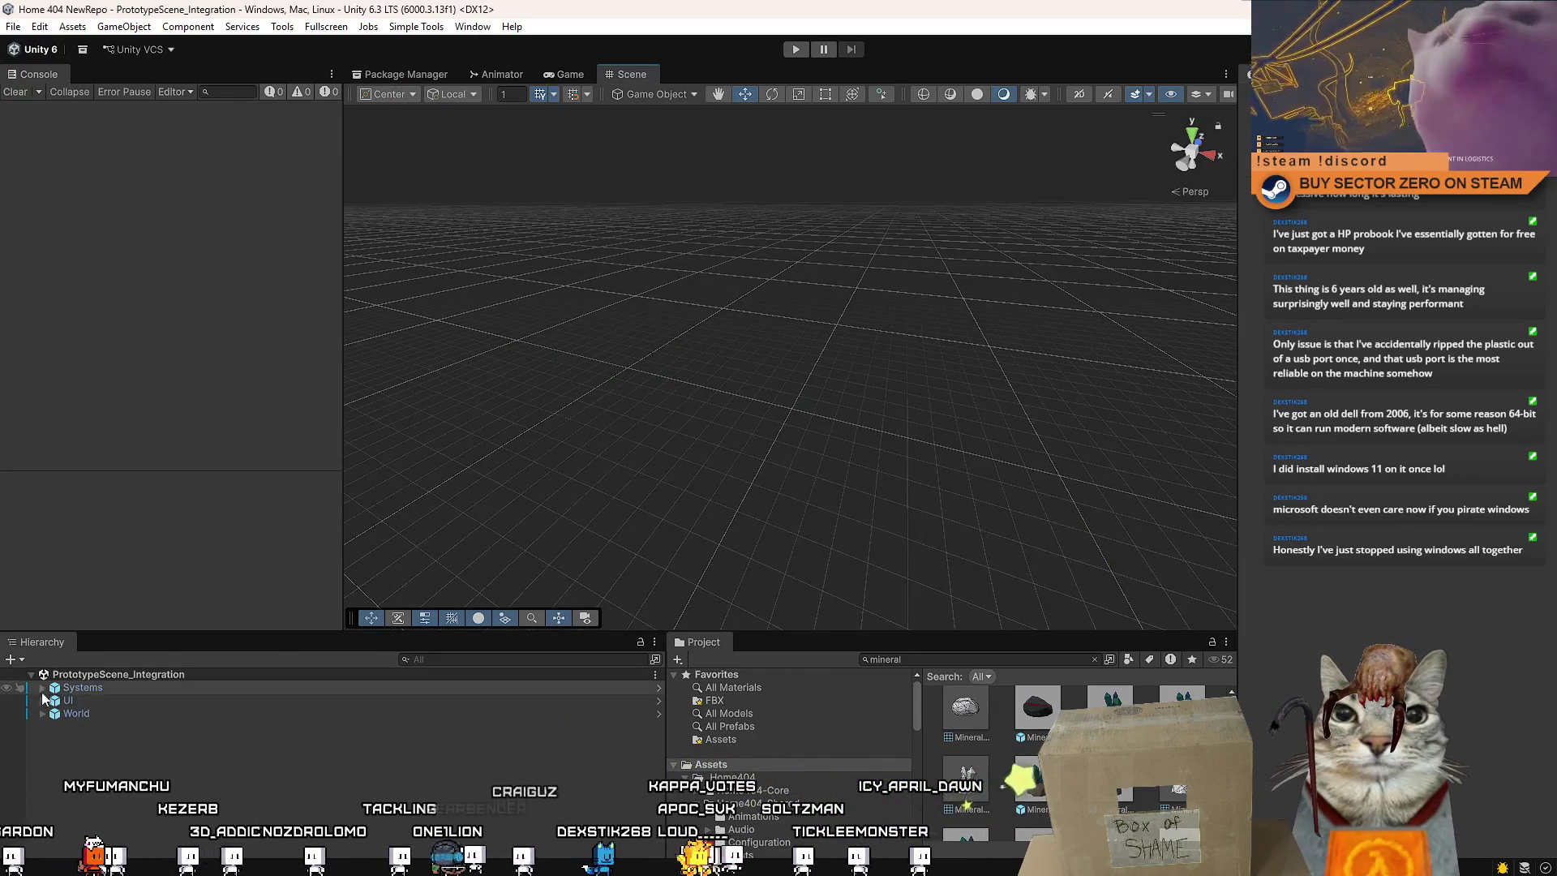
pyautogui.scroll(-6, 228, 729)
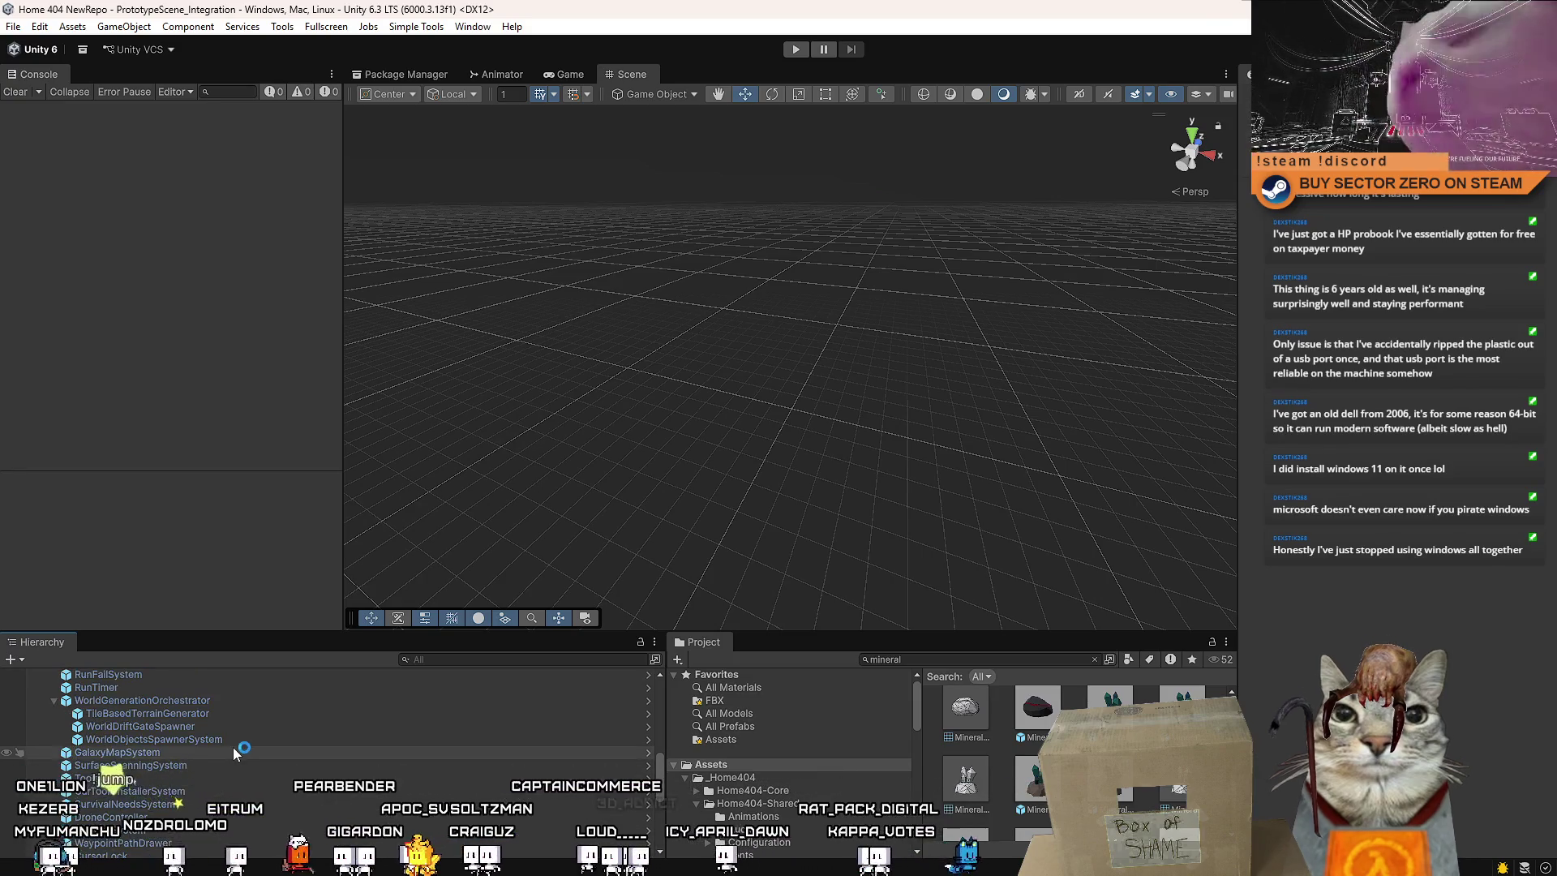
pyautogui.click(194, 739)
pyautogui.doubleClick(1502, 314)
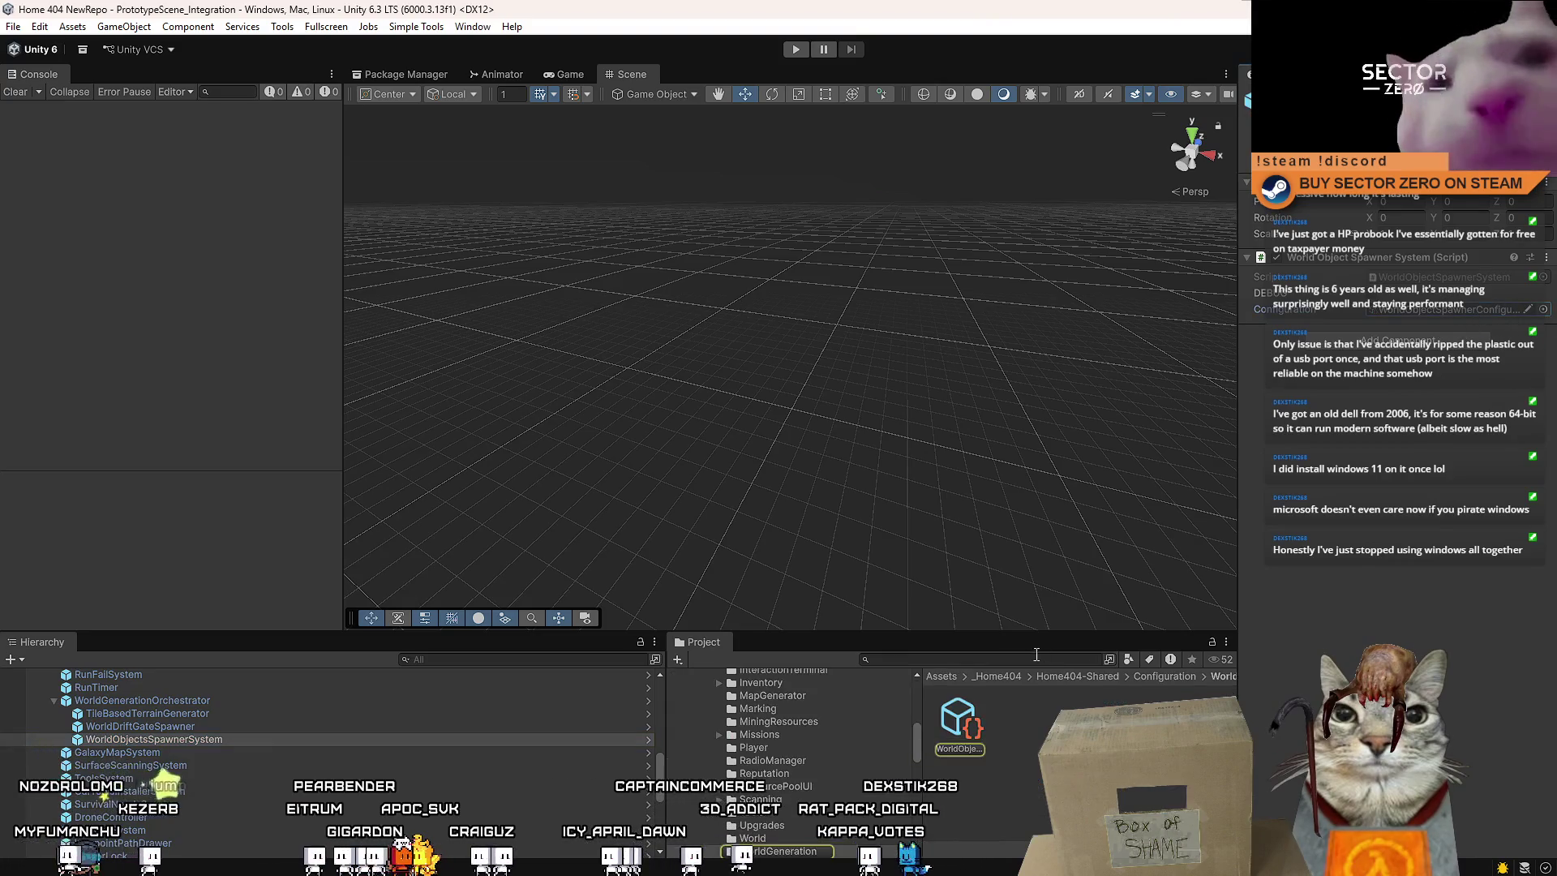
# Add a miningweakpoint_test2 spawn entry using Example_WeakpointResource, then start play mode
pyautogui.moveTo(1552, 306); pyautogui.dragTo(1551, 665)
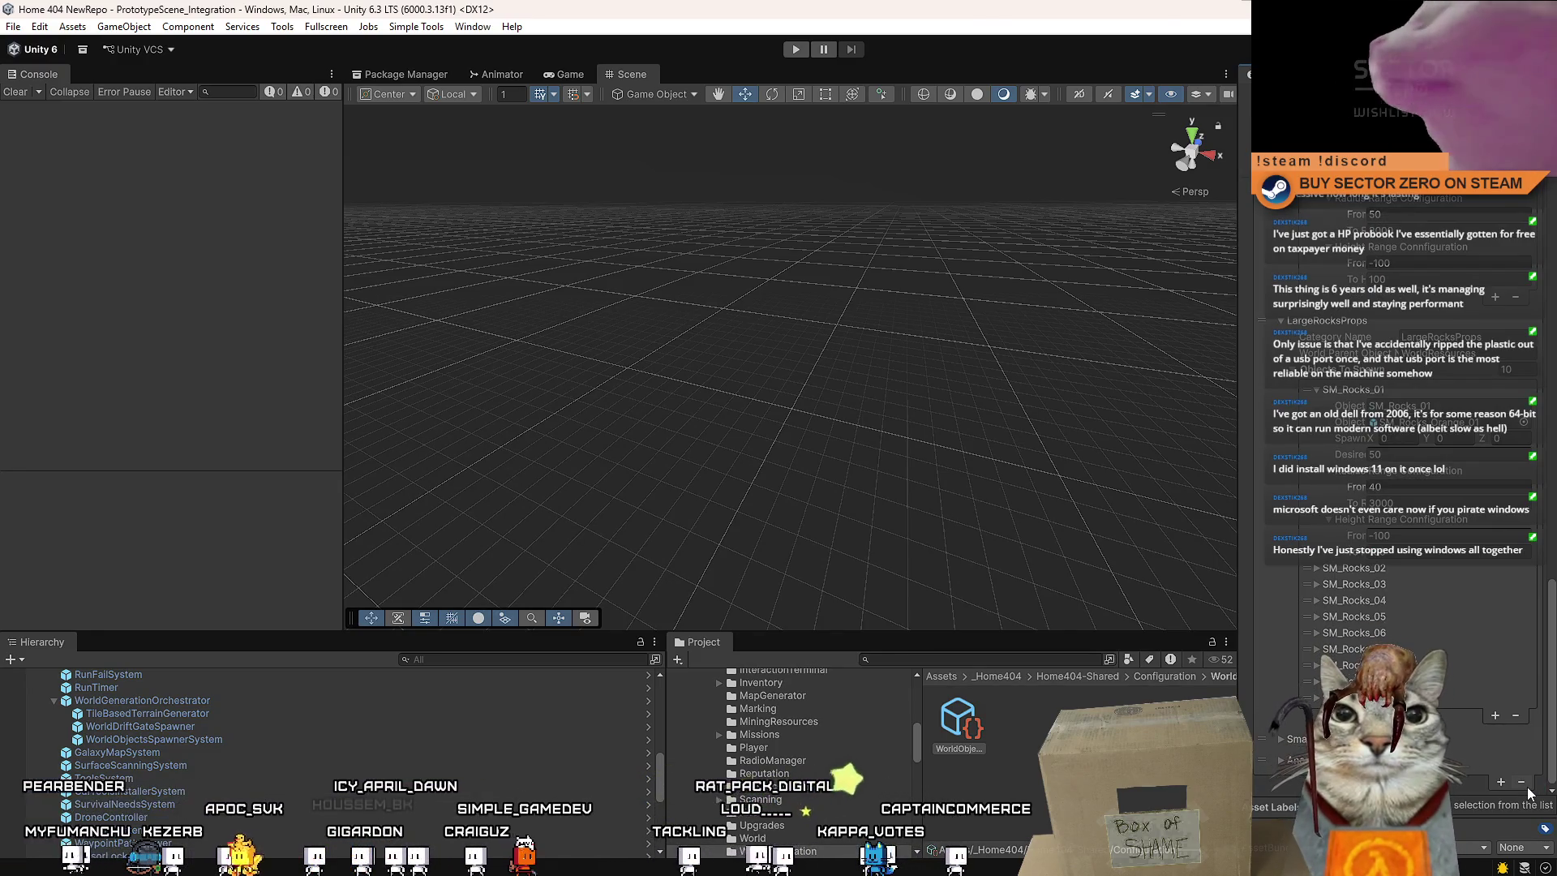
pyautogui.scroll(5, 1534, 702)
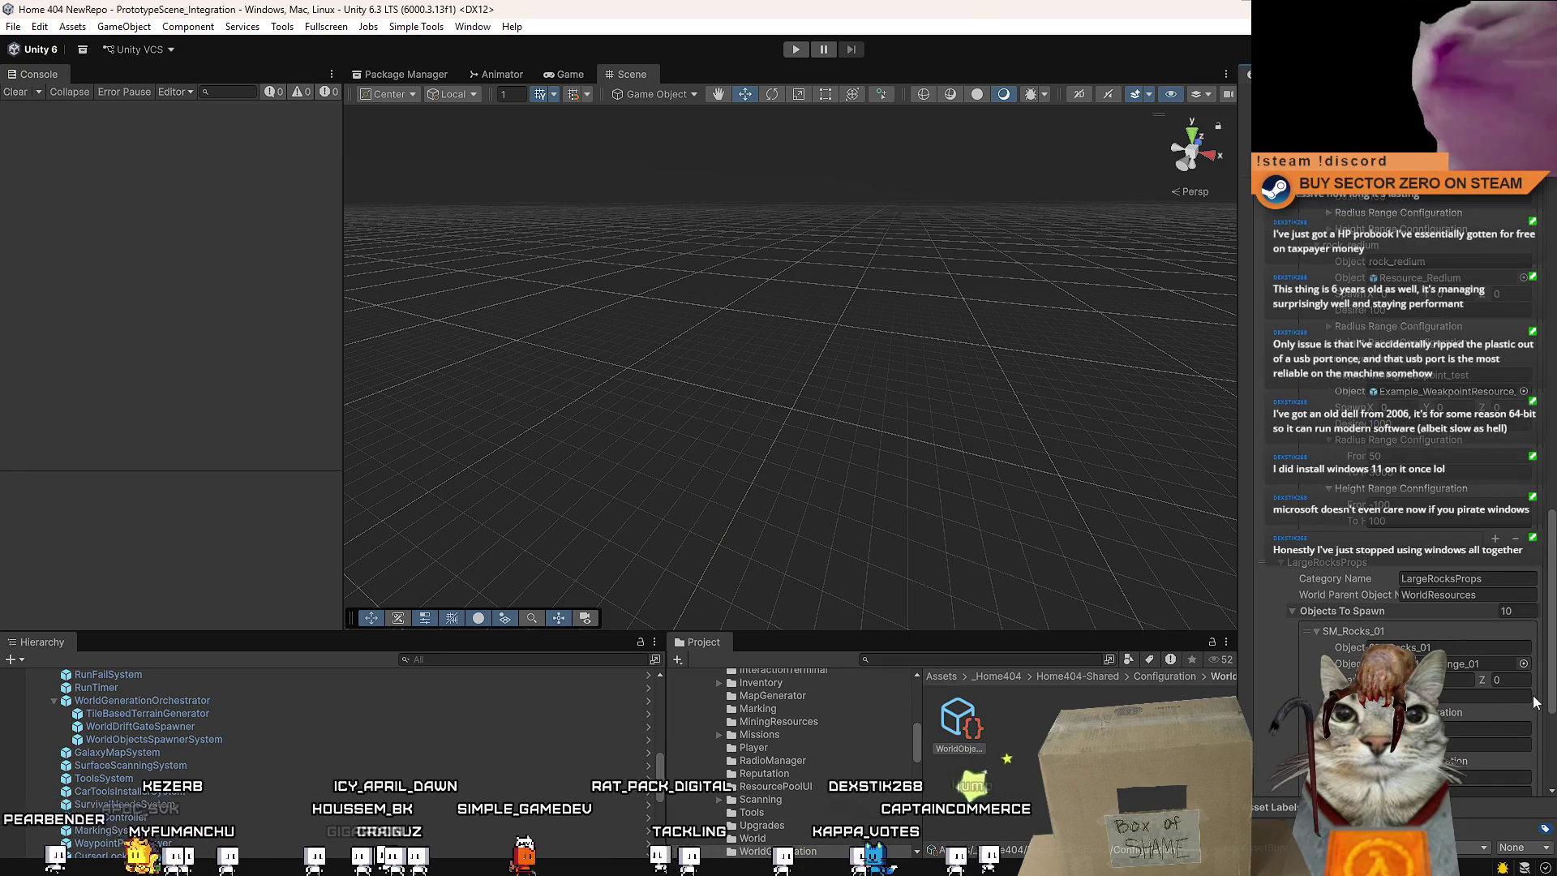
pyautogui.scroll(2, 1536, 693)
pyautogui.click(1494, 622)
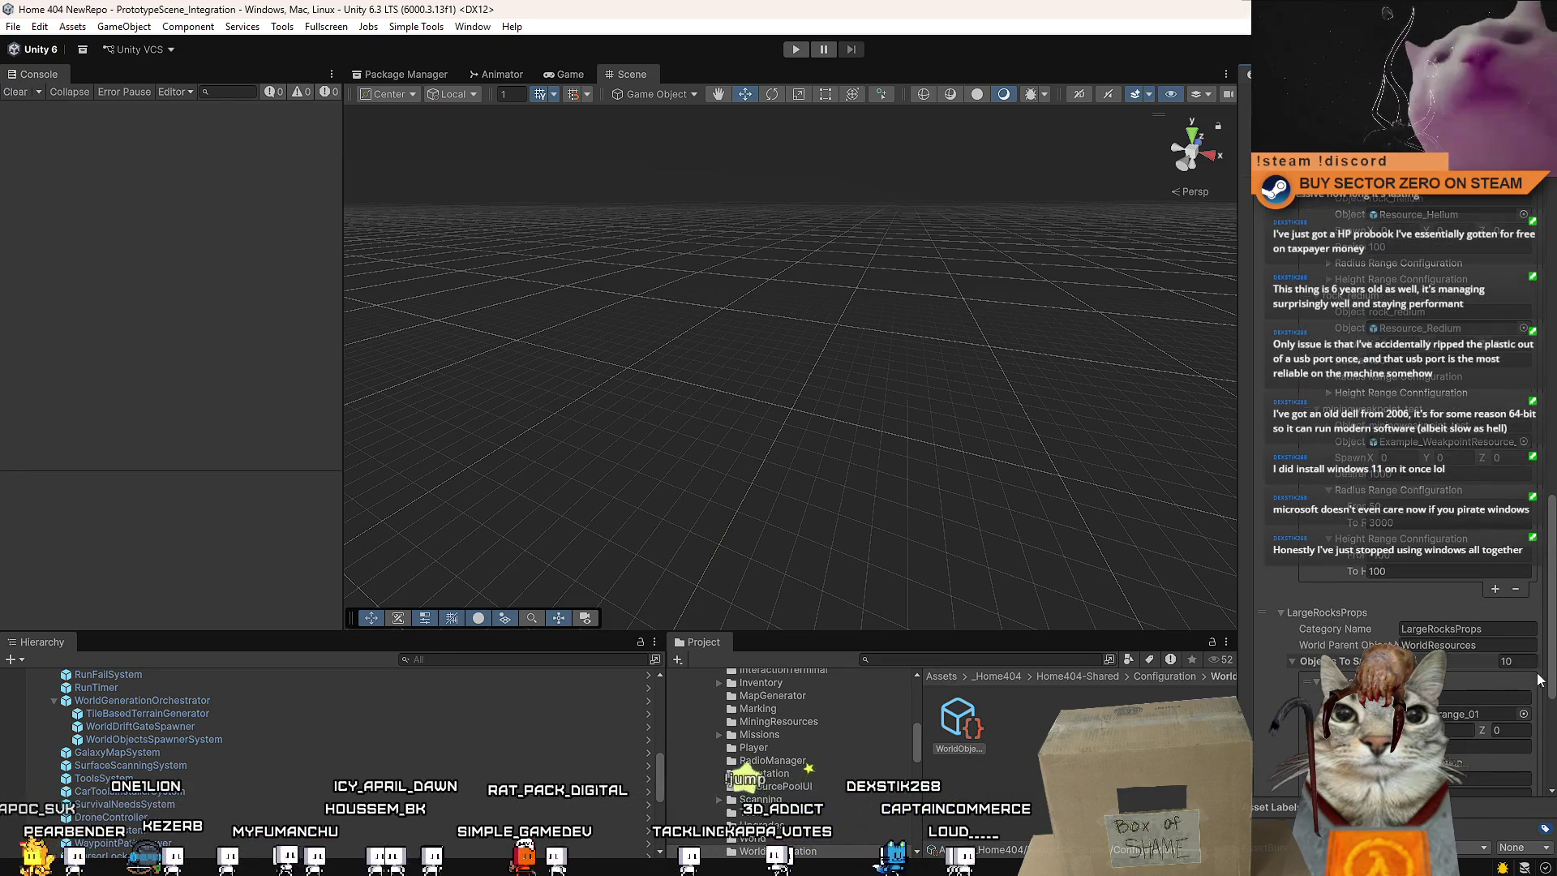
pyautogui.scroll(-1, 1479, 599)
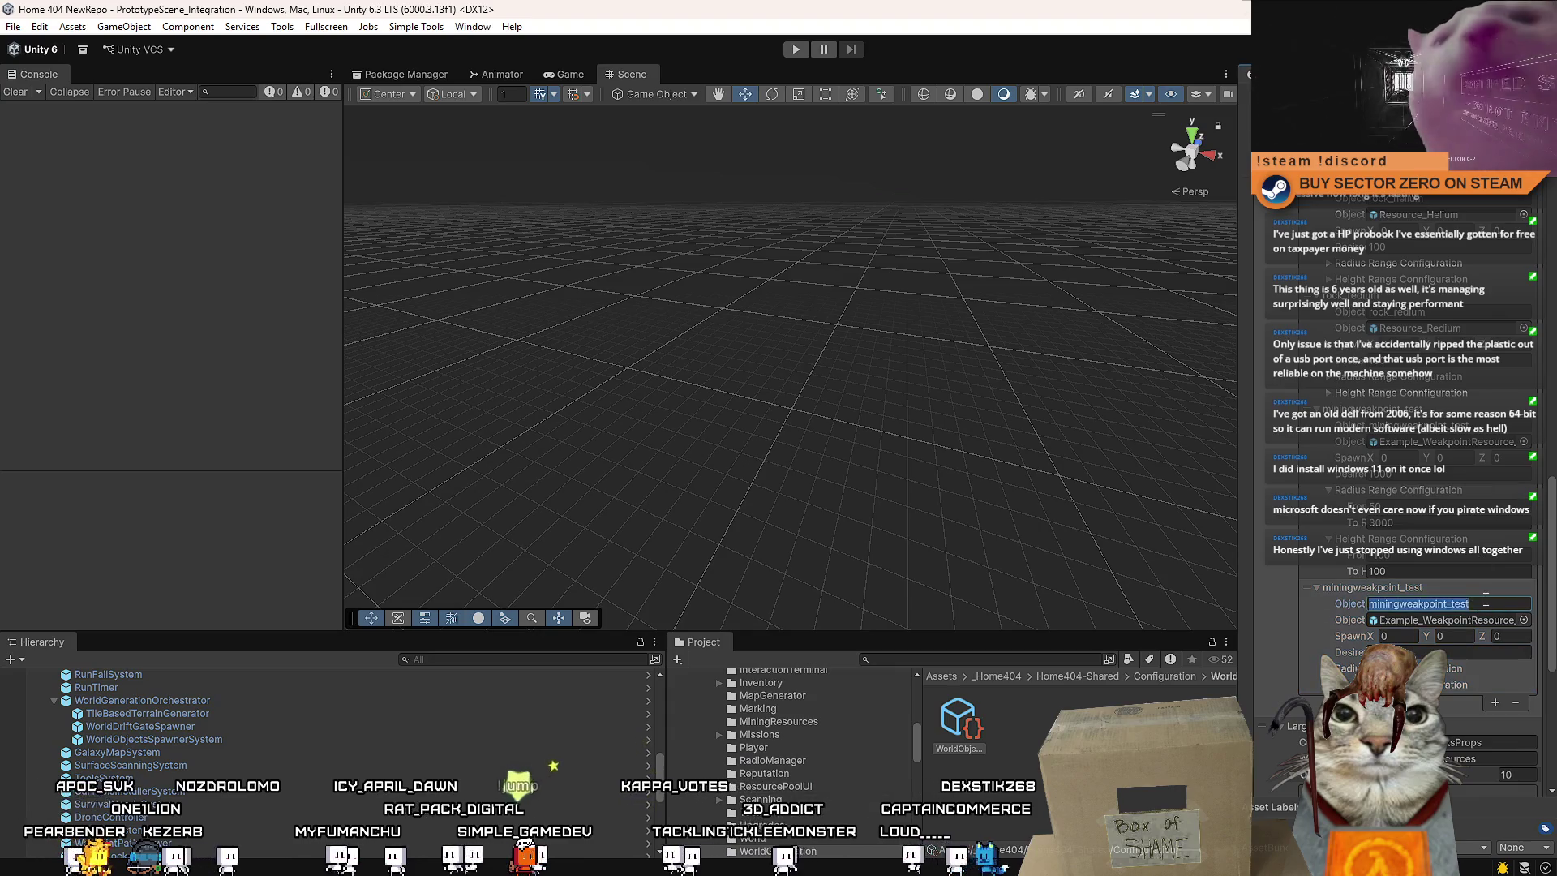
pyautogui.click(1523, 619)
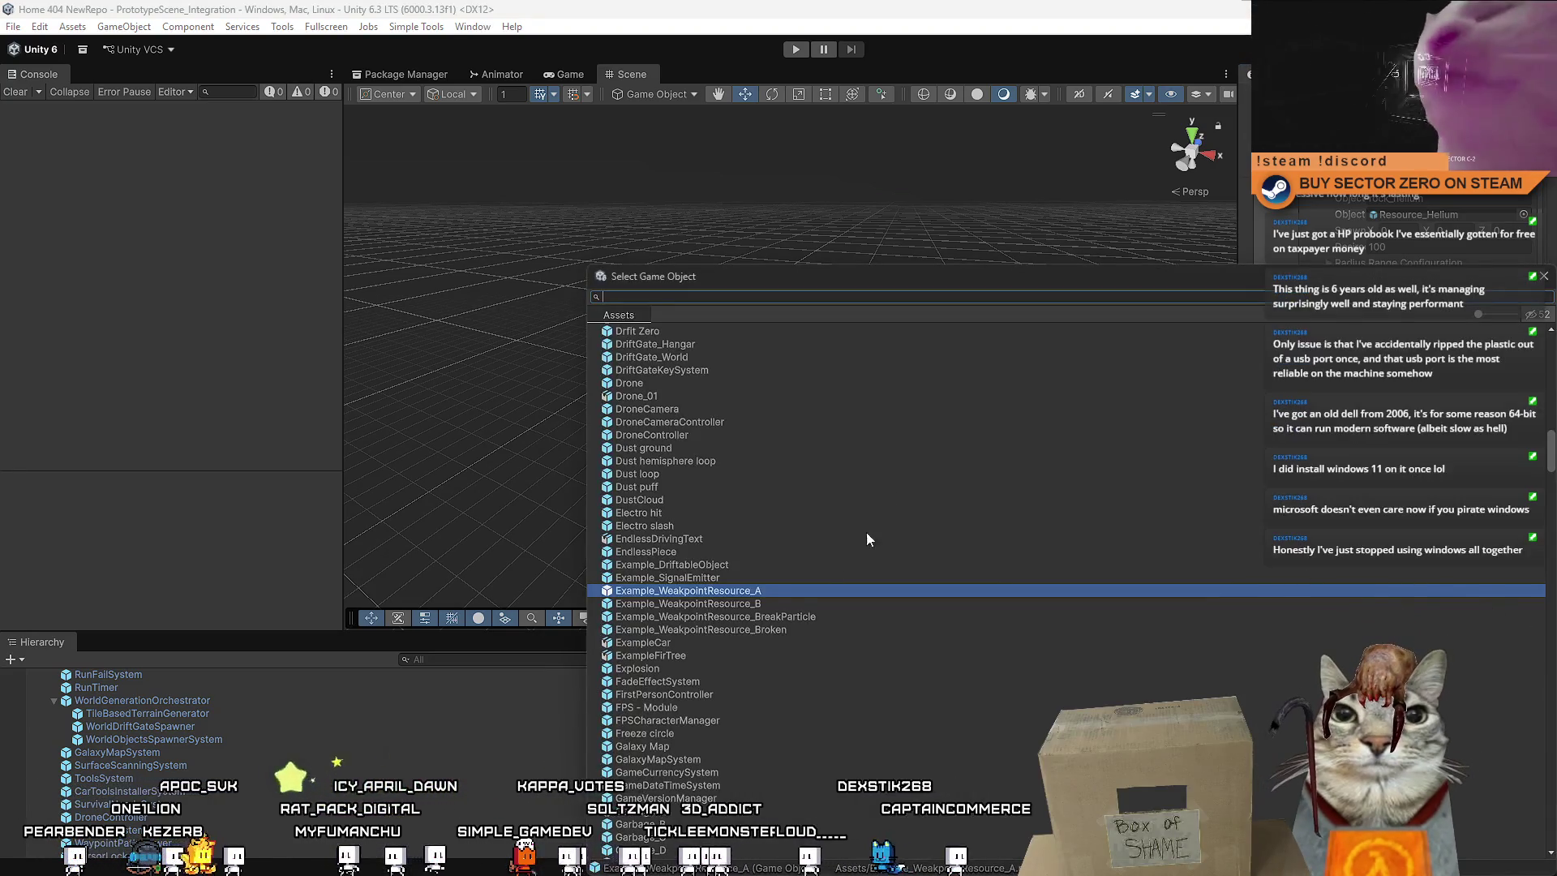
pyautogui.doubleClick(780, 601)
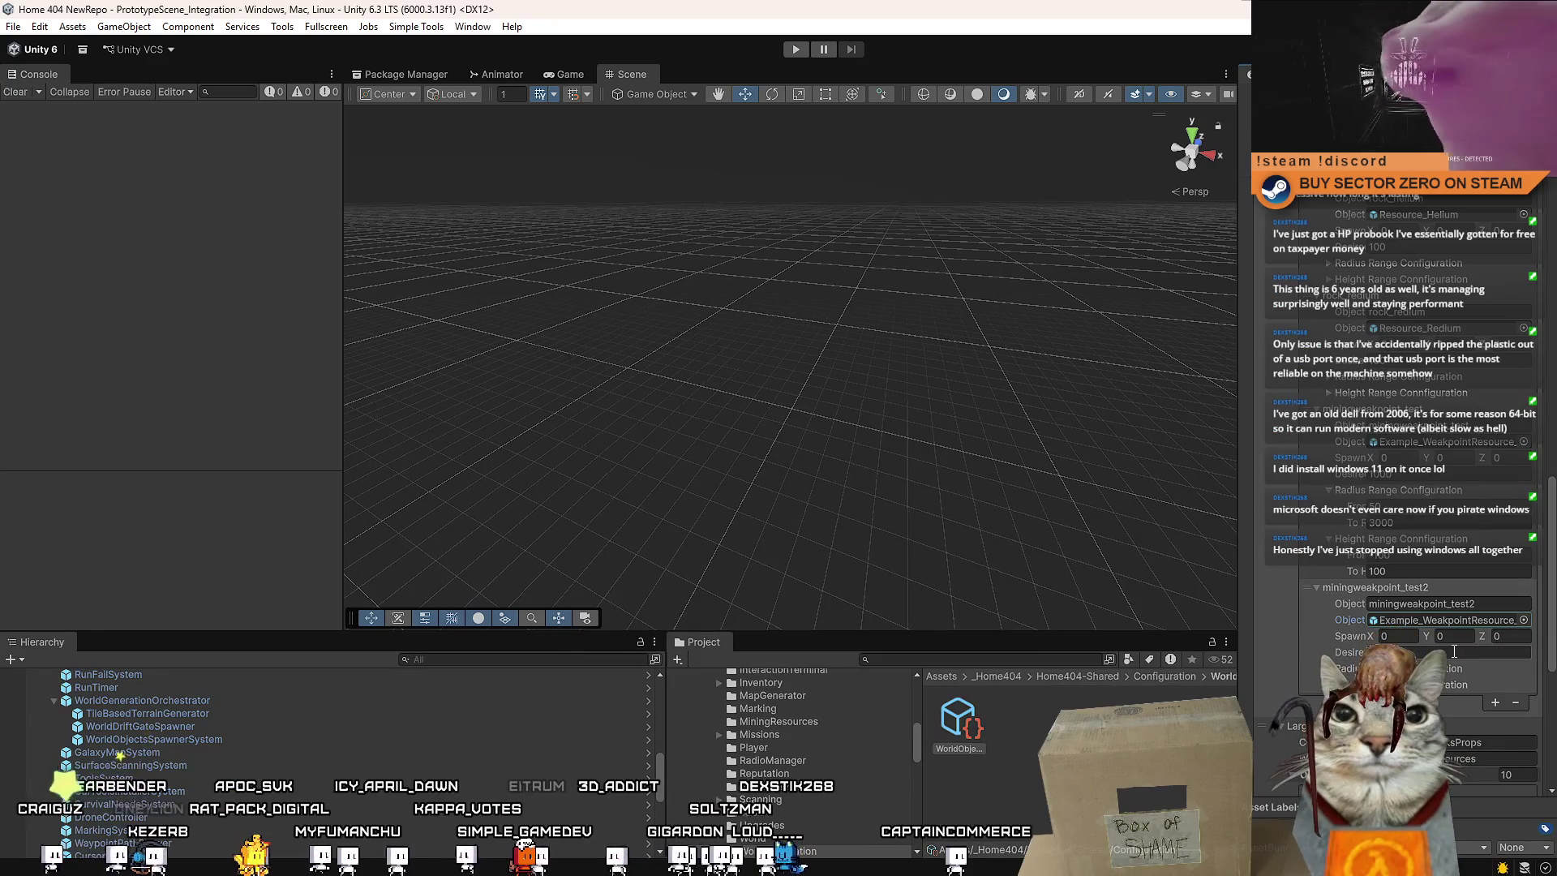
pyautogui.click(748, 672)
pyautogui.hotkey('ctrl', 'p')
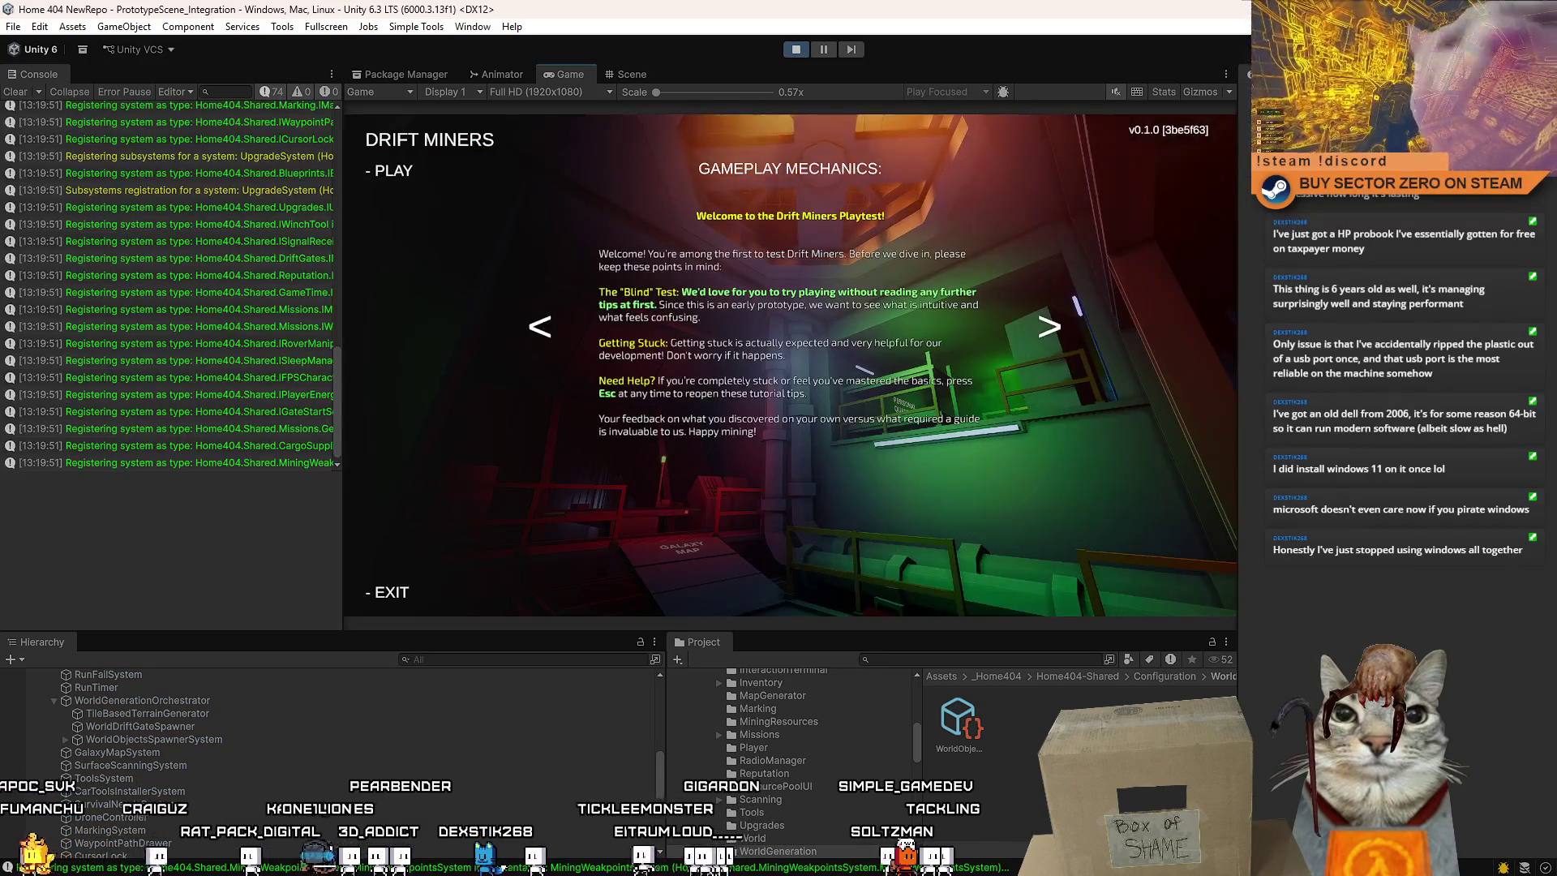
# Start from the title screen, go fullscreen, and walk through the station toward the rover
pyautogui.click(392, 175)
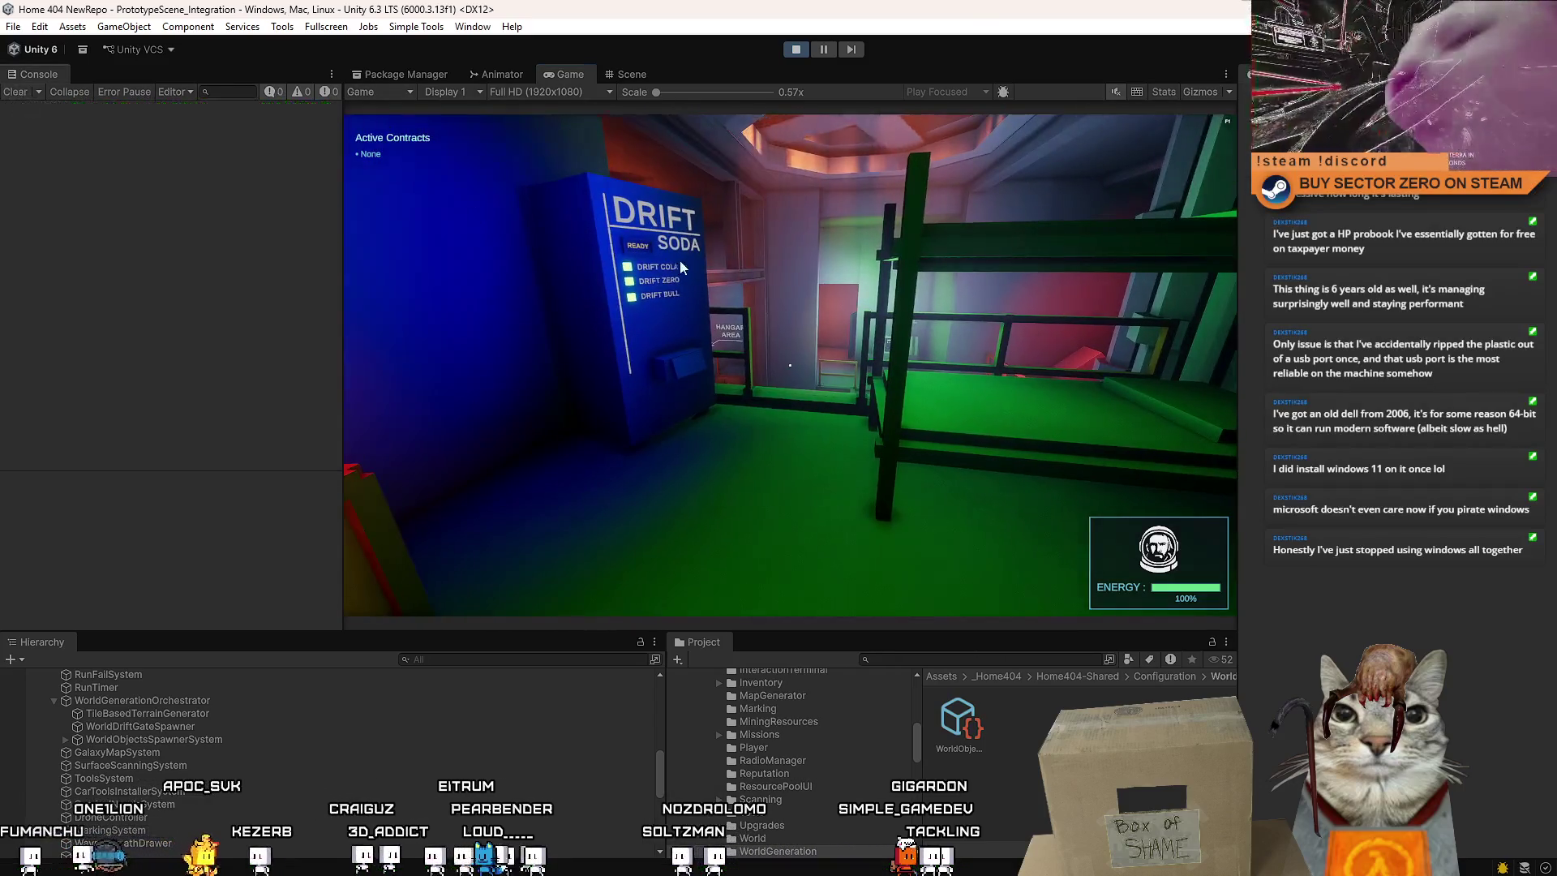
pyautogui.press('F10')
pyautogui.press('w')
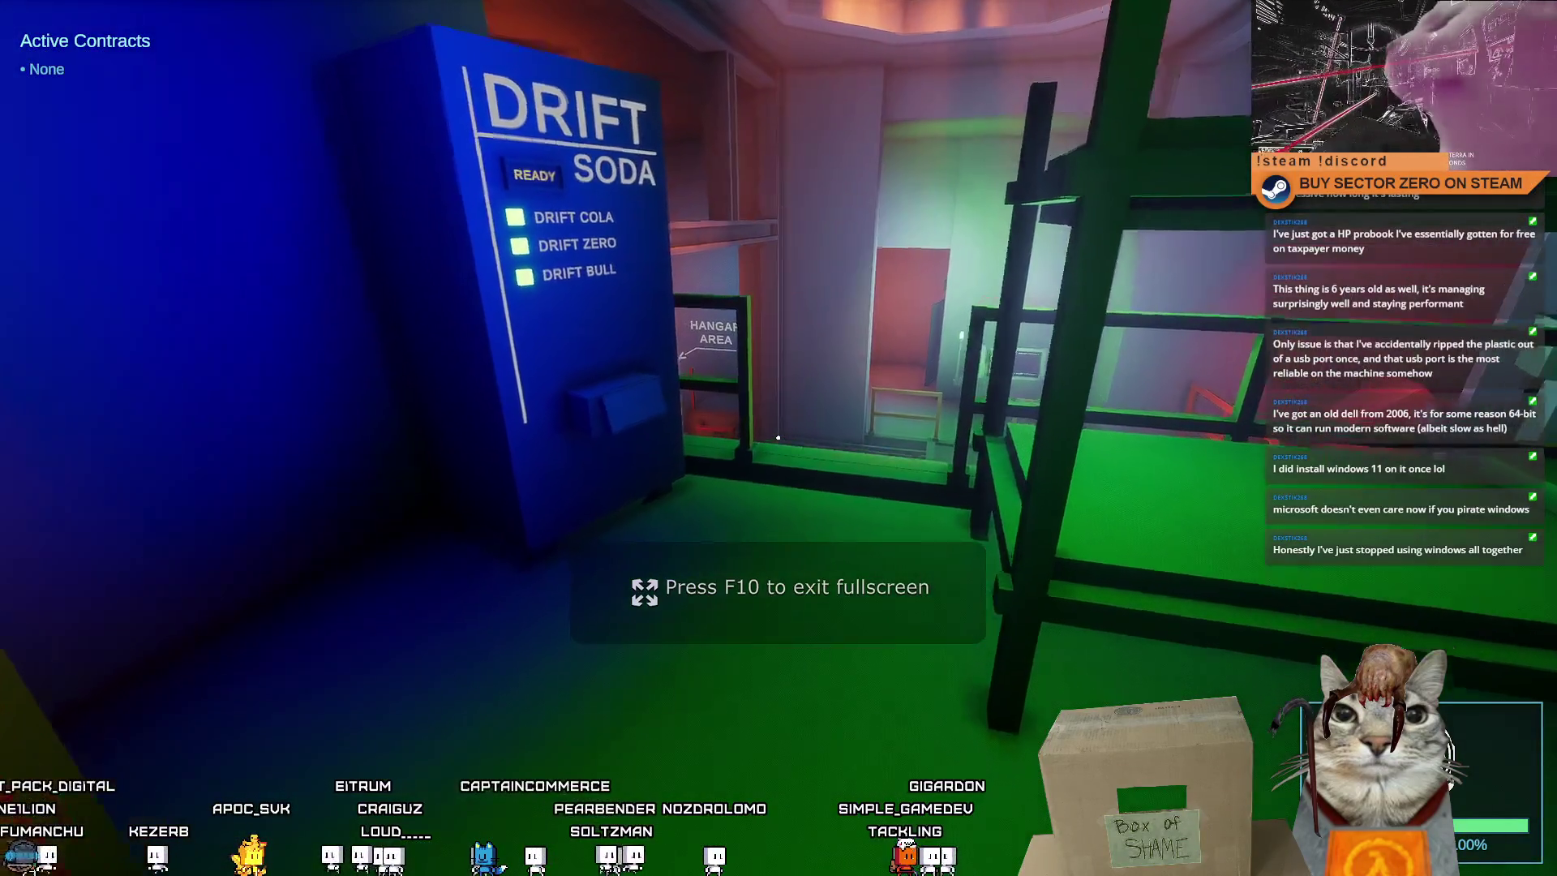
pyautogui.press('w')
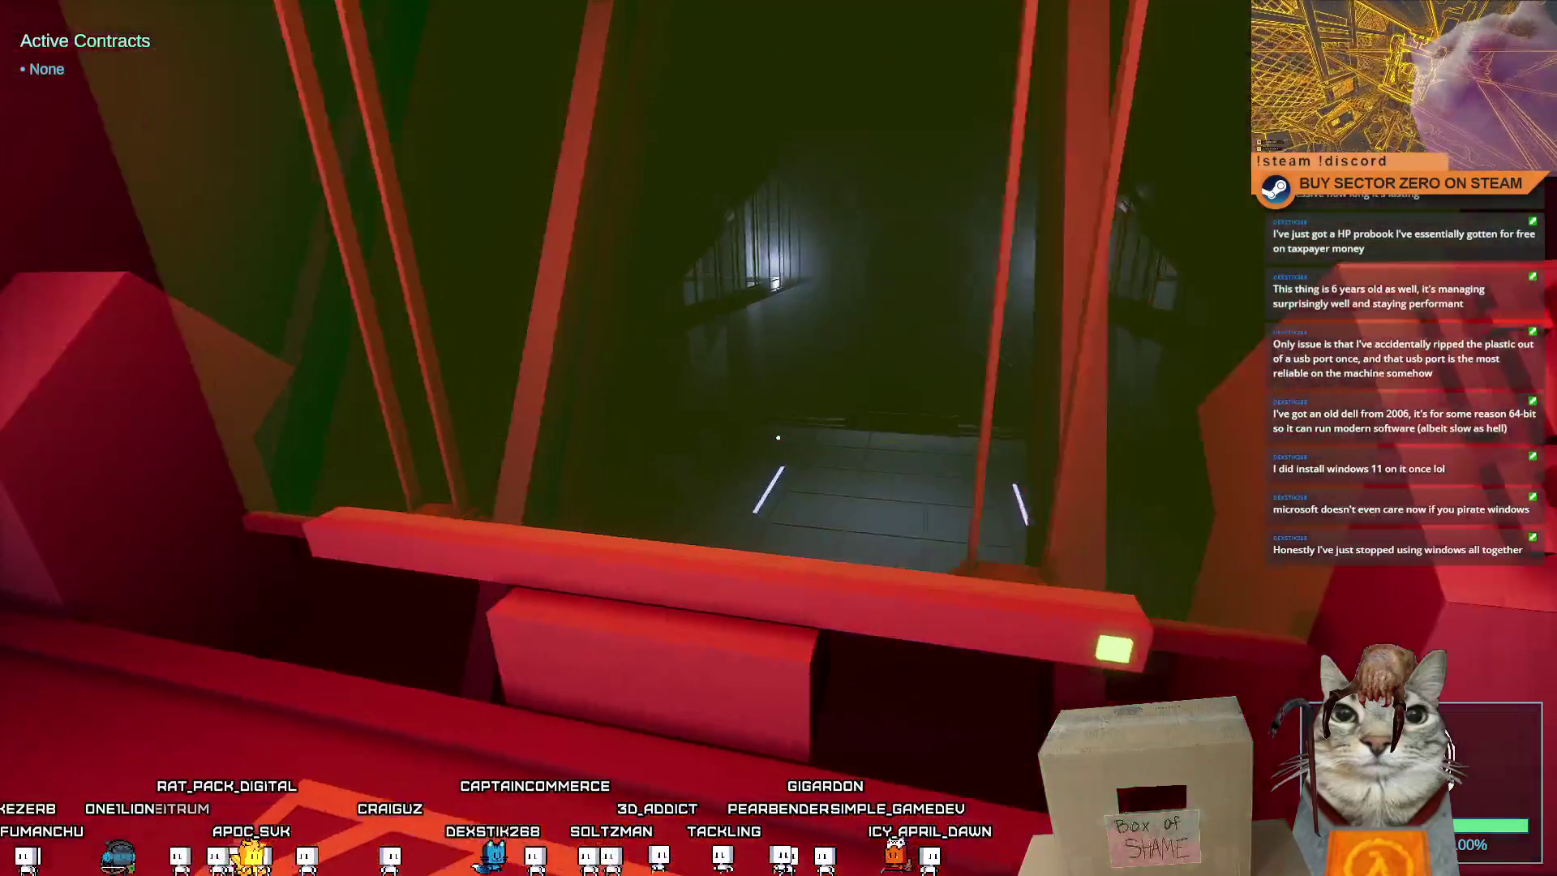
pyautogui.moveTo(778, 438)
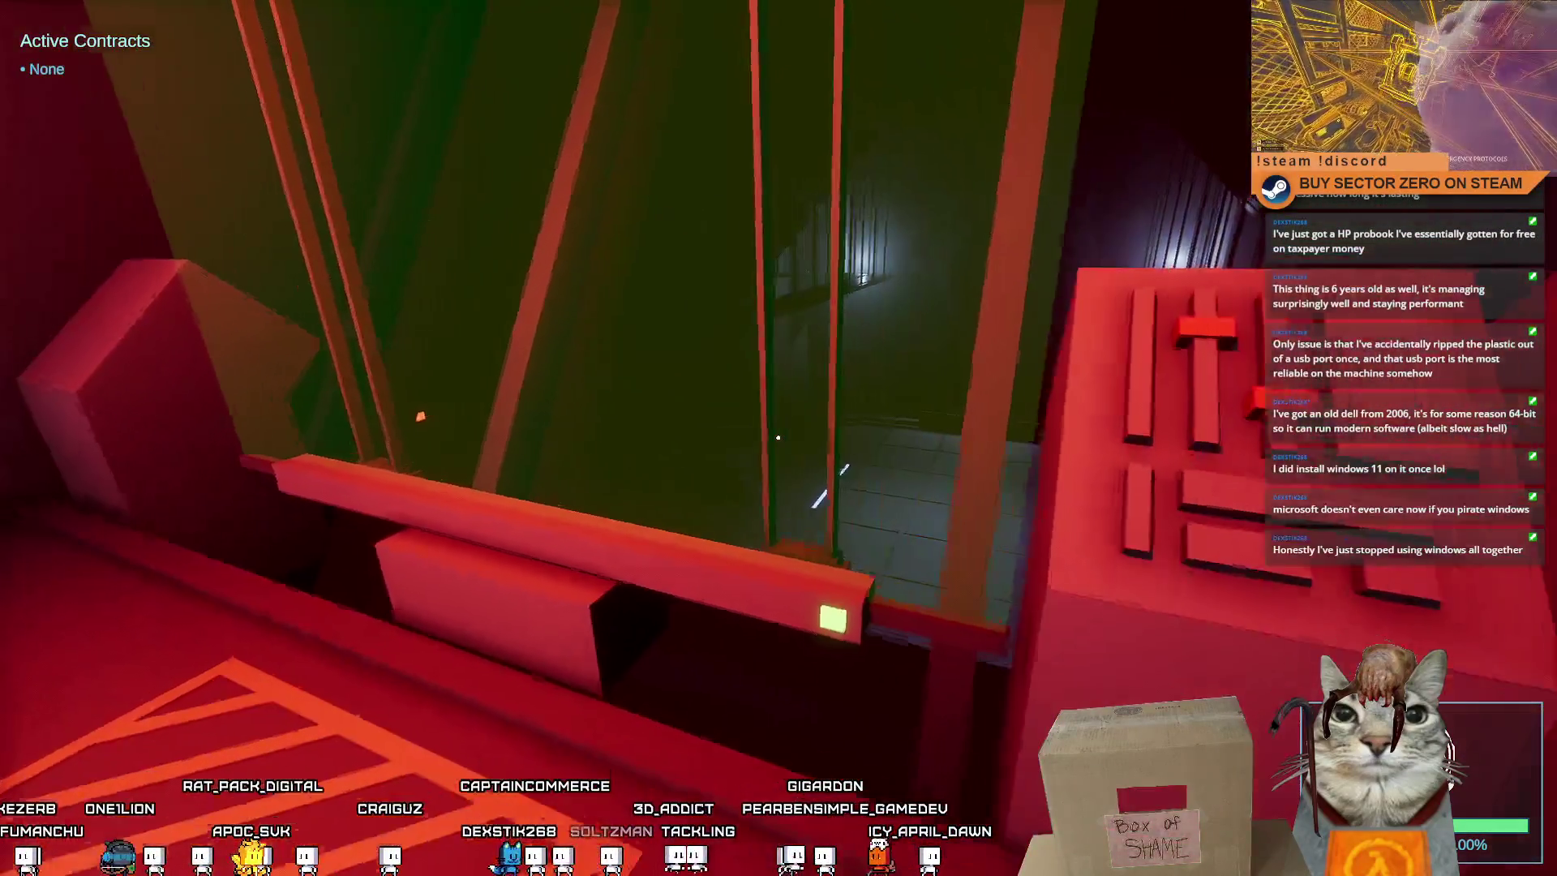
pyautogui.press('w')
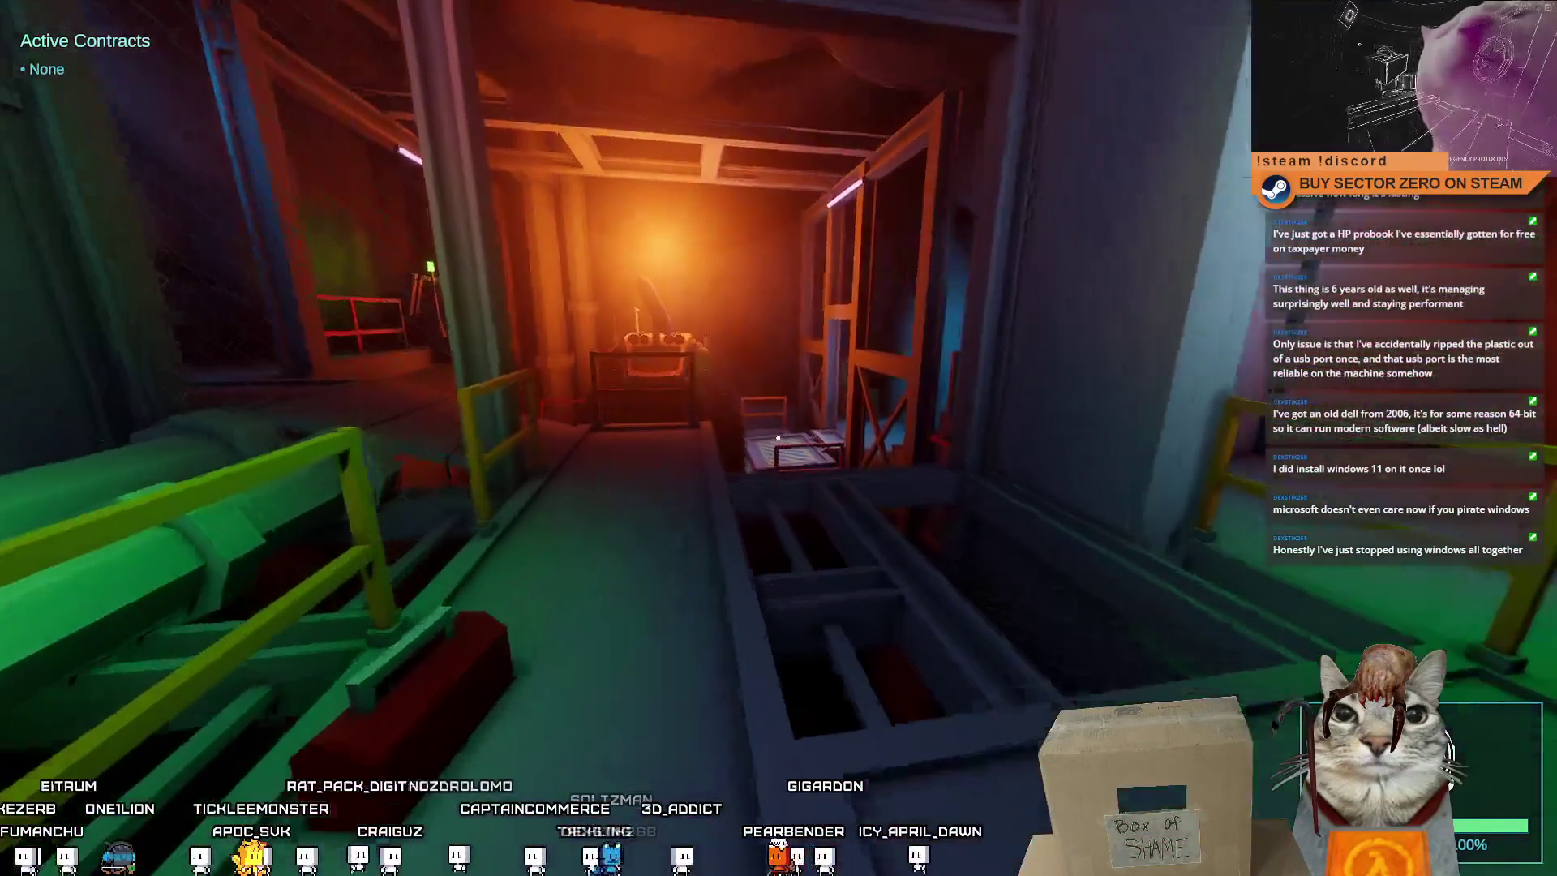
pyautogui.press('w')
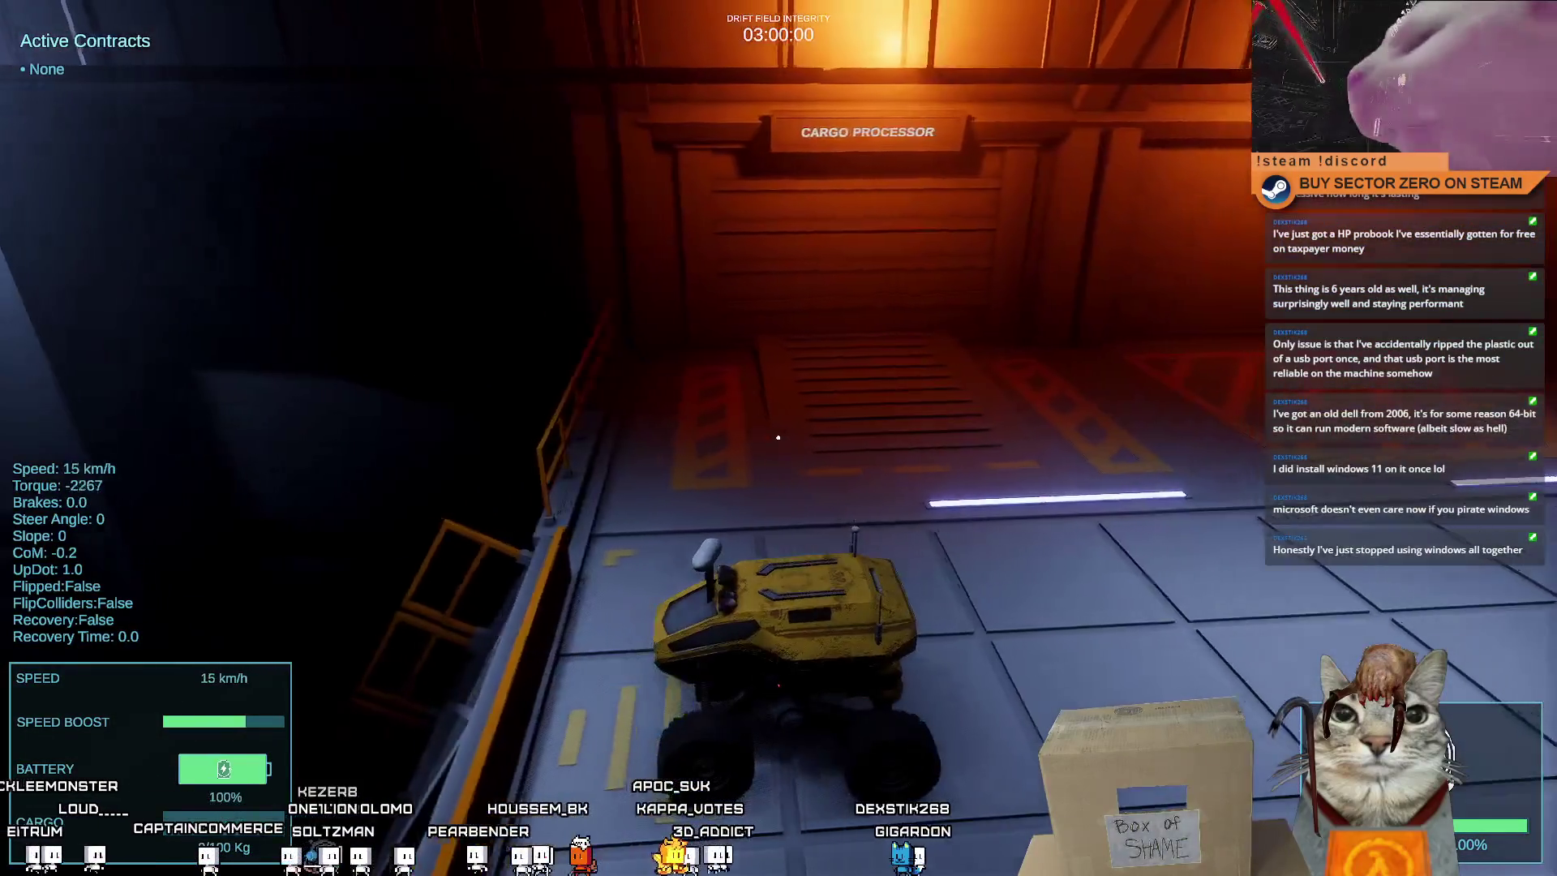
# Boost the rover past the portal across the plain and brake beside the crystal node
pyautogui.press('w')
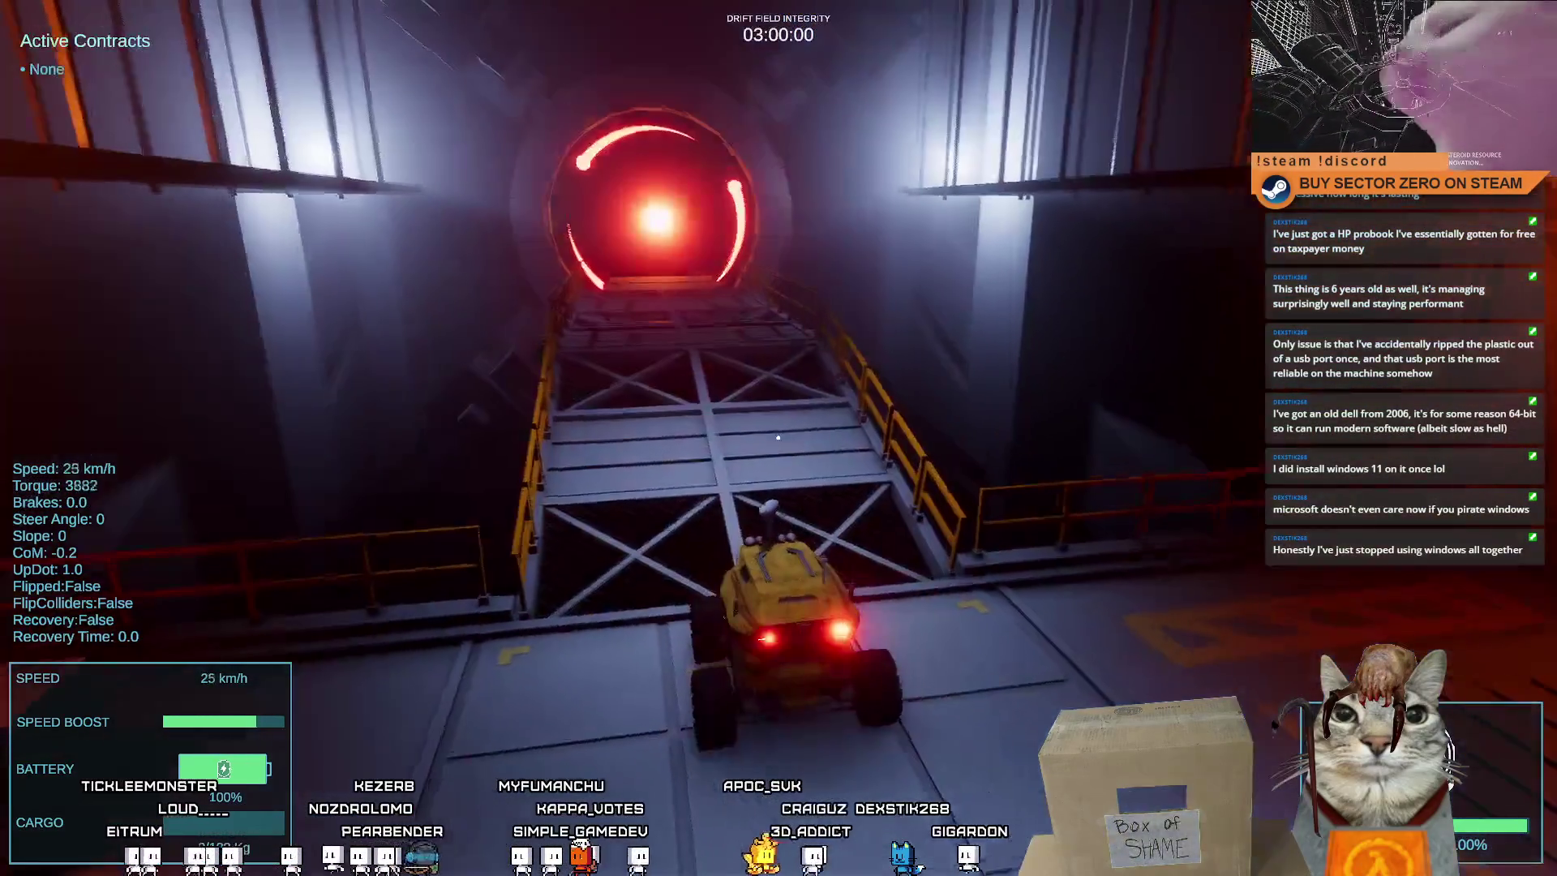
pyautogui.press('shift')
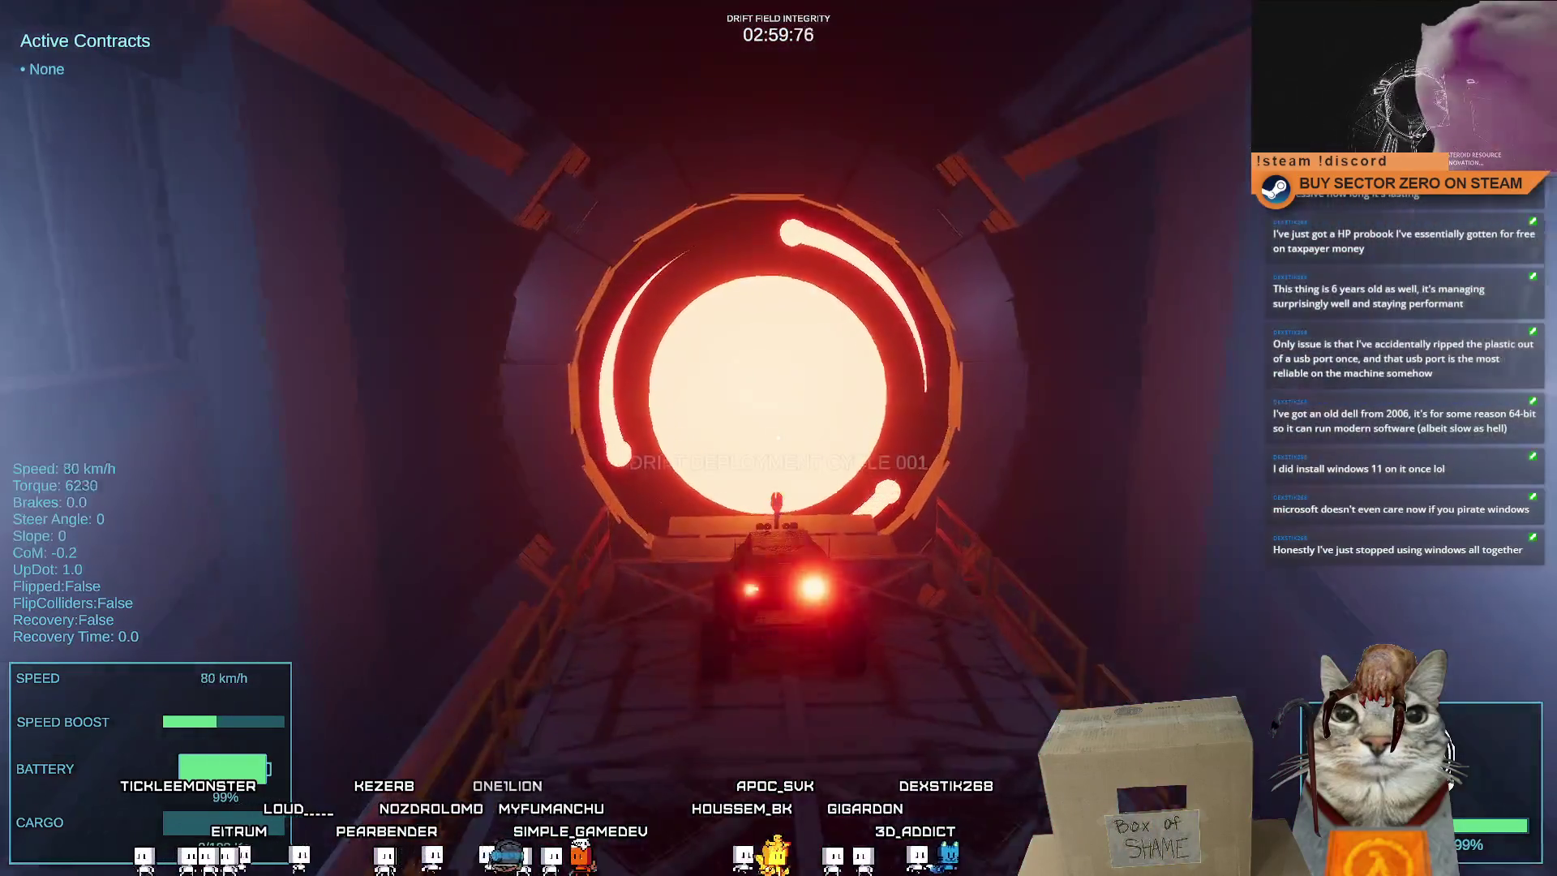
pyautogui.press('d')
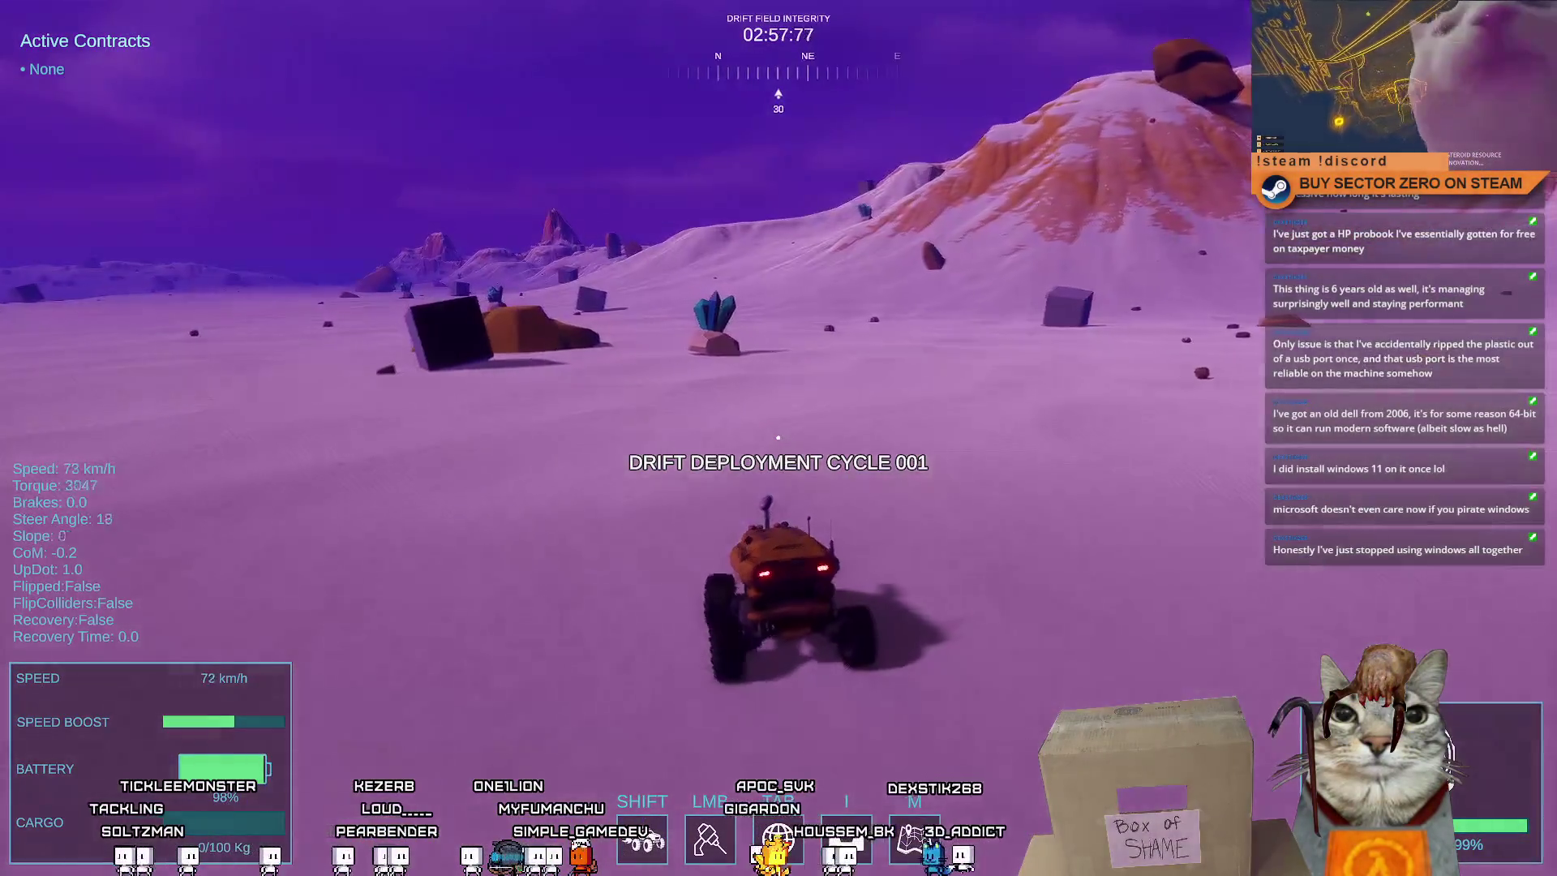
pyautogui.press('a')
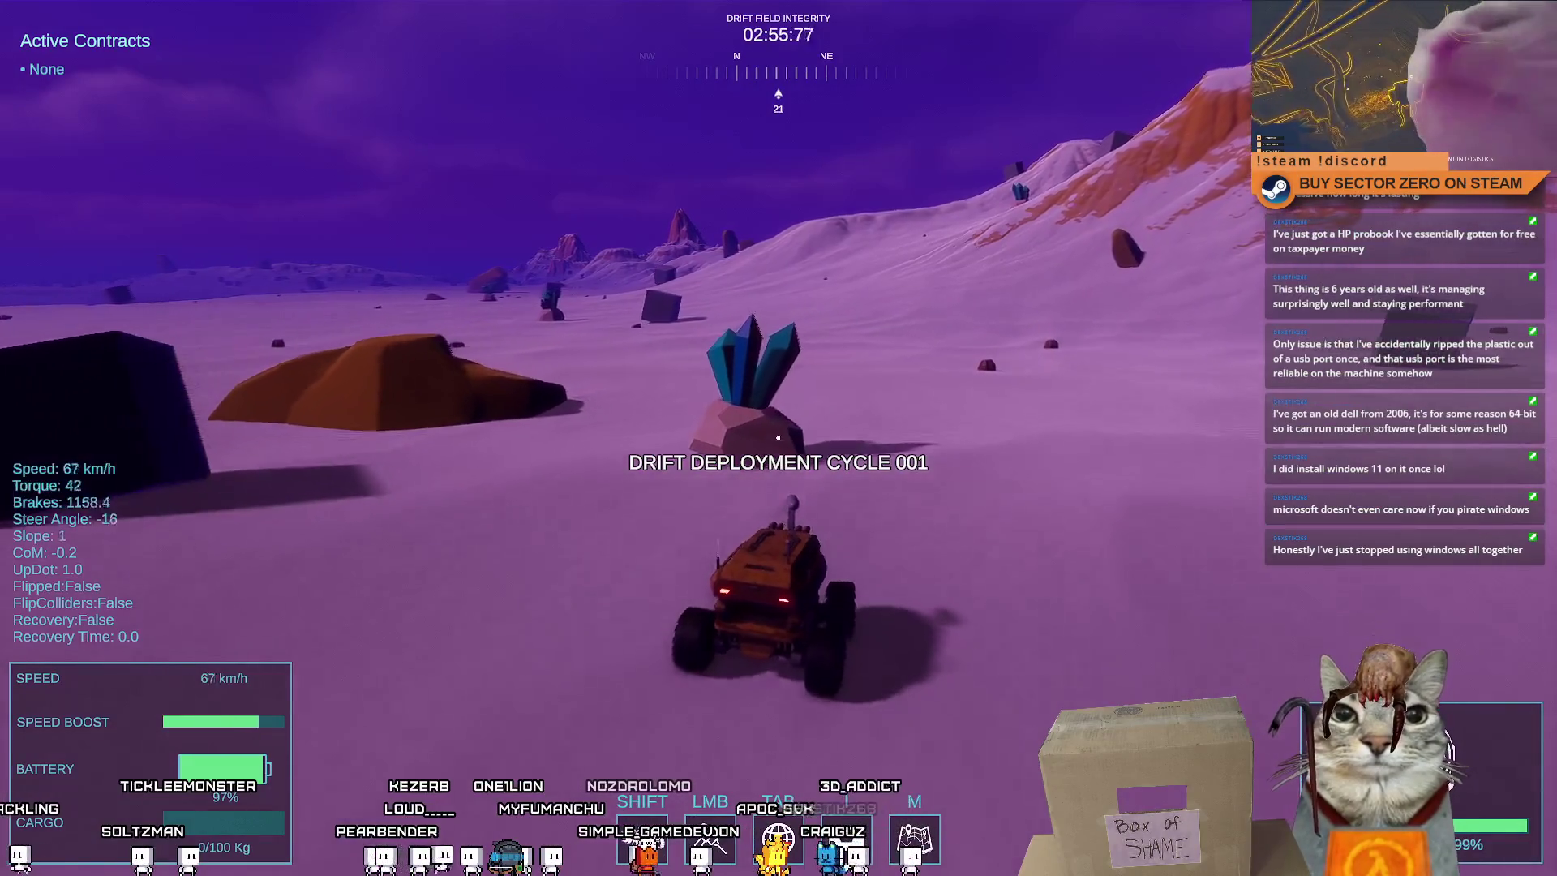
pyautogui.press('s')
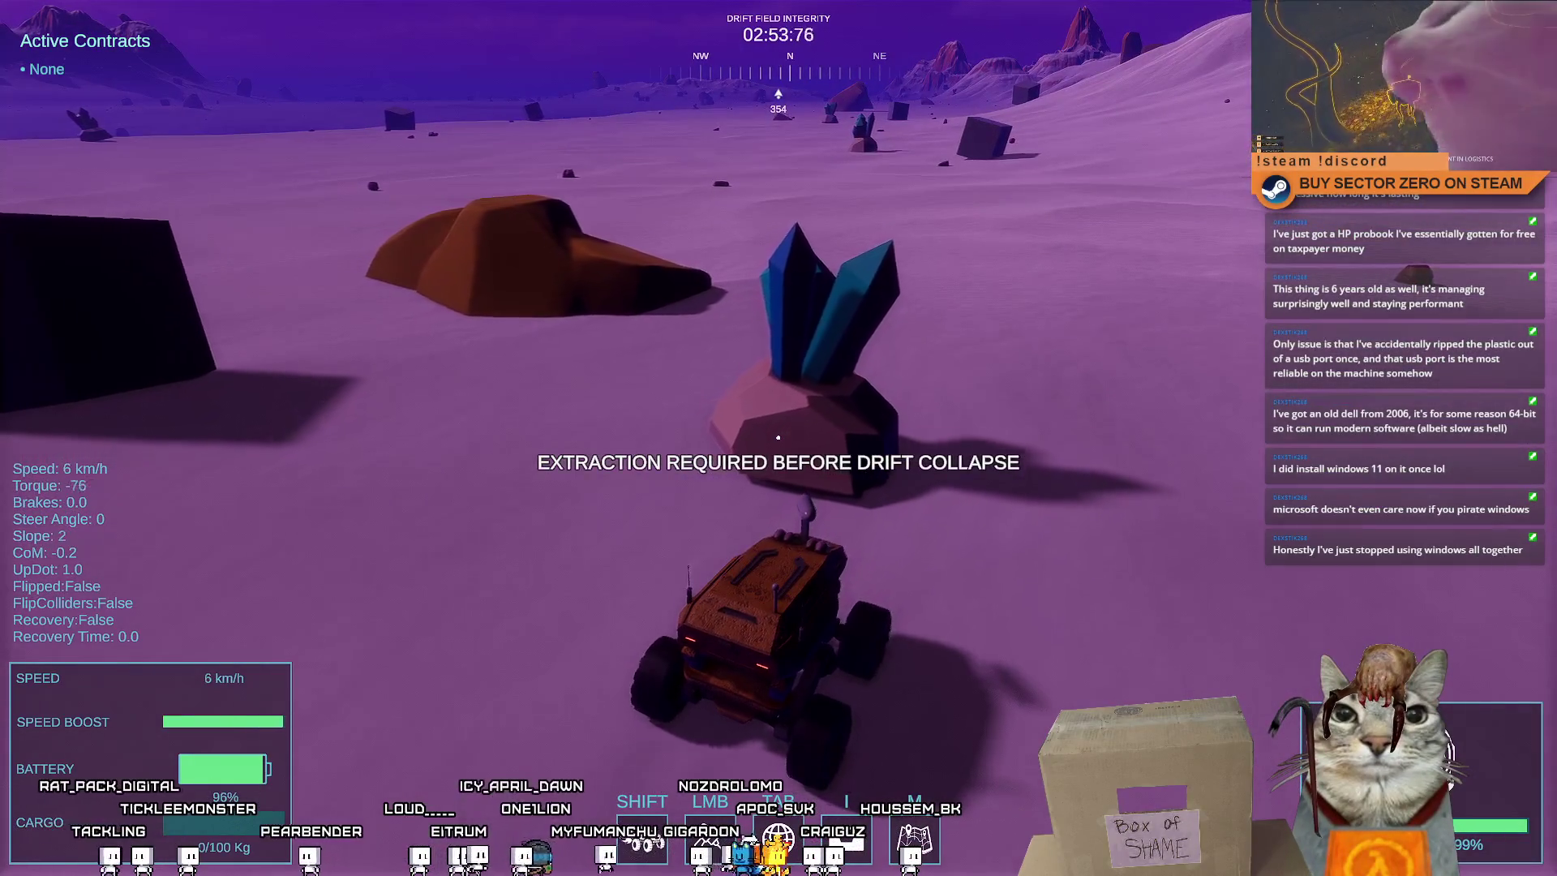
pyautogui.press('w')
pyautogui.press('a')
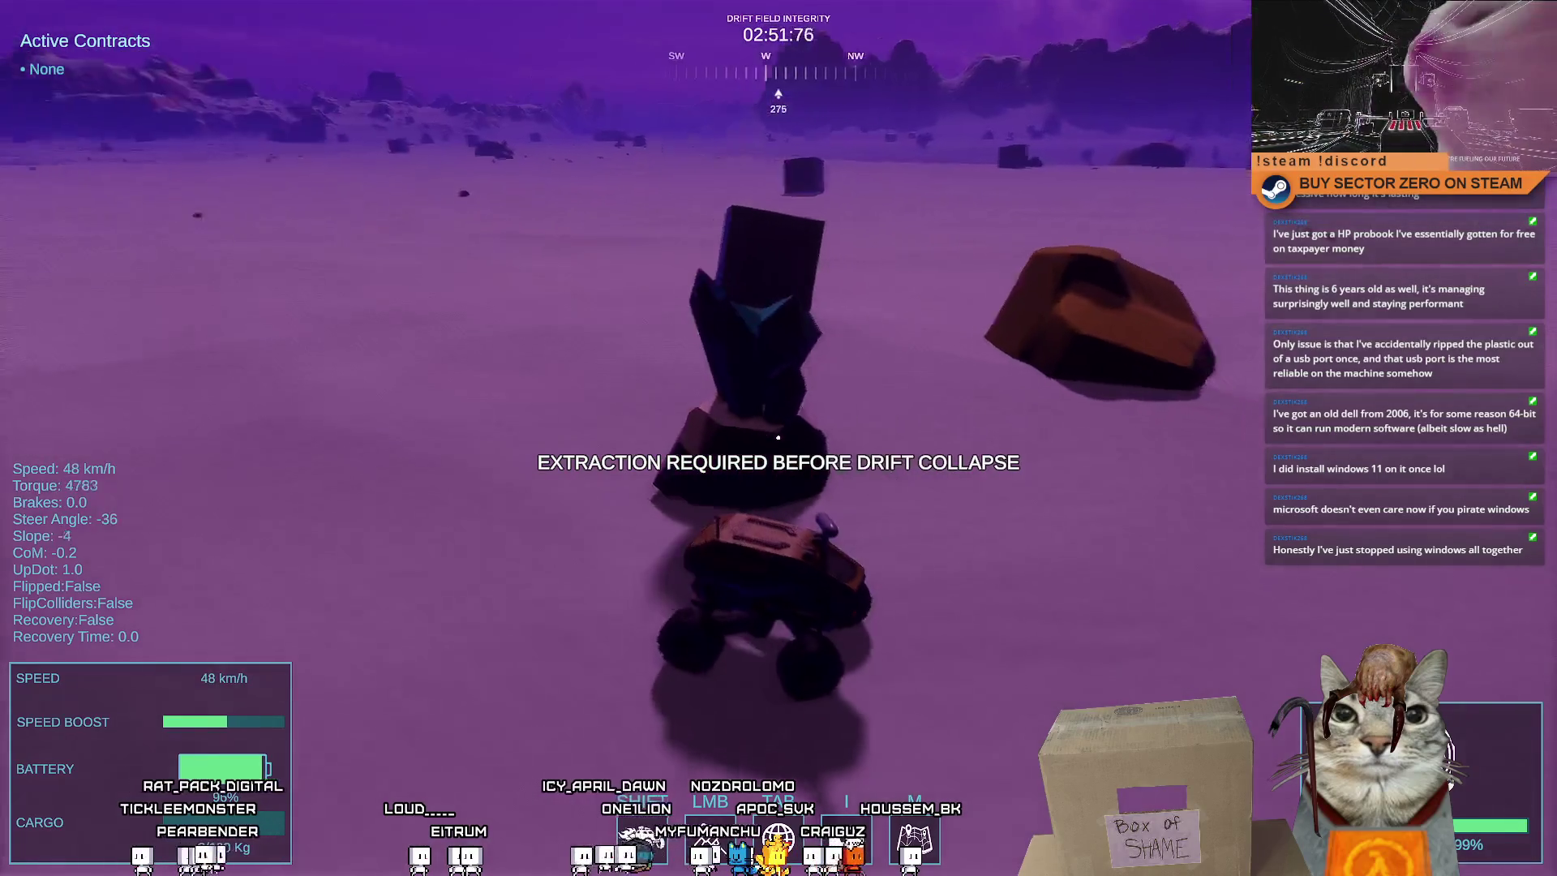
pyautogui.press('s')
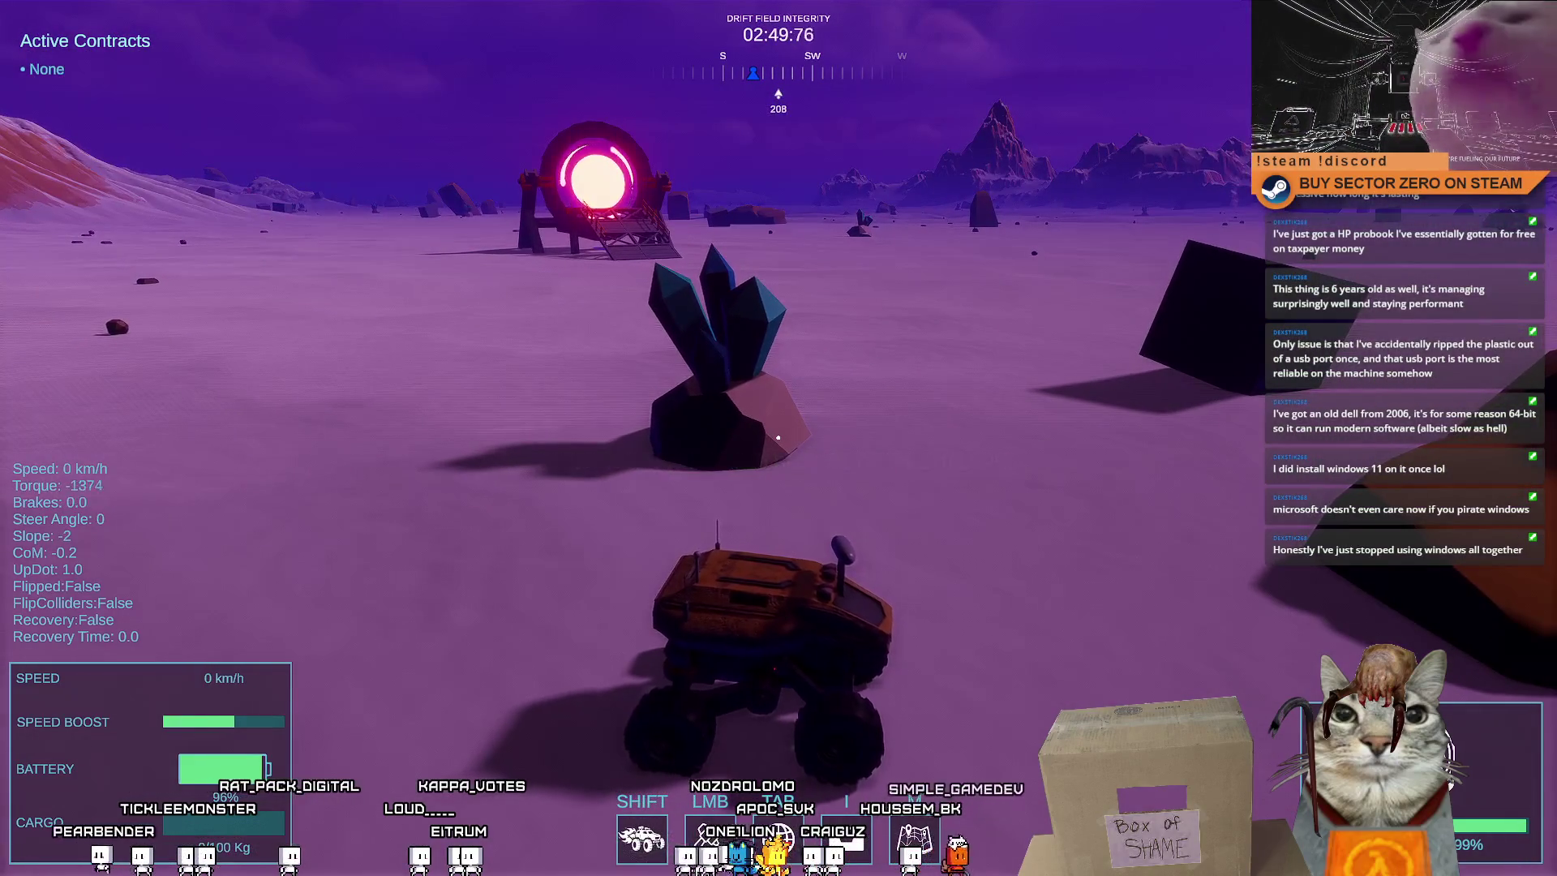
pyautogui.press('s')
# Leave the fullscreen game and inspect the unassigned resourceCollider exception in the console
pyautogui.press('F11')
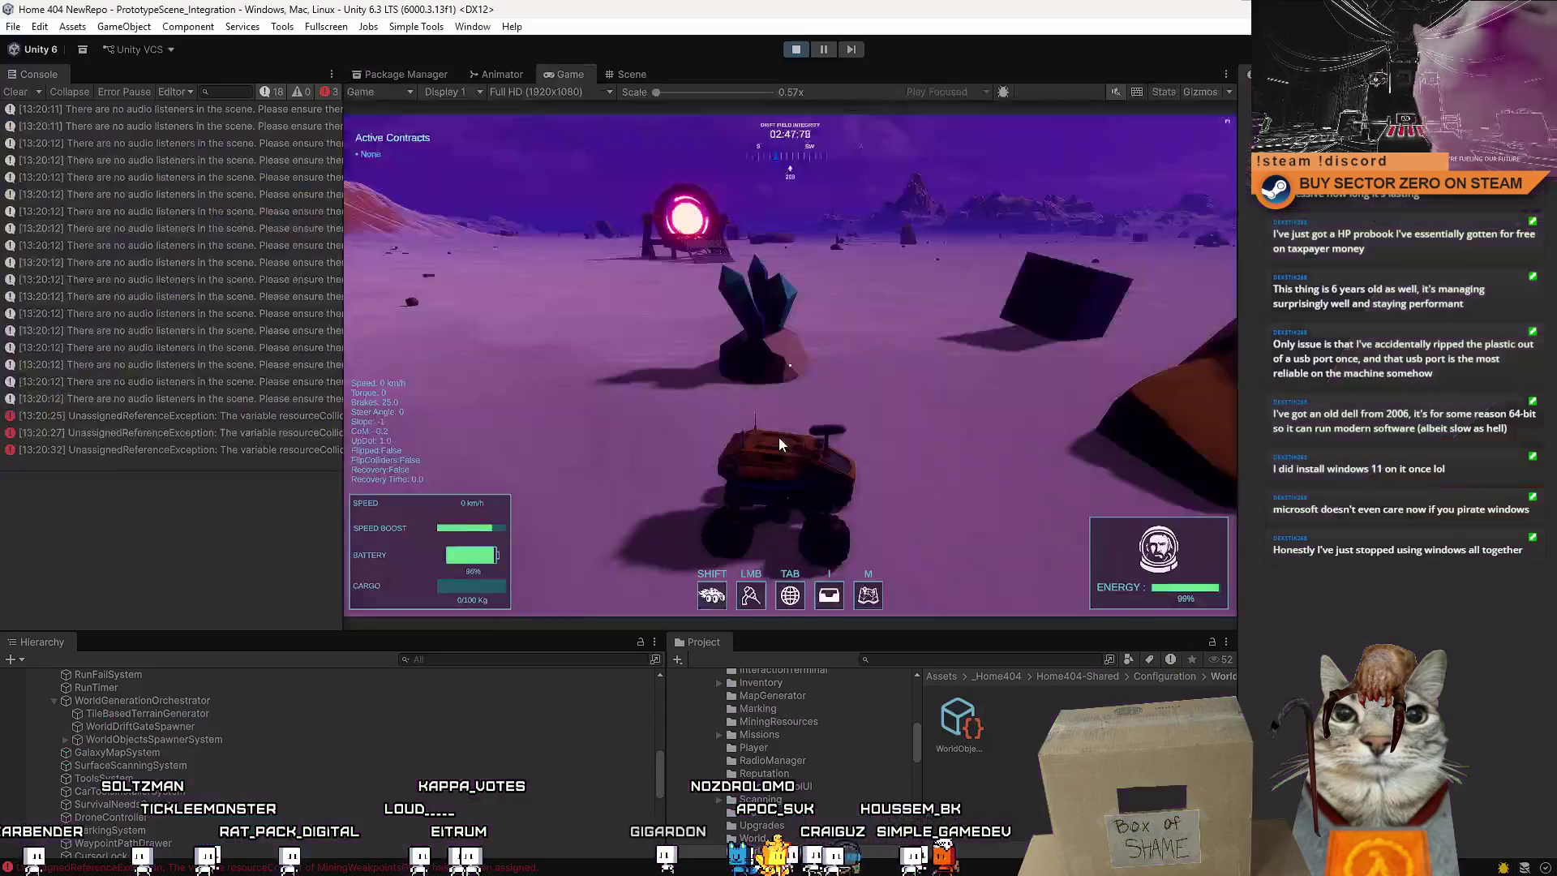
pyautogui.press('Escape')
pyautogui.press('Escape')
pyautogui.click(294, 417)
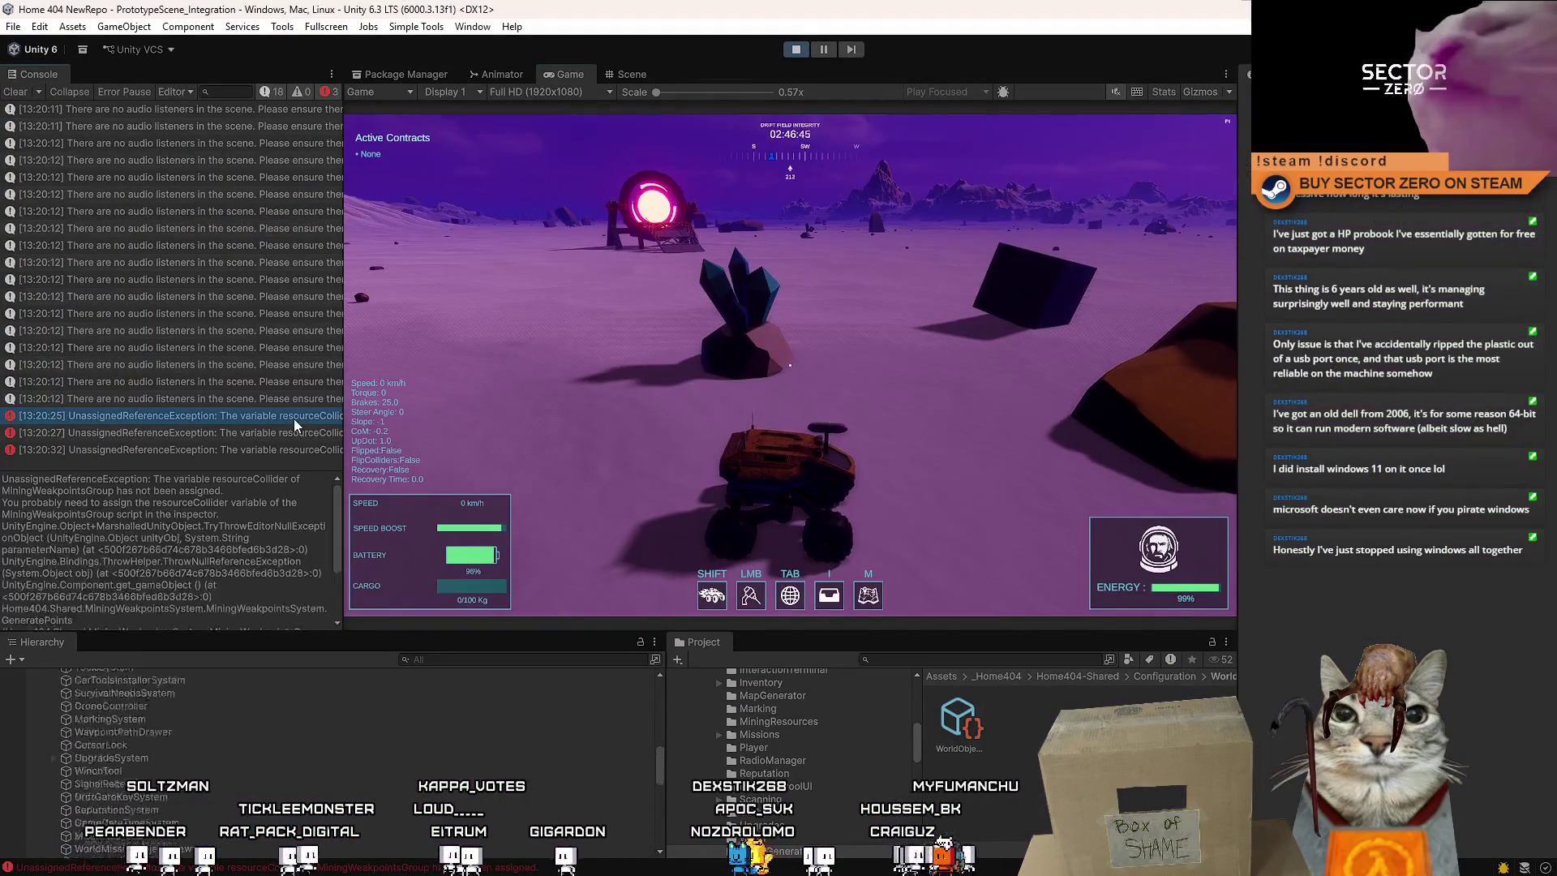
# Stop the game and select Example_WeakpointResource_B in the Assets folder
pyautogui.click(797, 51)
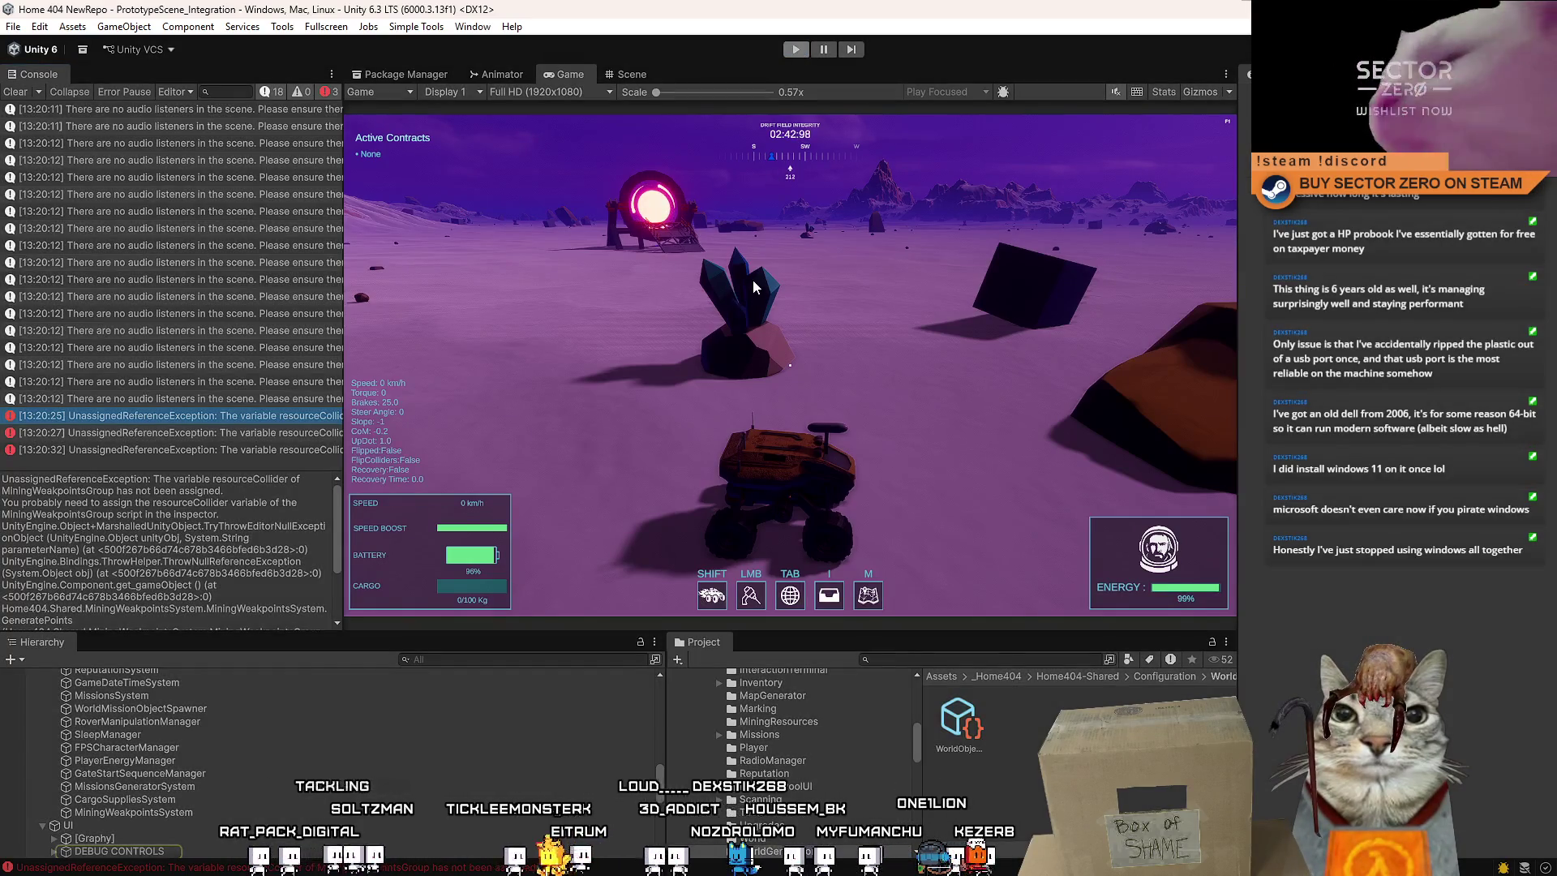
pyautogui.scroll(10, 775, 731)
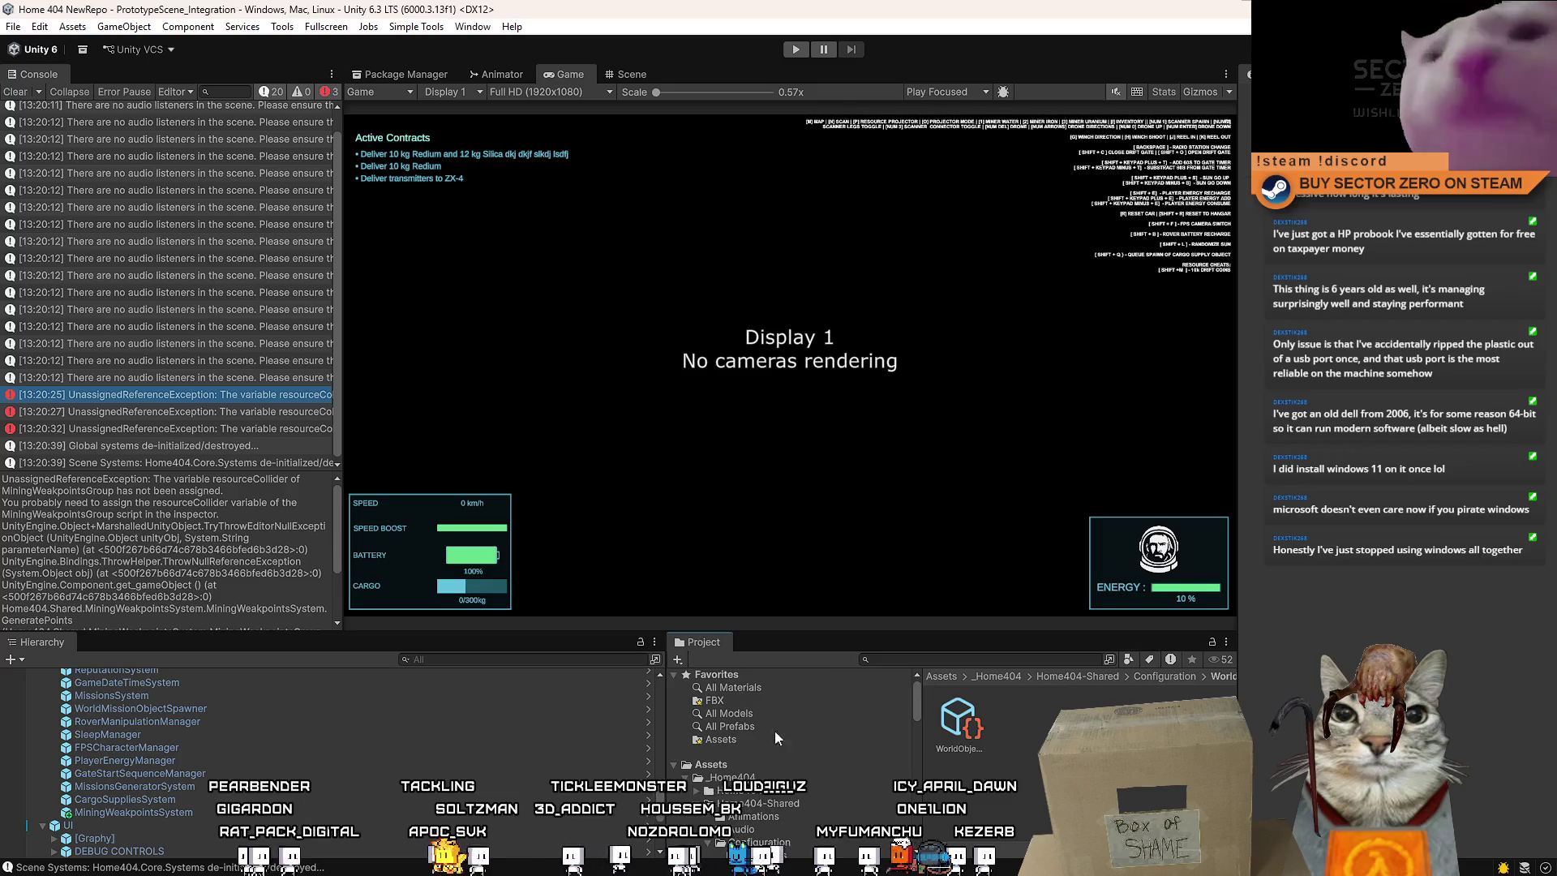
pyautogui.click(711, 765)
pyautogui.click(1022, 705)
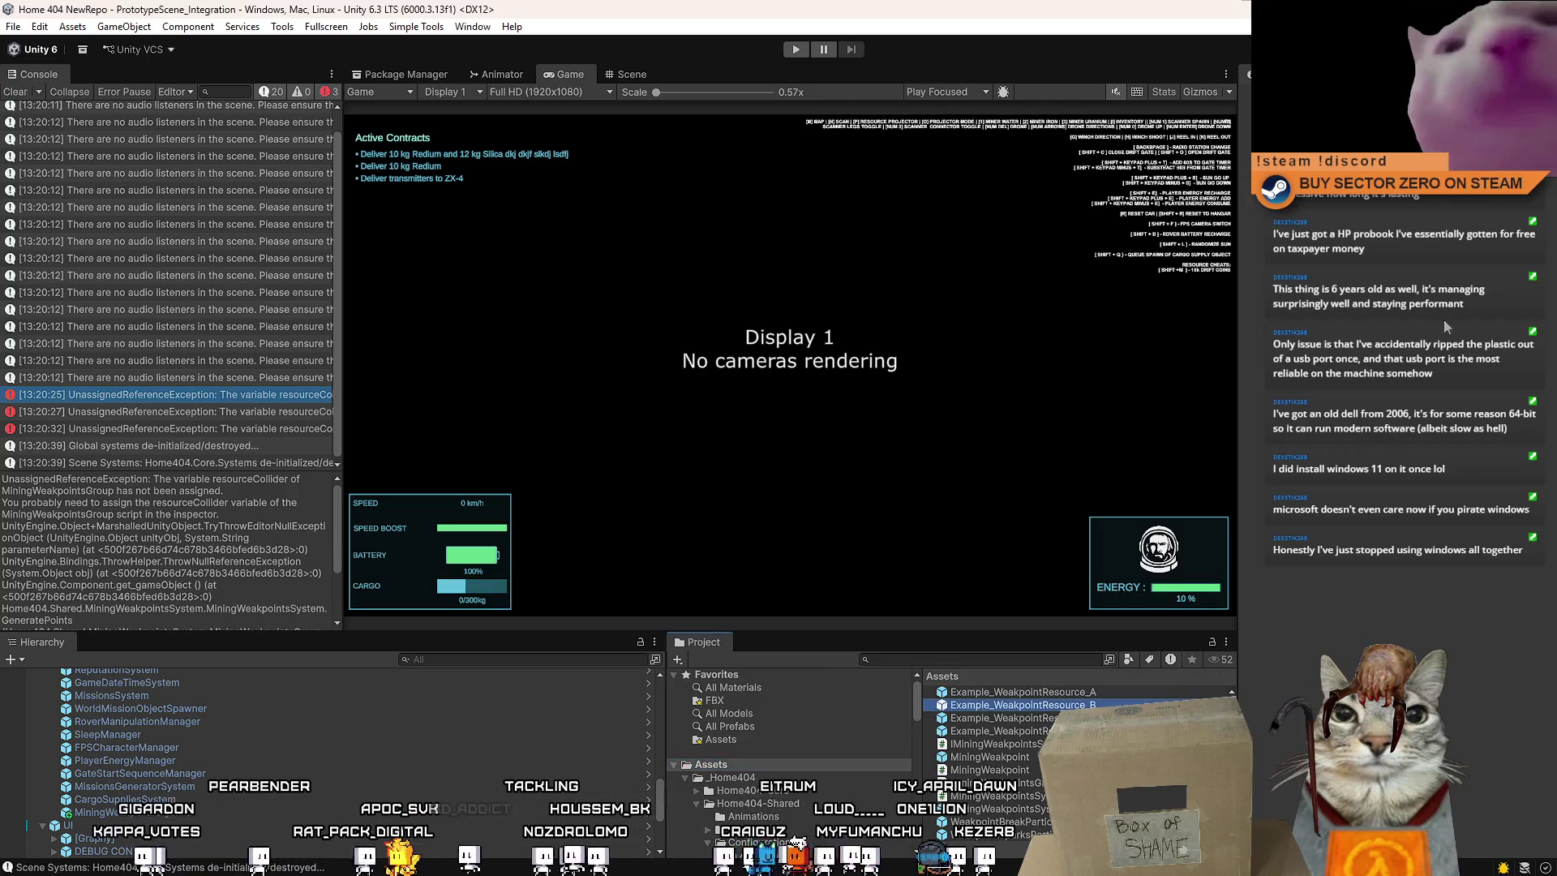
pyautogui.click(1544, 399)
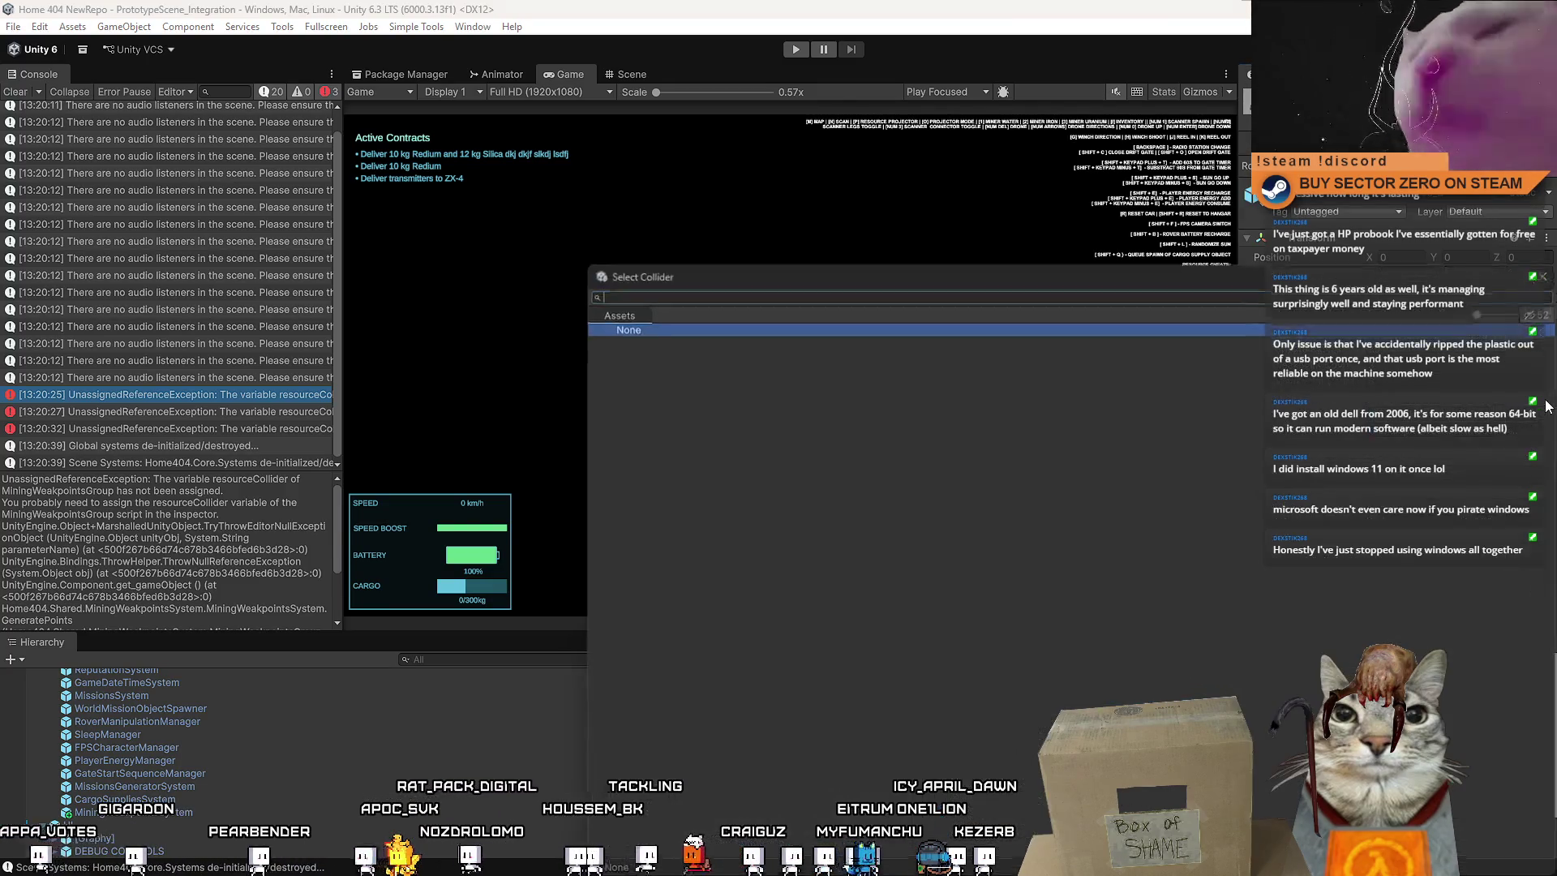
pyautogui.click(1544, 276)
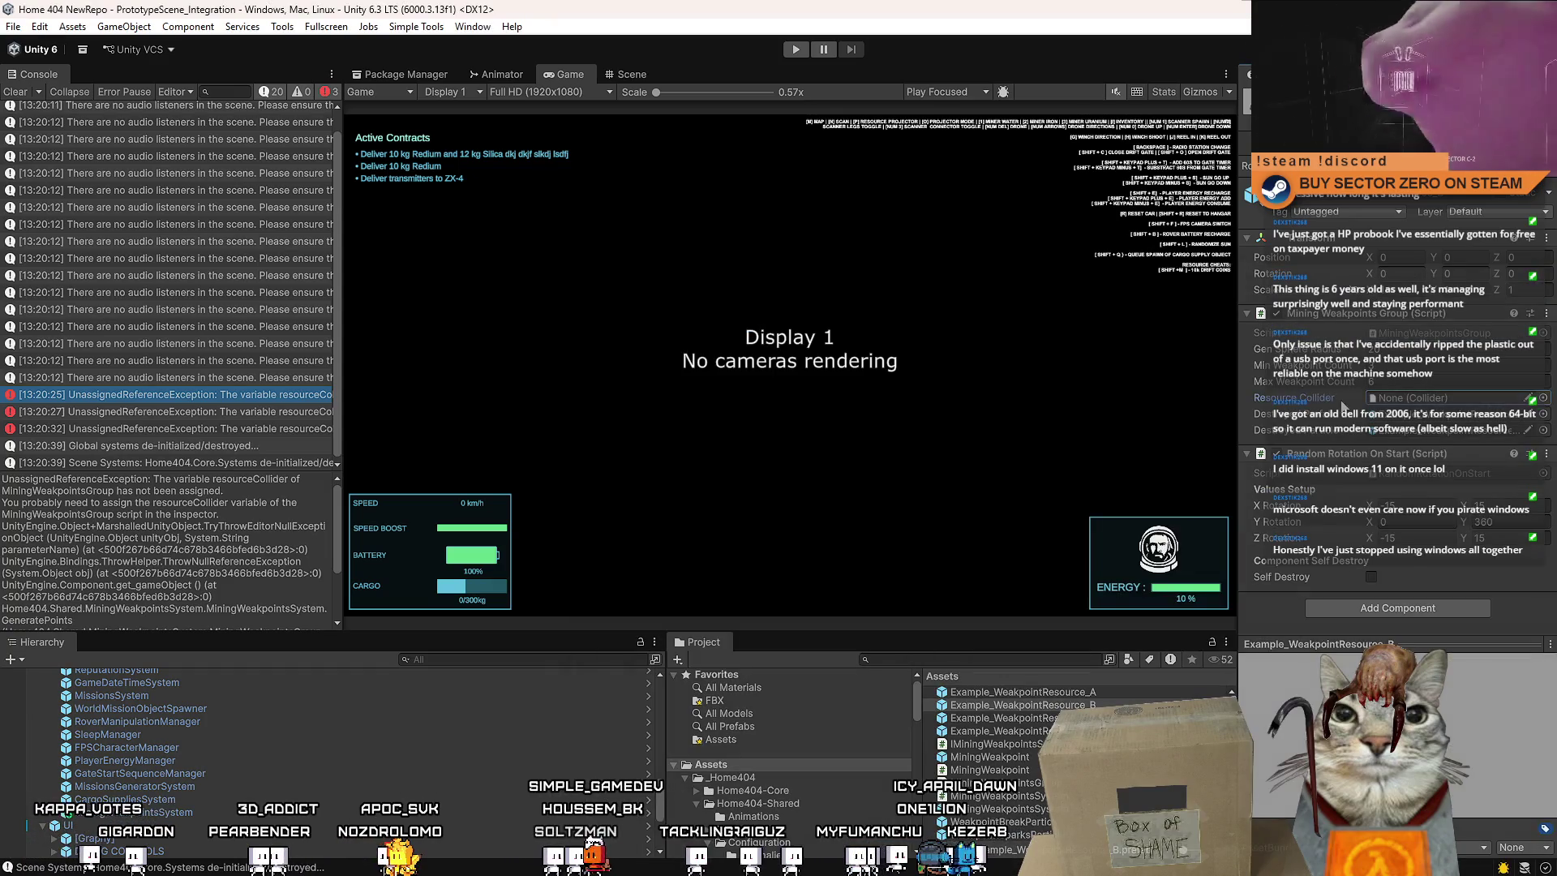
# In Prefab Mode, drag the Model child into Resource Collider and run the game again
pyautogui.doubleClick(1022, 704)
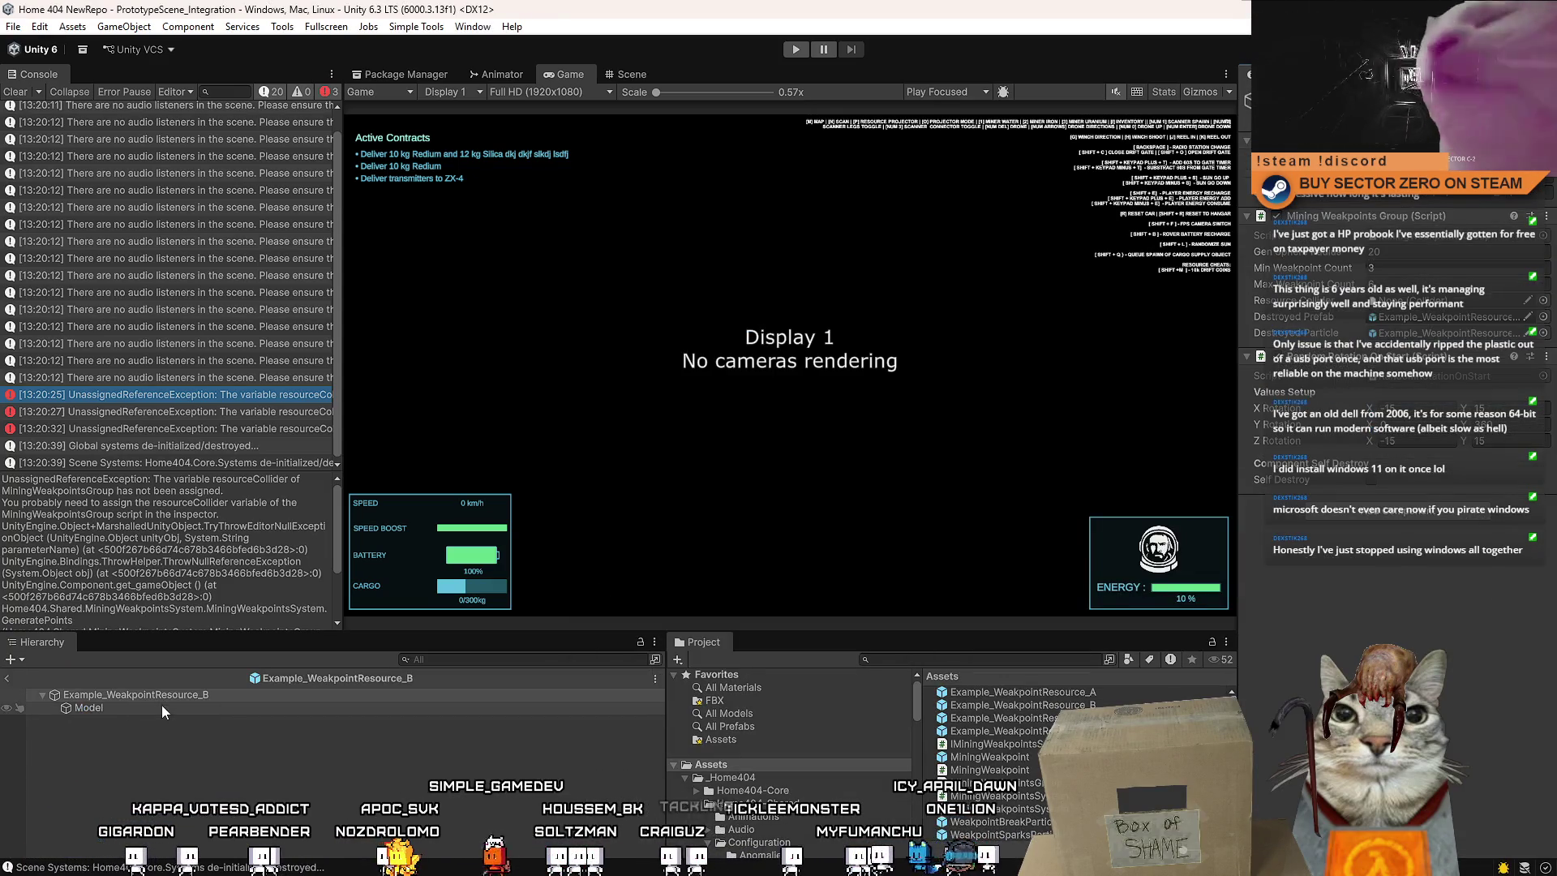
pyautogui.moveTo(157, 707); pyautogui.dragTo(1474, 297)
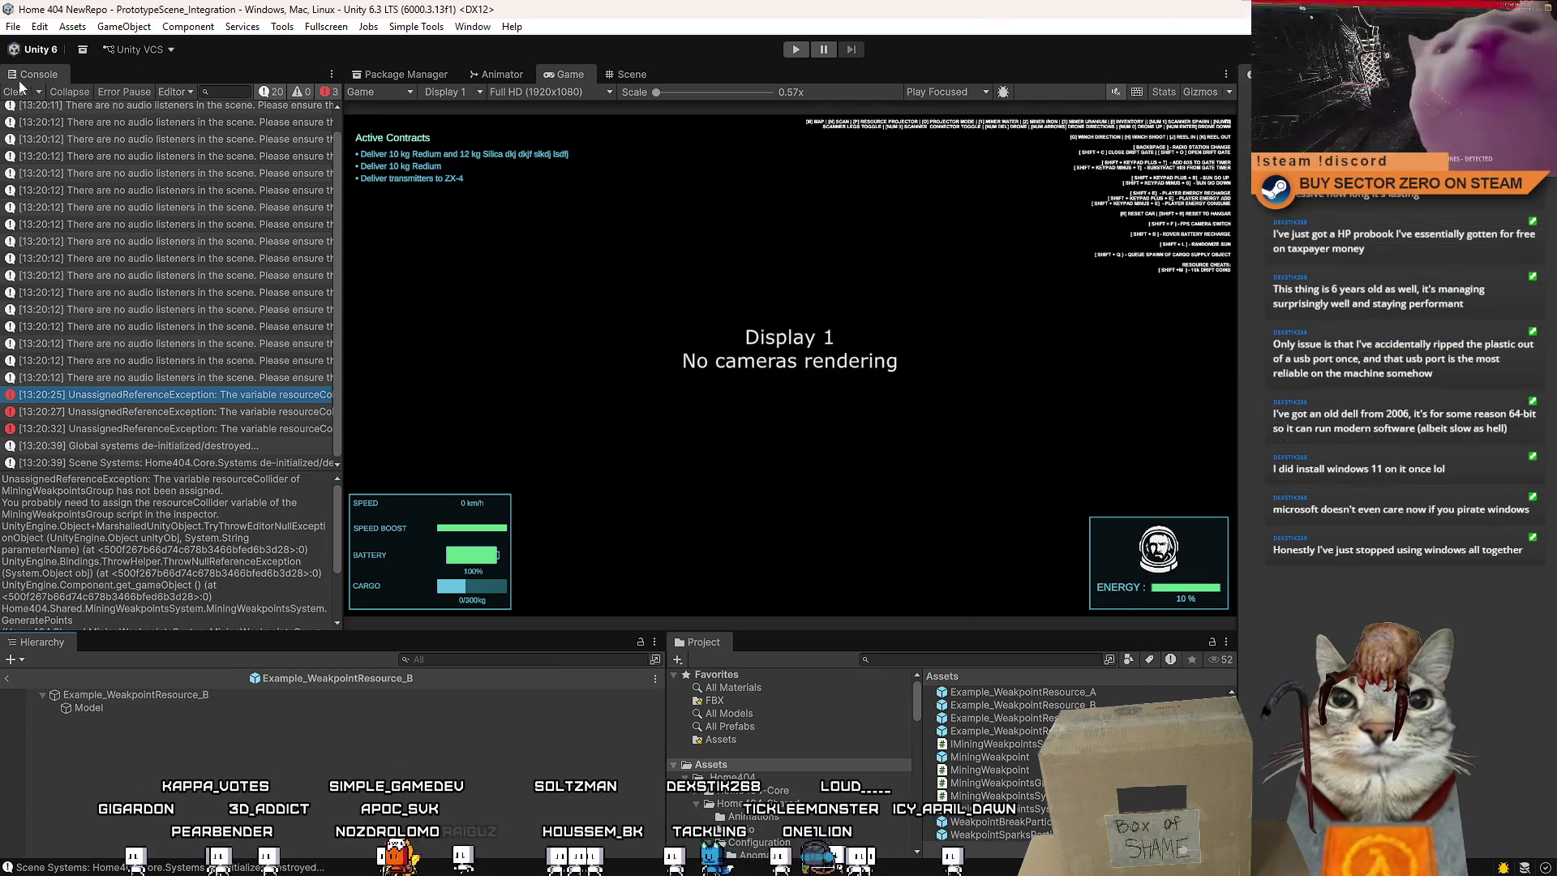
pyautogui.click(795, 50)
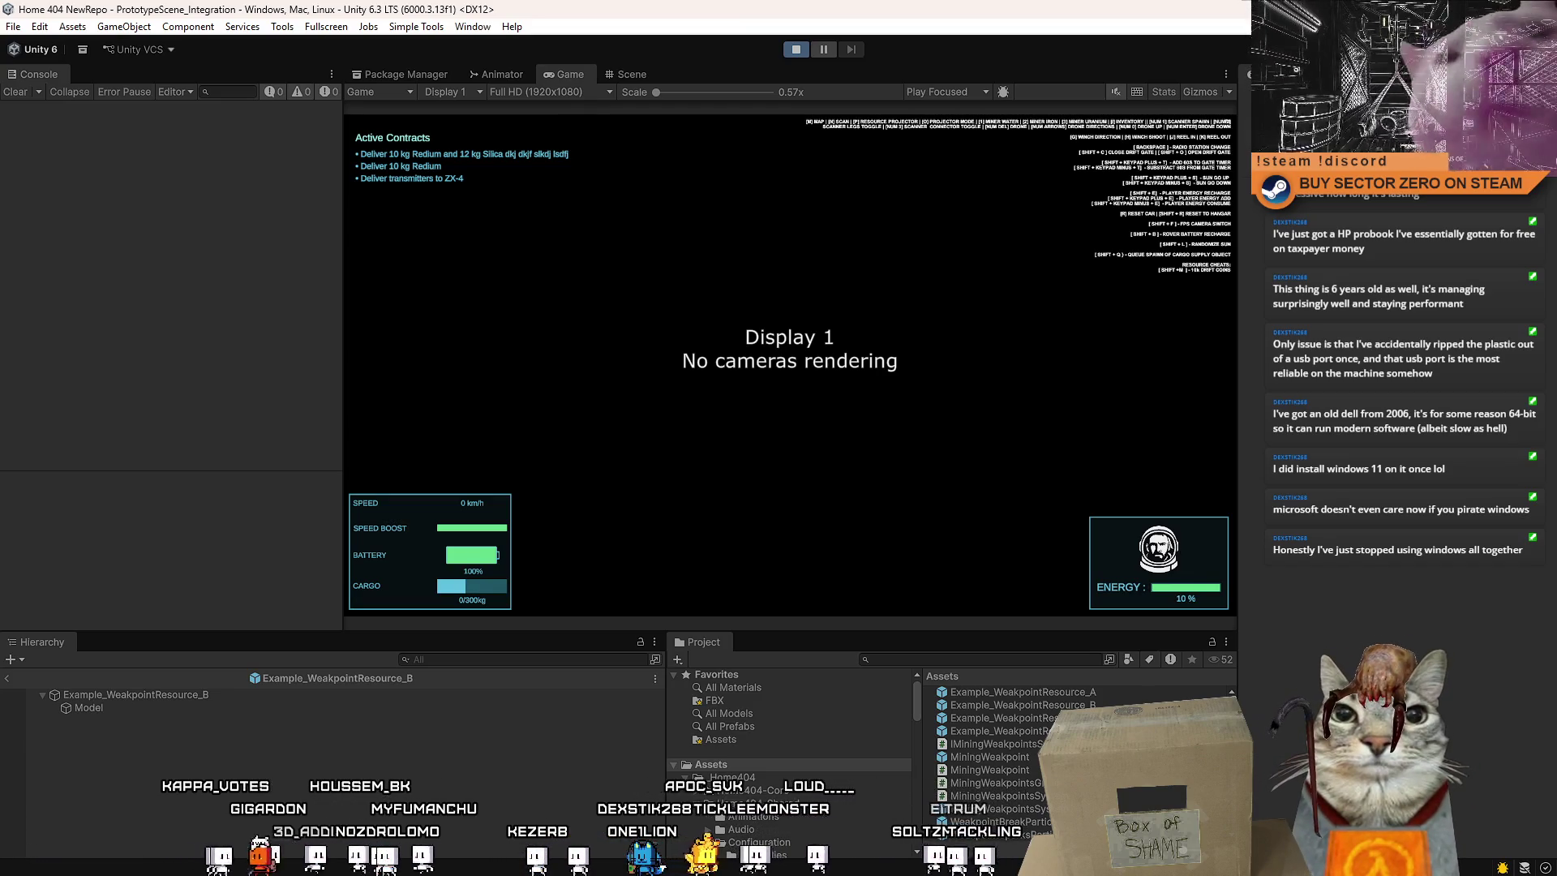
pyautogui.click(718, 821)
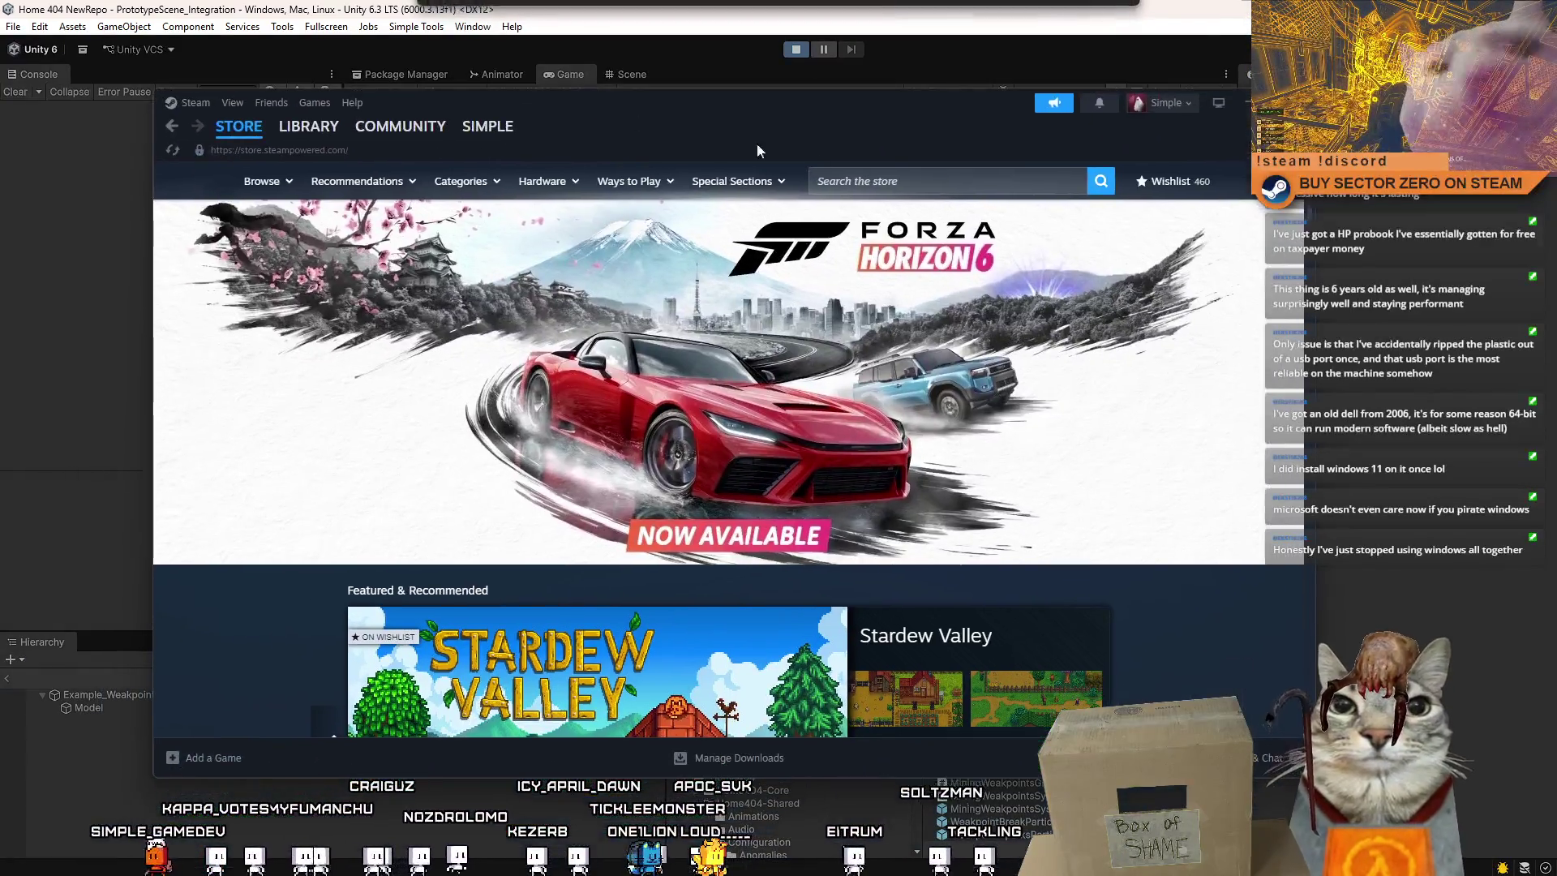
# Search the Steam store for 'hardspace' and open the Hardspace: Shipbreaker store page
pyautogui.click(931, 173)
pyautogui.write('hard')
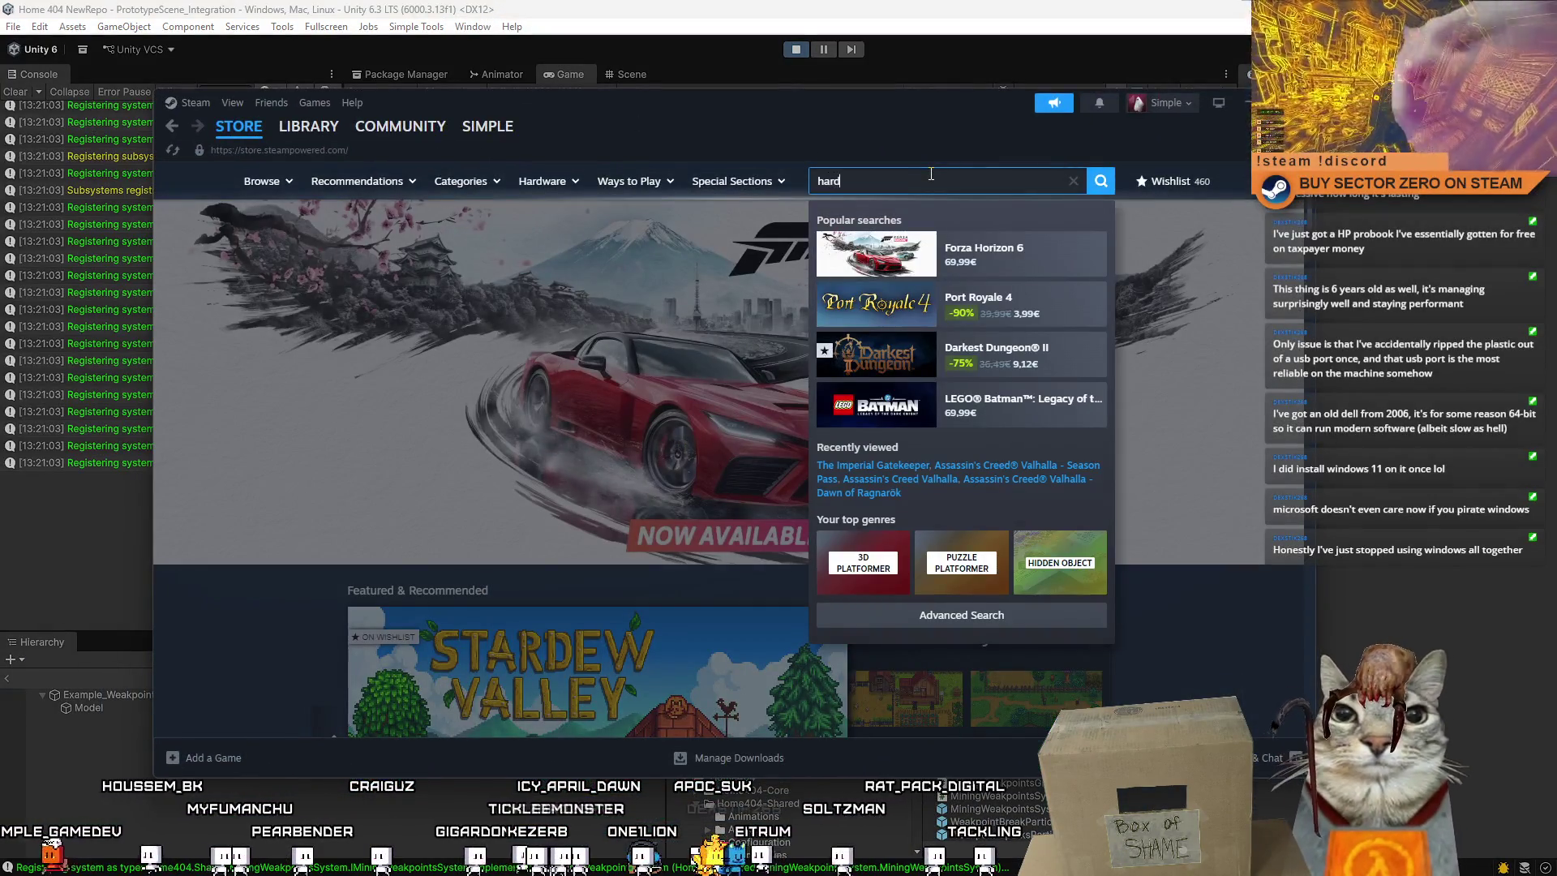
pyautogui.write('space')
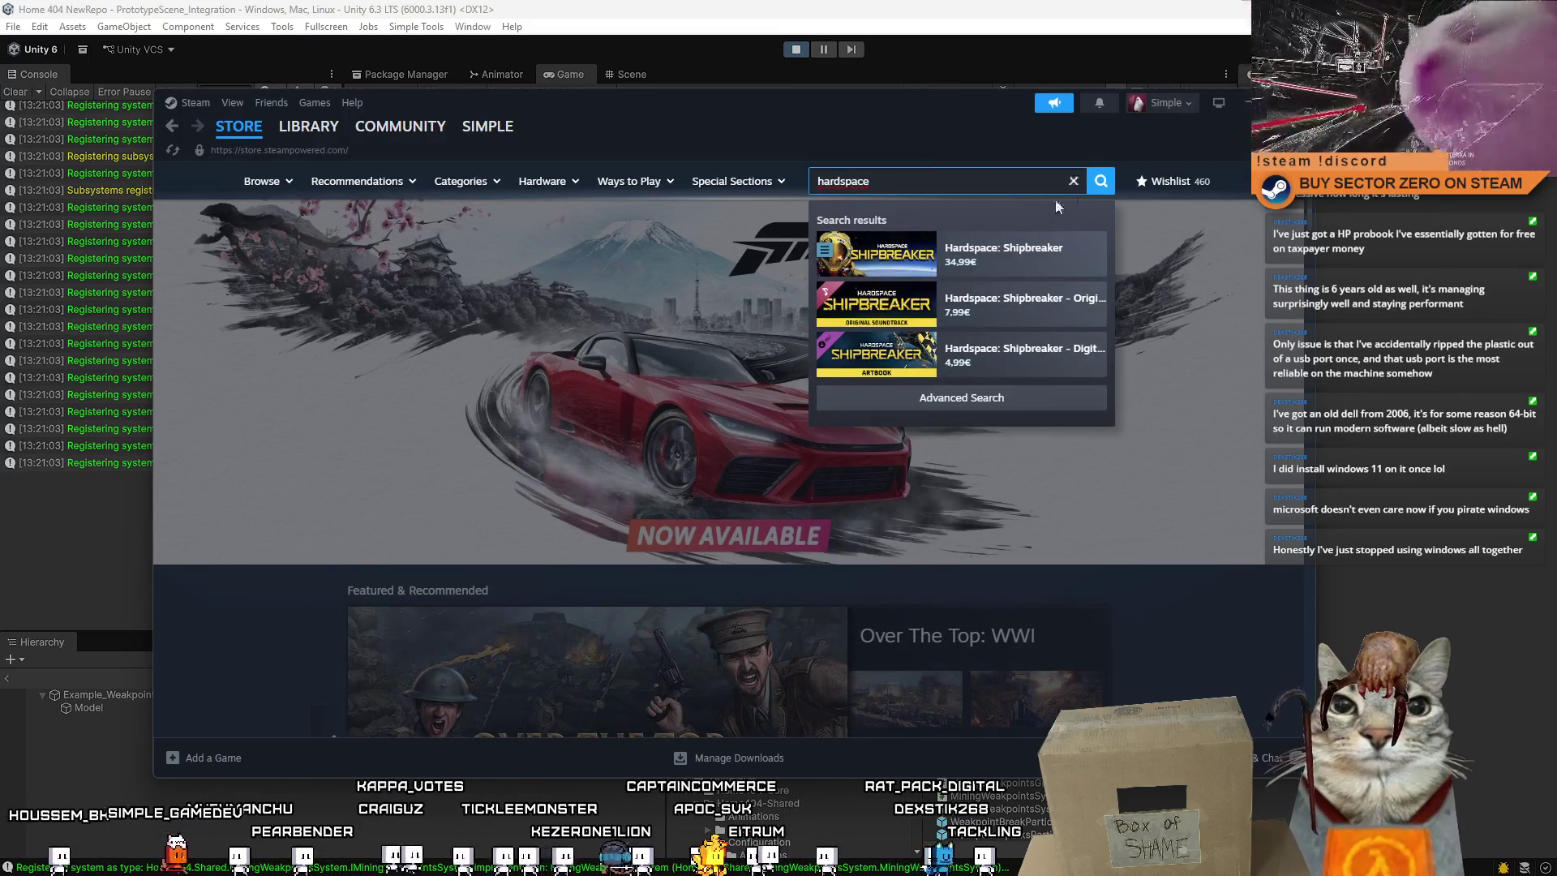
pyautogui.click(1012, 265)
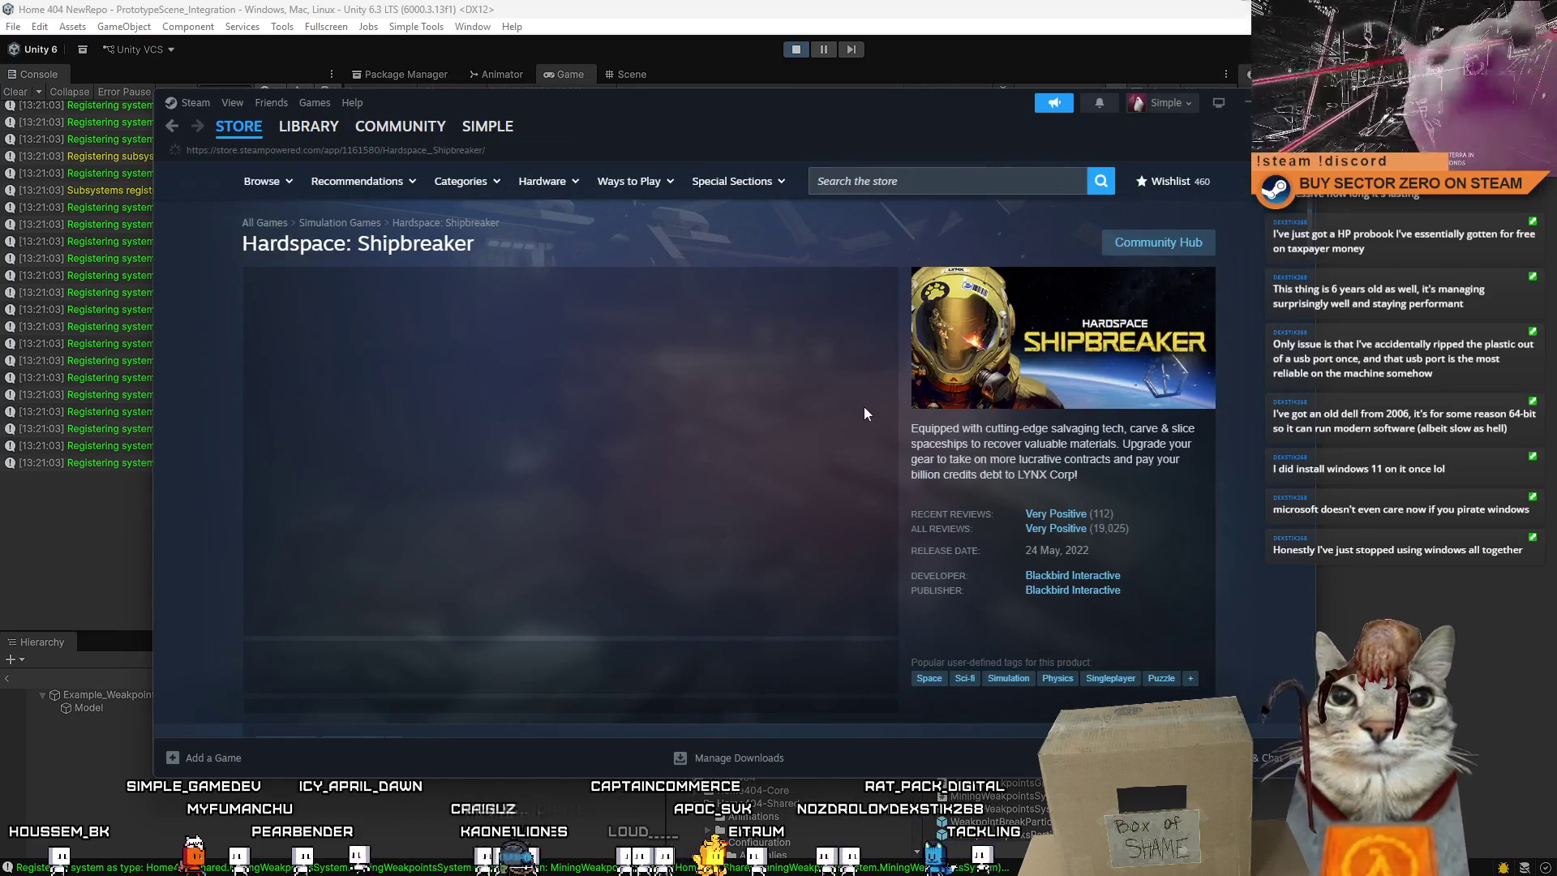
pyautogui.scroll(-1, 811, 422)
# Browse the screenshots: orange room, ship, white ship in space, cabin interior, ship interface
pyautogui.click(633, 585)
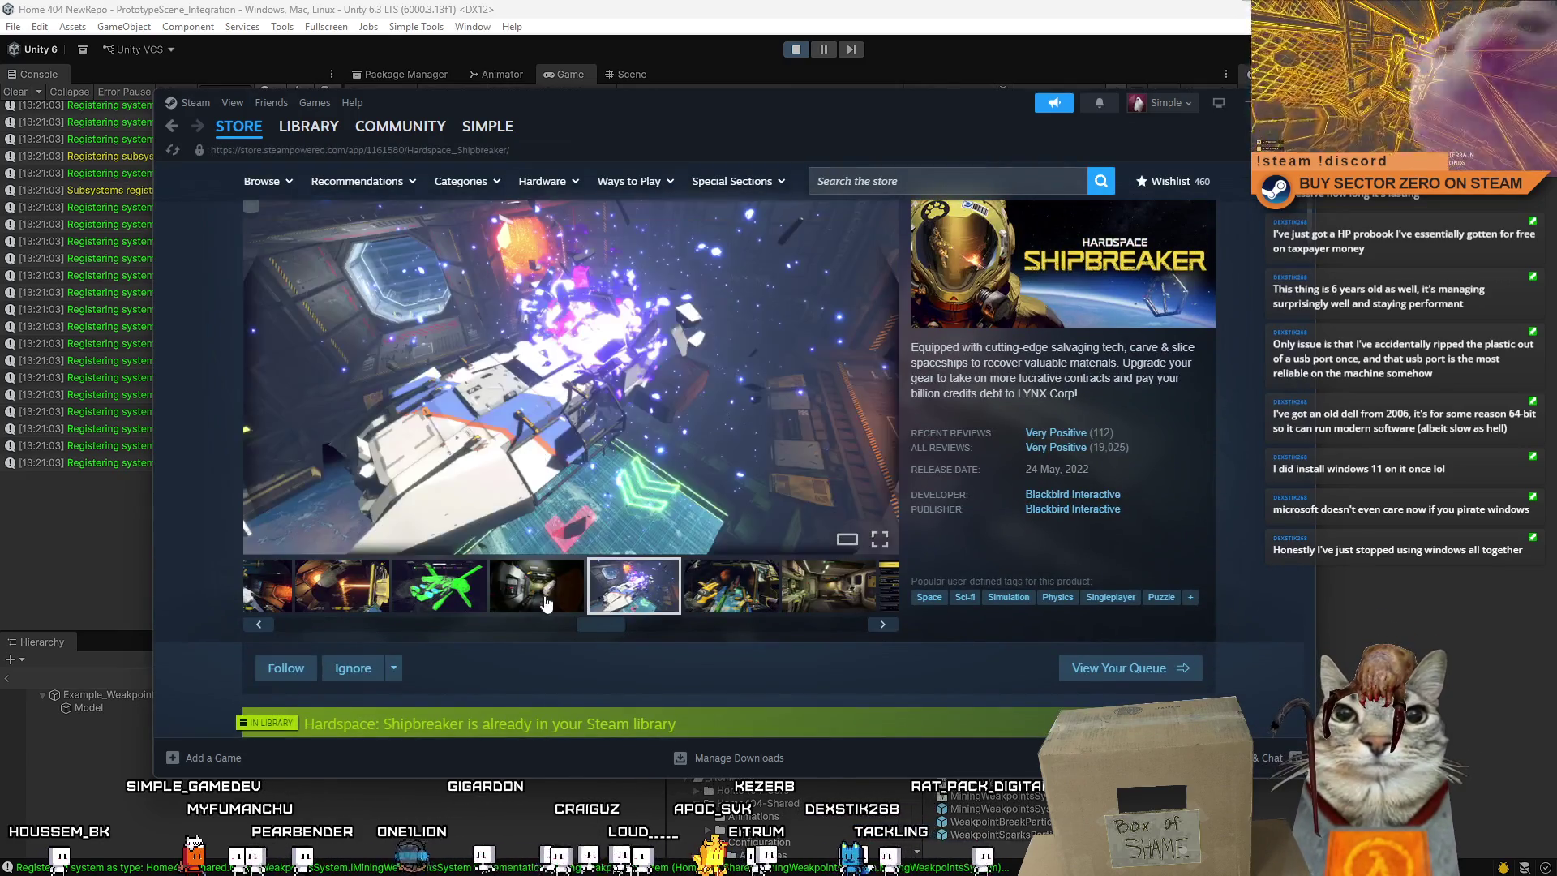
pyautogui.click(438, 585)
pyautogui.click(470, 601)
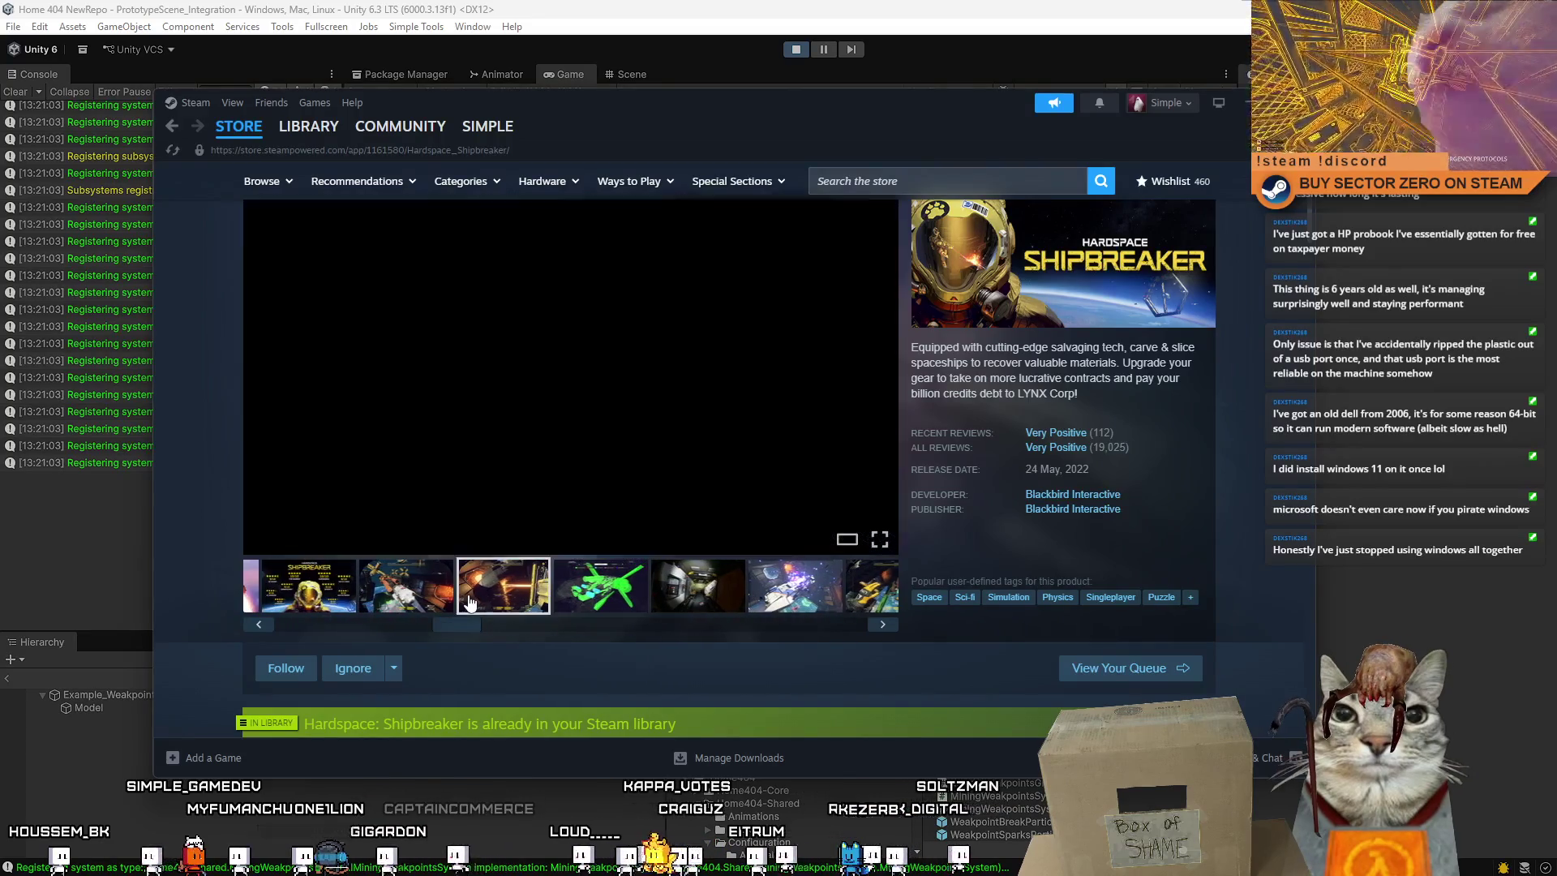
pyautogui.click(309, 585)
pyautogui.click(406, 585)
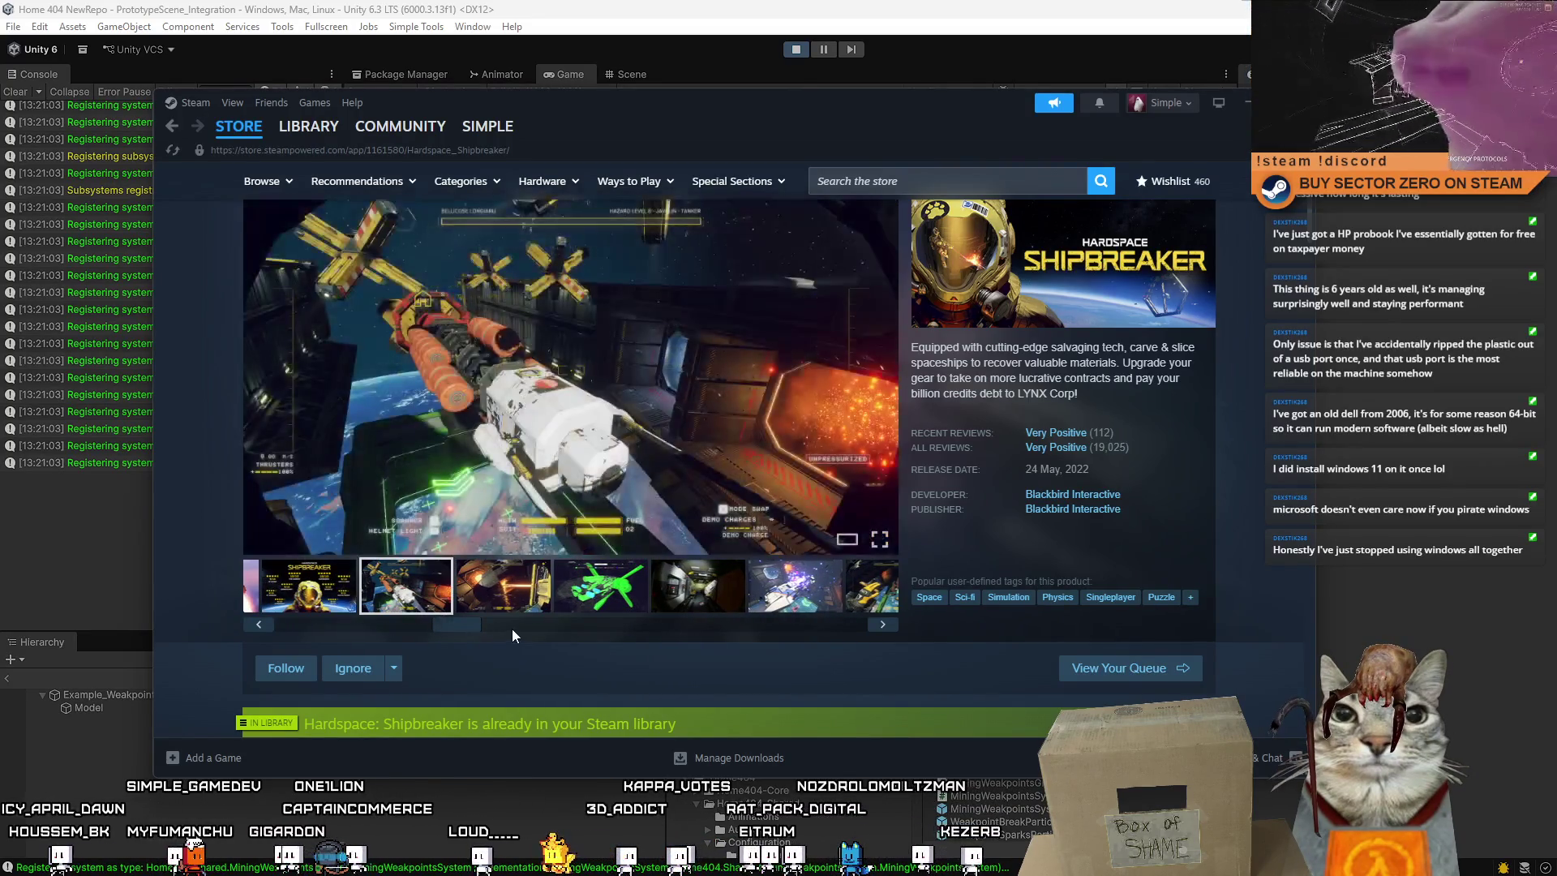
pyautogui.click(546, 623)
pyautogui.click(604, 594)
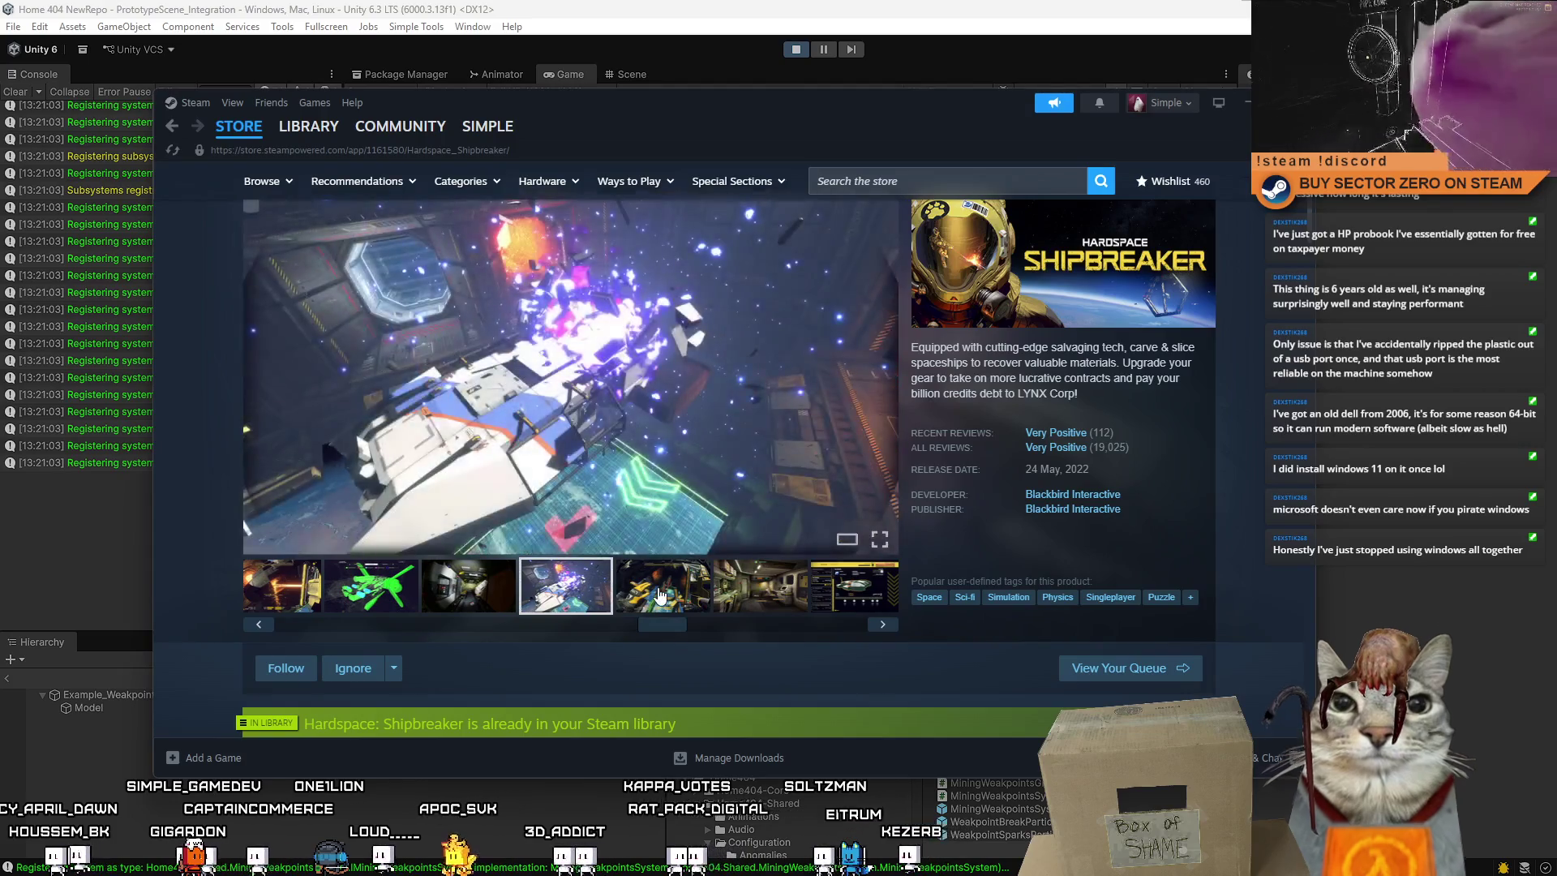
pyautogui.click(661, 596)
pyautogui.click(745, 610)
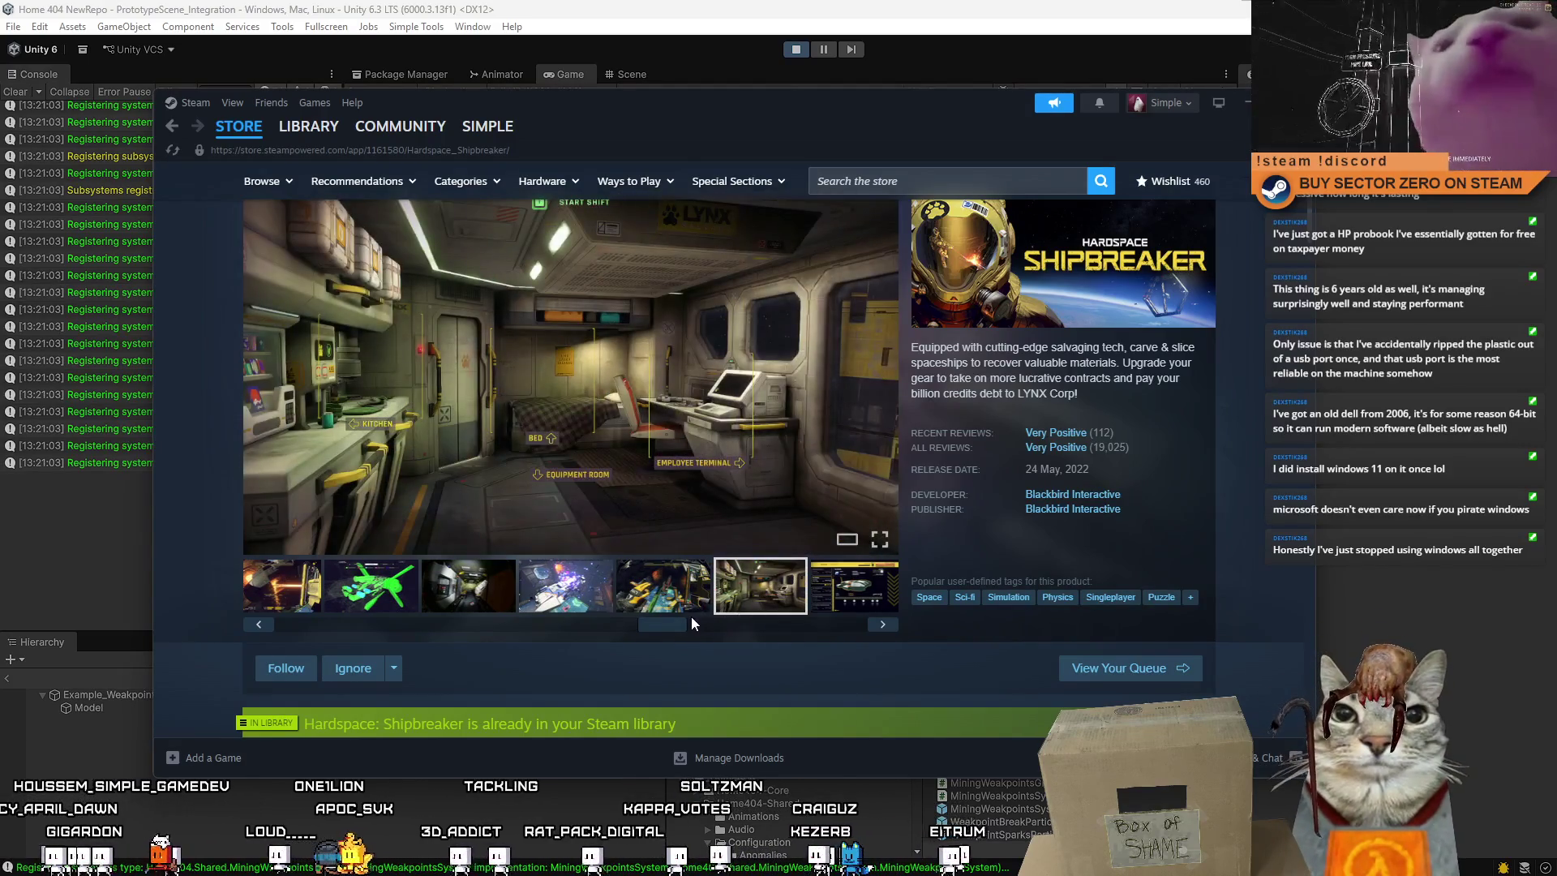
pyautogui.click(691, 623)
pyautogui.click(732, 593)
# View the review, ship and laser-cutting screenshots, then play and skip through the Release Reveal video
pyautogui.click(797, 596)
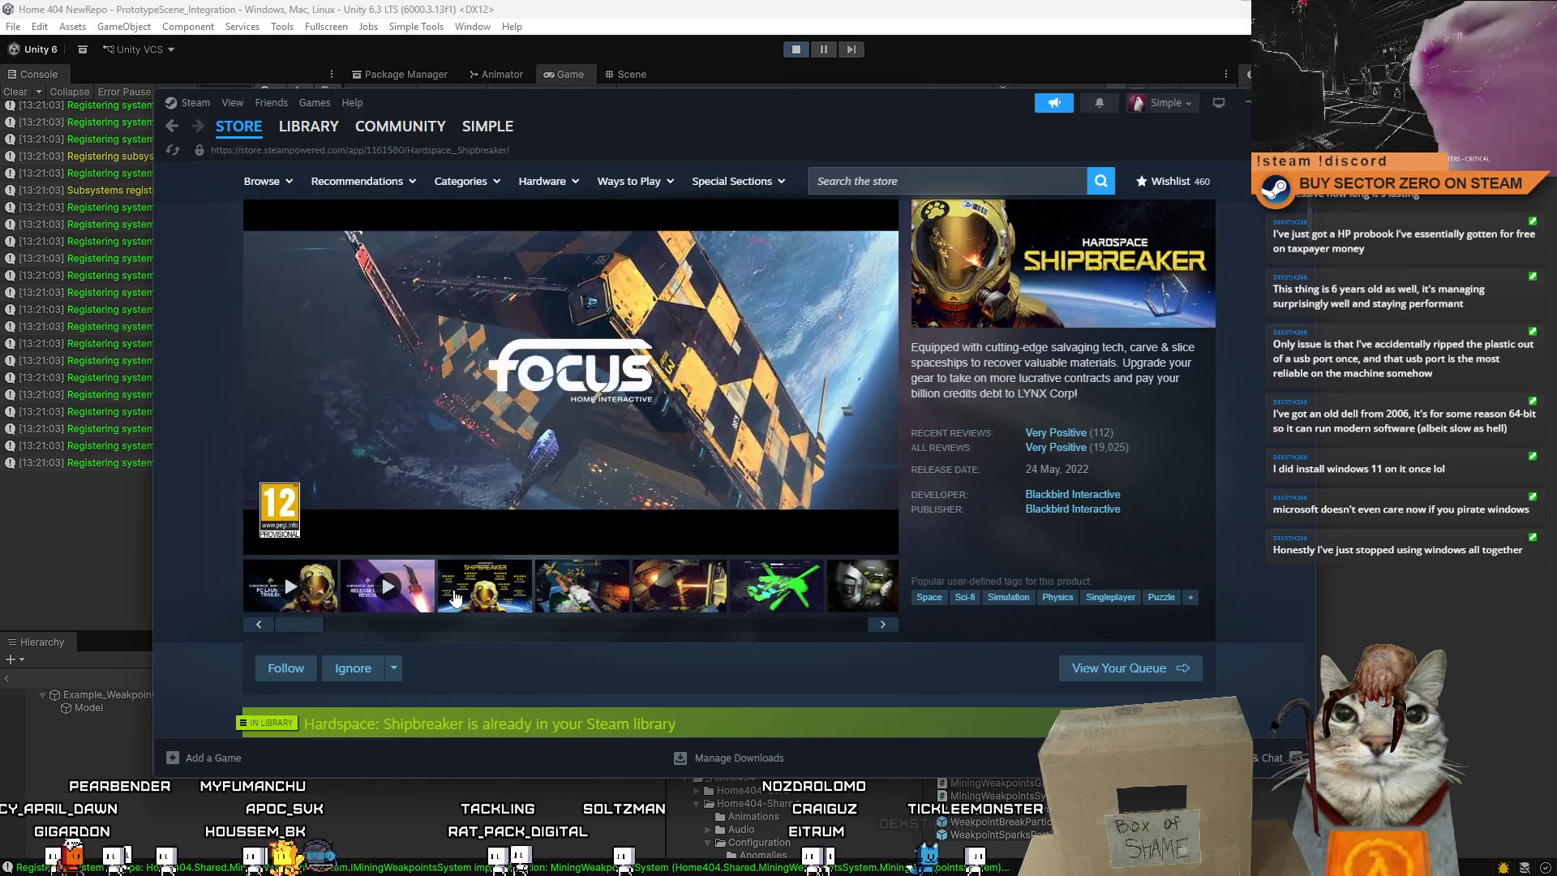
pyautogui.click(485, 586)
pyautogui.click(581, 586)
pyautogui.click(679, 585)
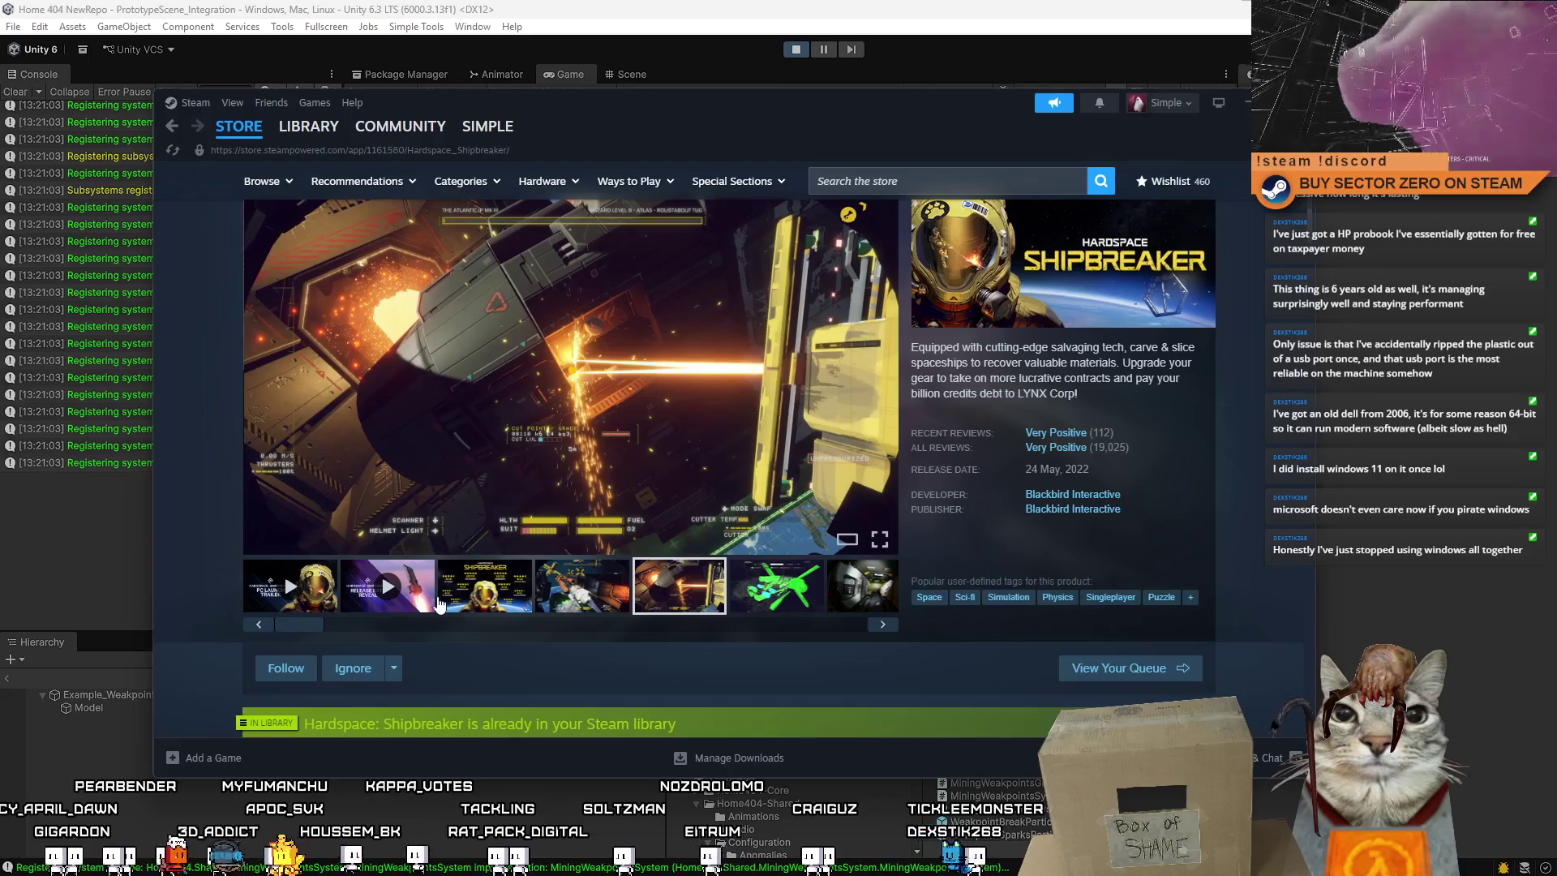
pyautogui.click(402, 606)
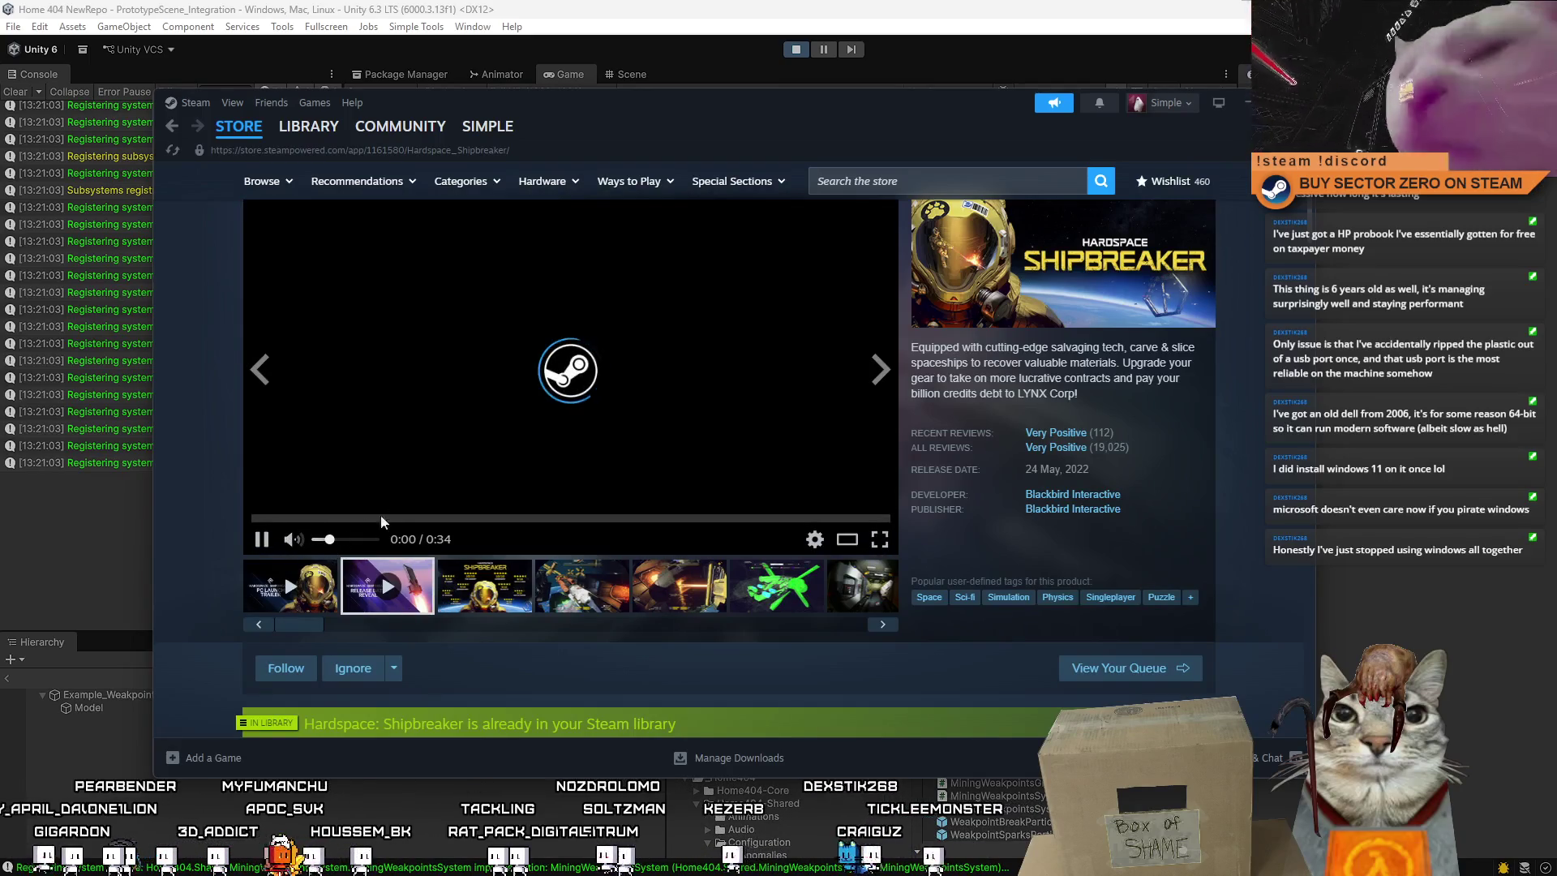
pyautogui.click(396, 517)
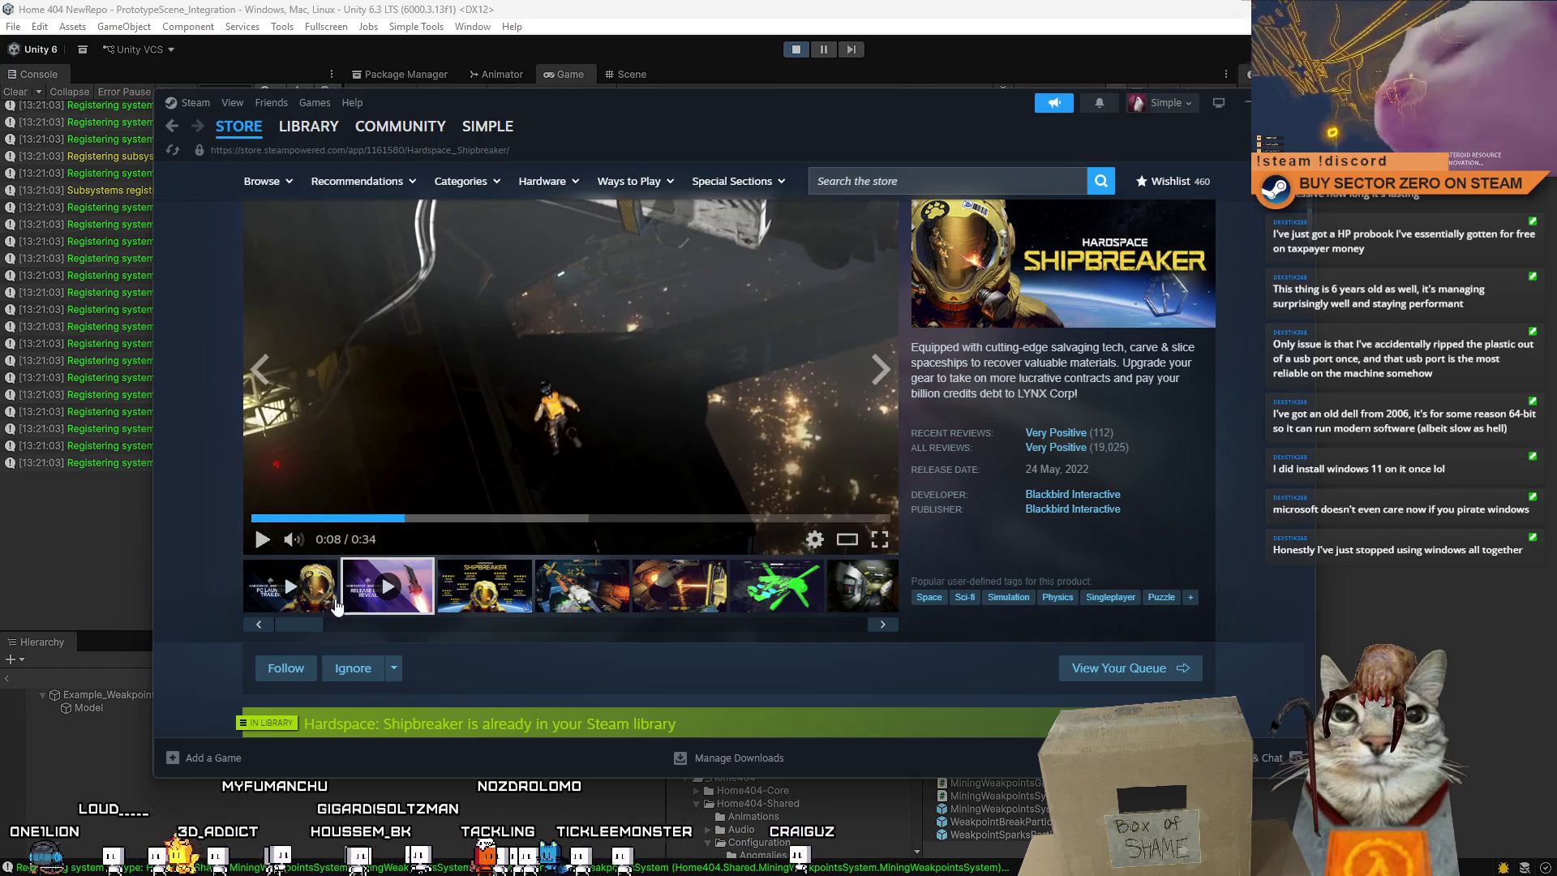
# Switch to the PC launch trailer and skip it ahead to 0:43, 1:03 and 1:15
pyautogui.click(290, 586)
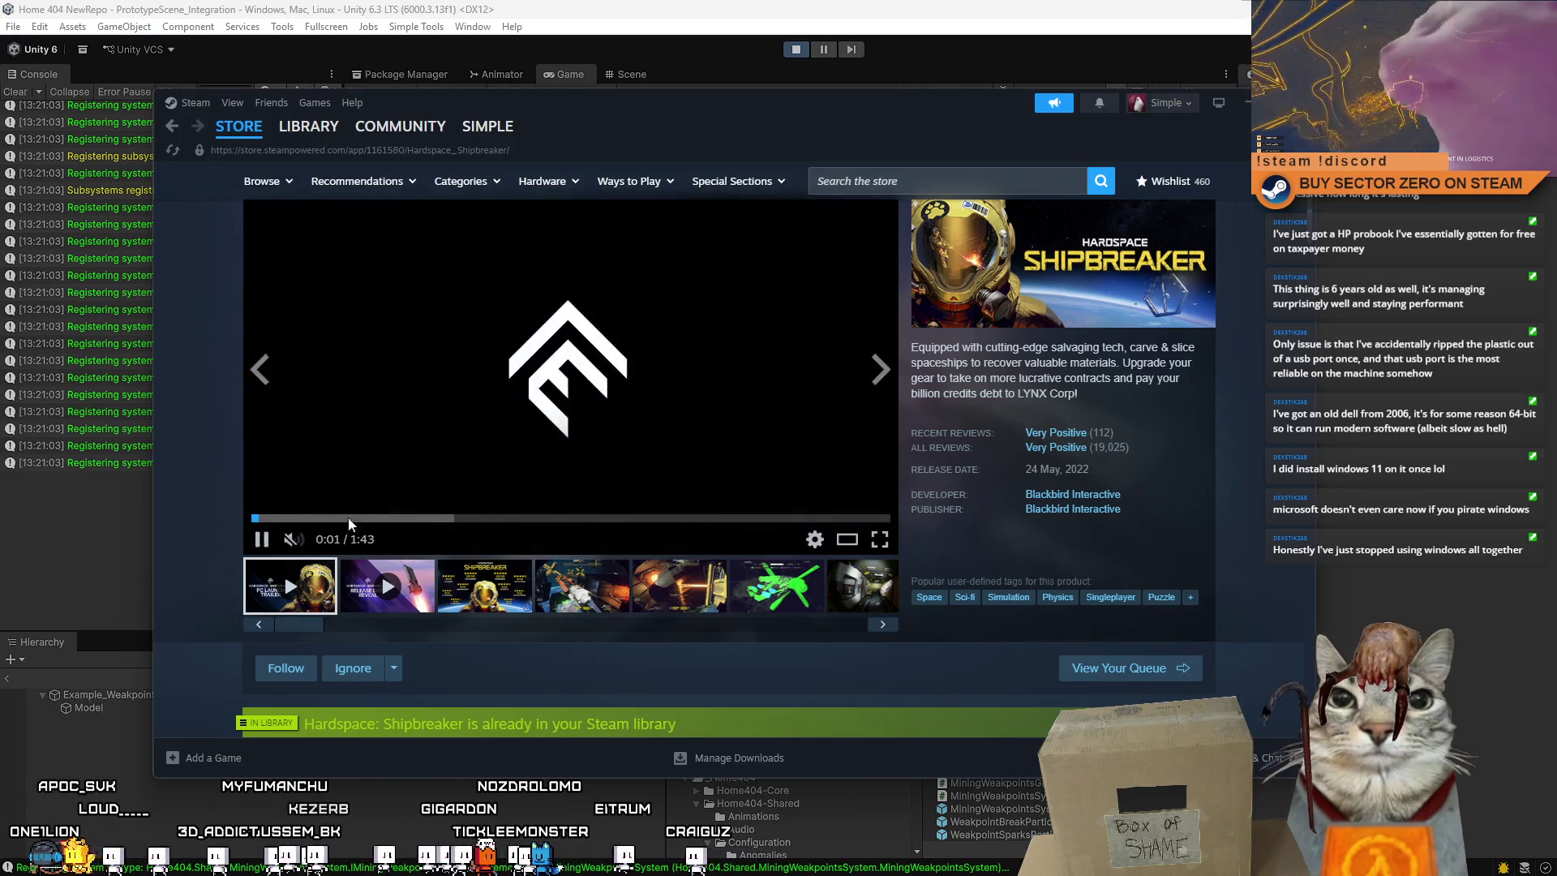
pyautogui.click(430, 517)
pyautogui.click(514, 517)
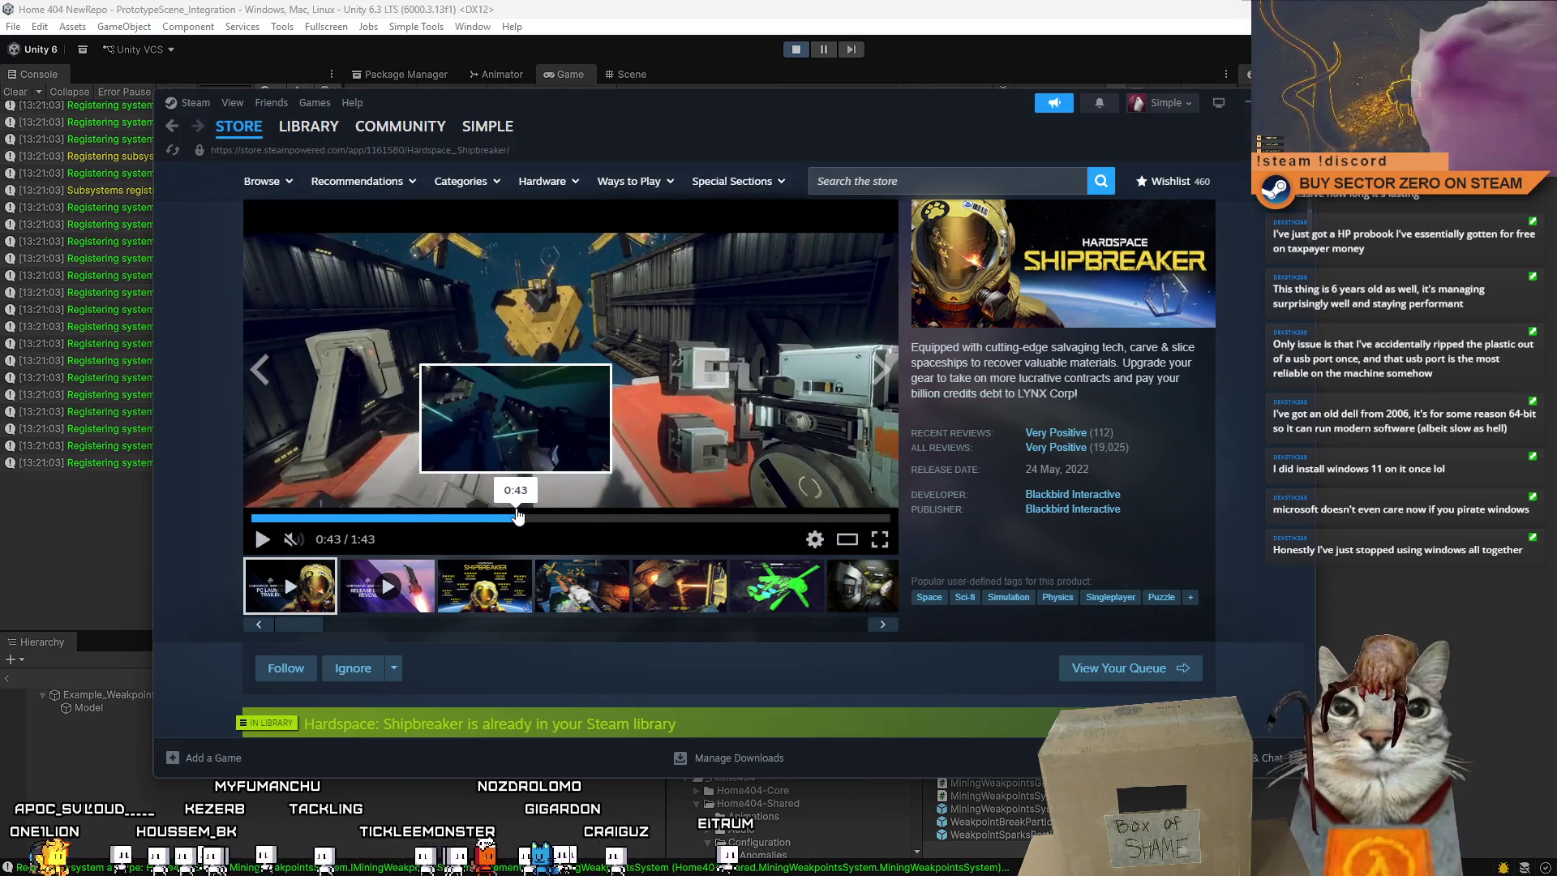
pyautogui.click(642, 517)
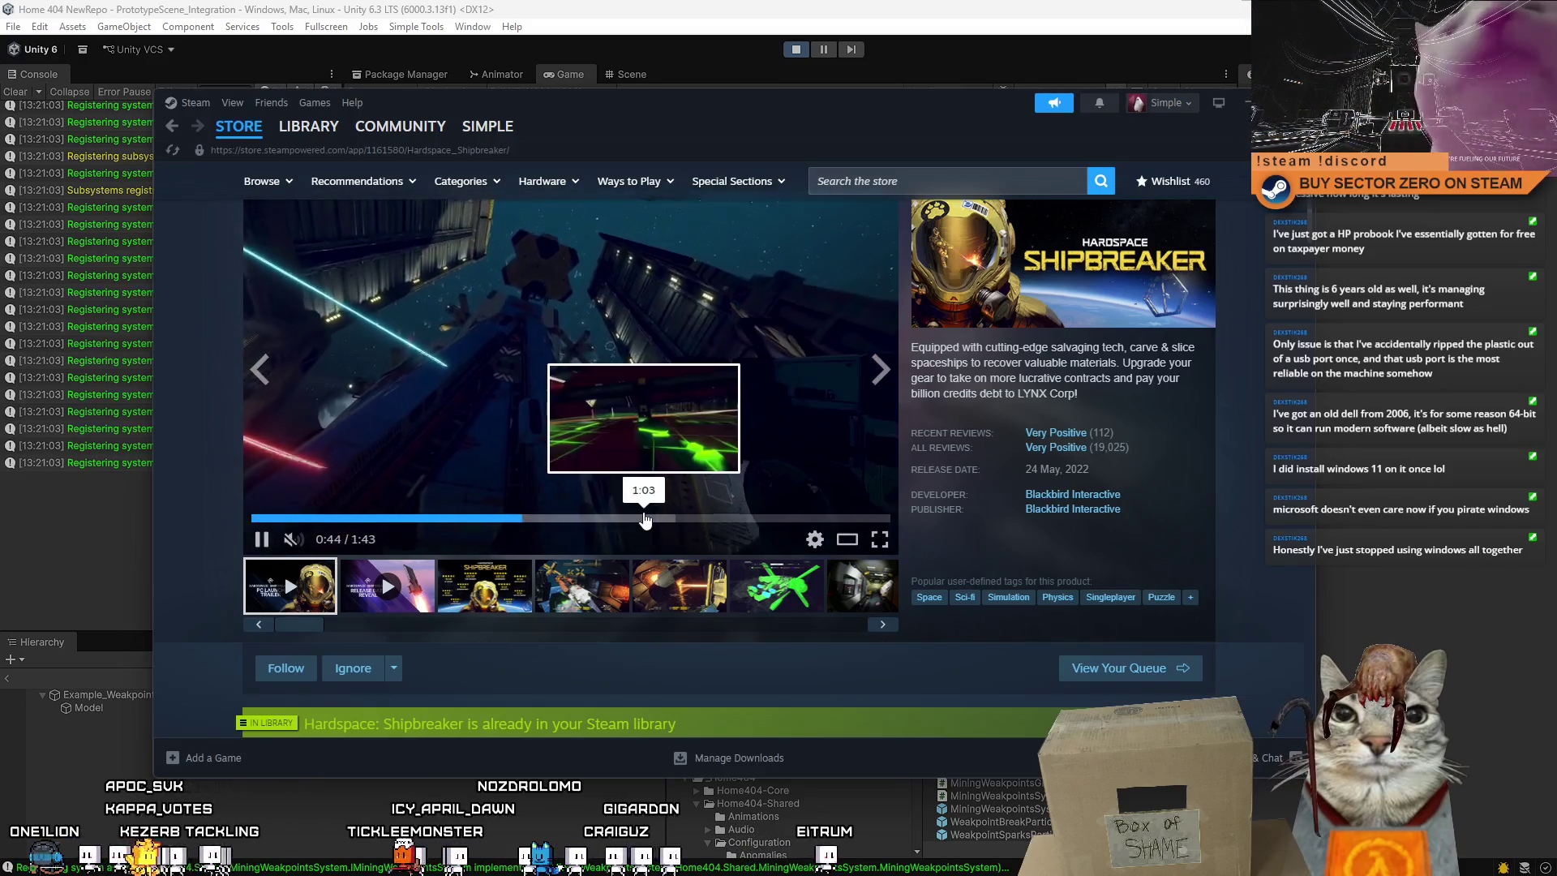
pyautogui.click(715, 520)
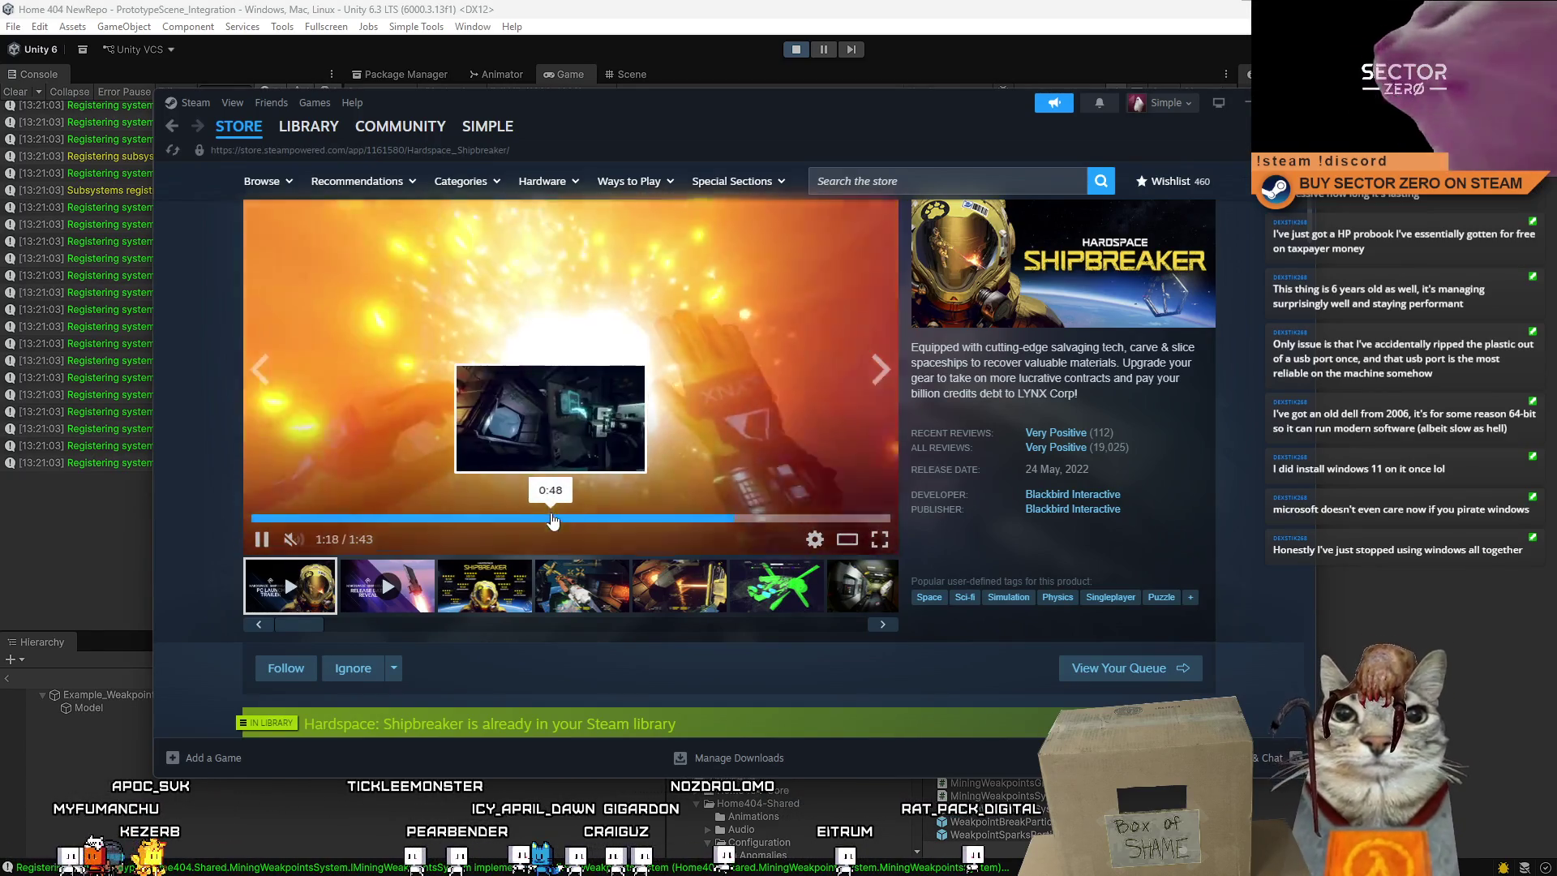
# Rewind the trailer to the starship salvaging title card, pause it, and resume the Unity game
pyautogui.click(503, 516)
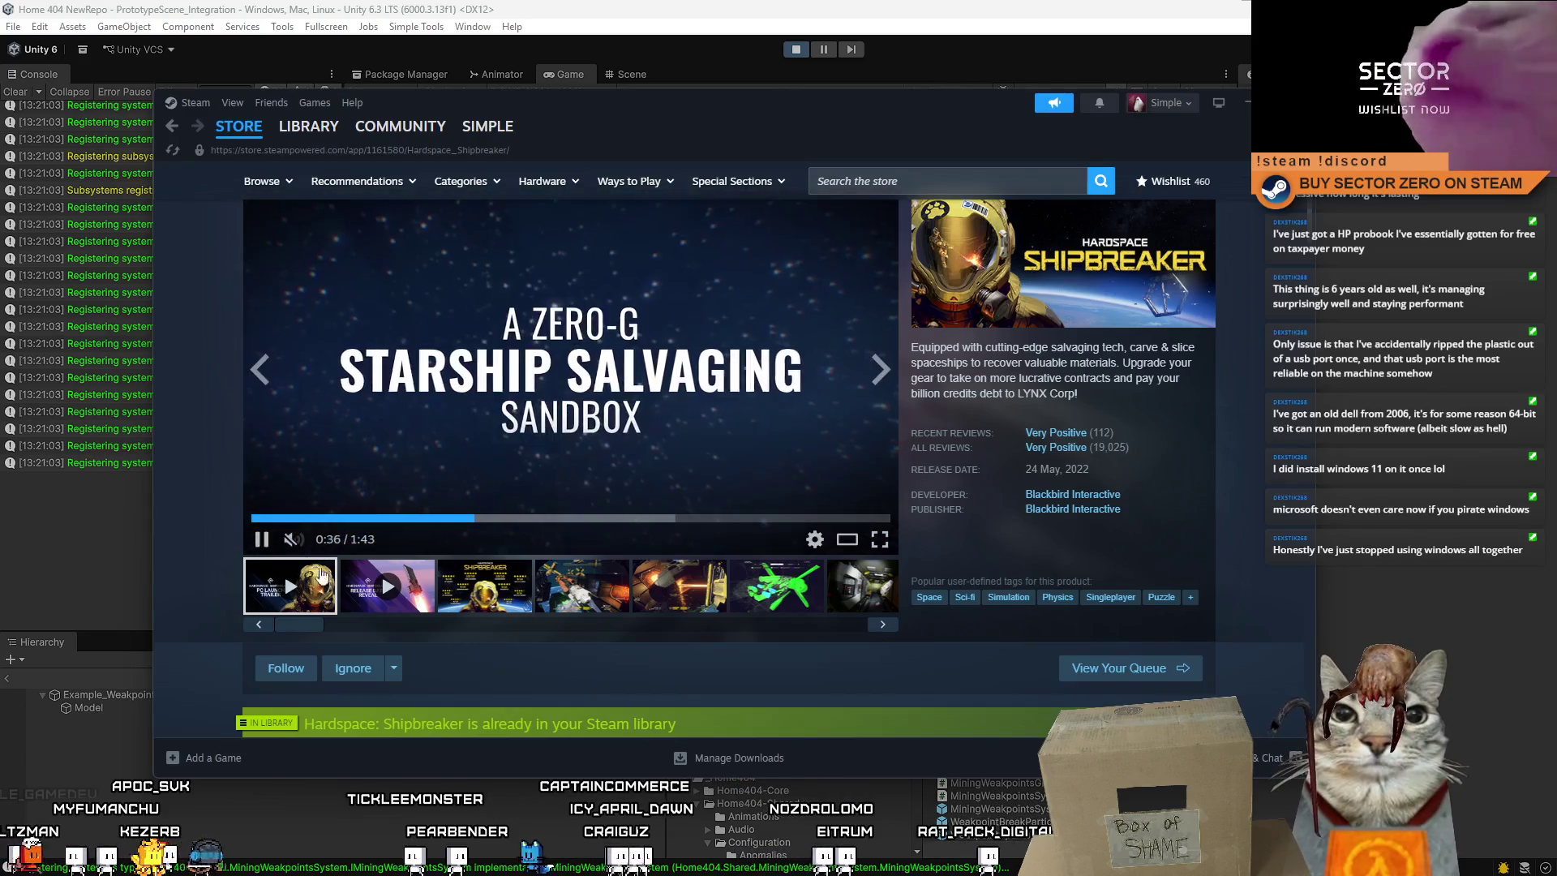
pyautogui.click(268, 540)
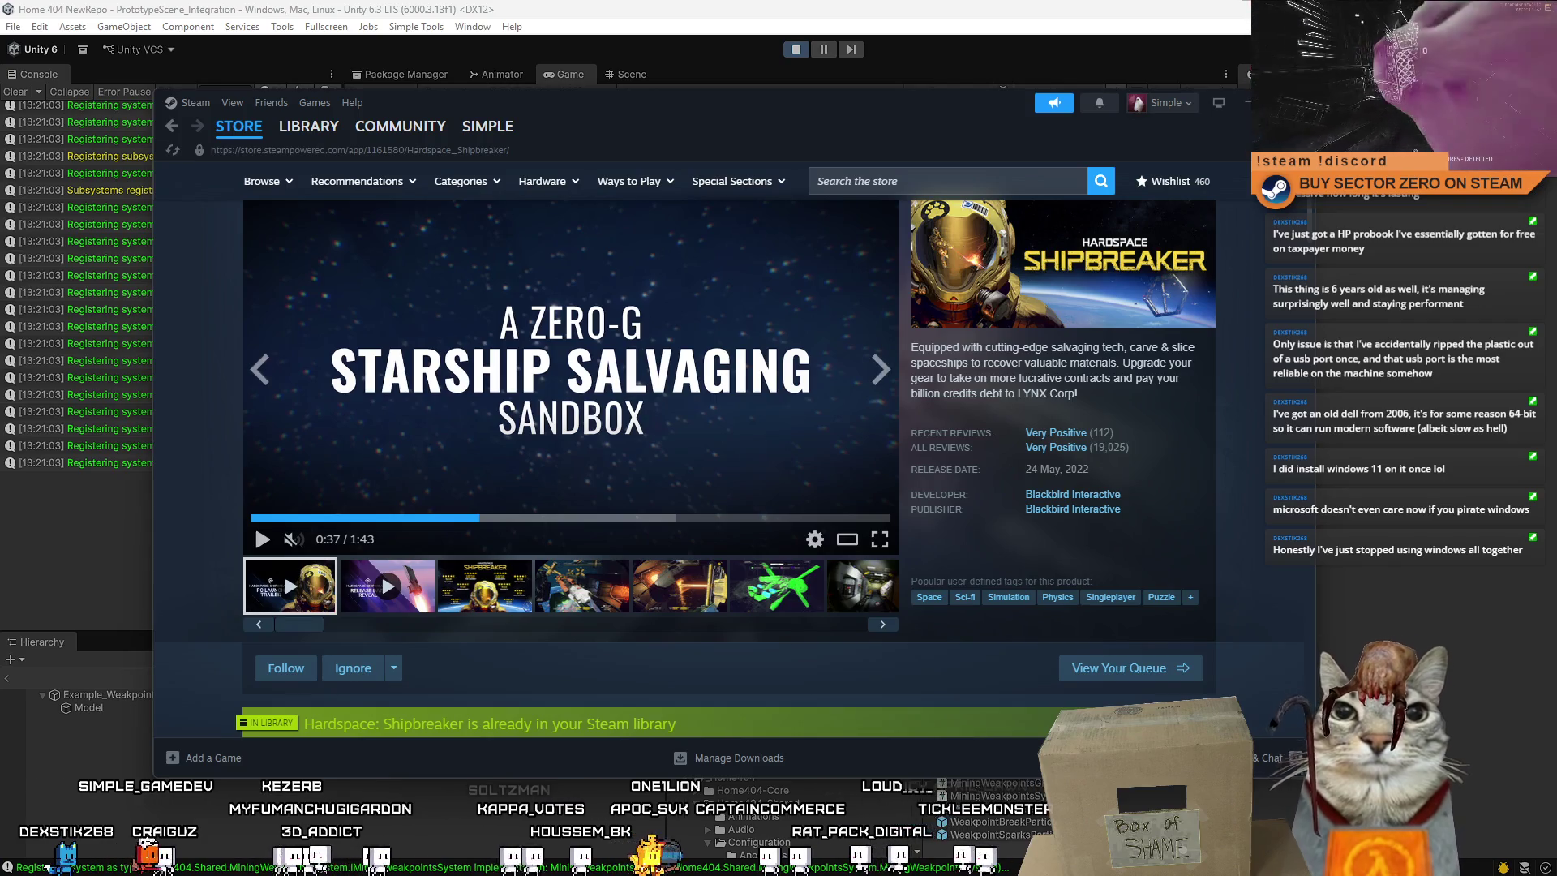
pyautogui.hotkey('alt', 'Tab')
pyautogui.click(393, 167)
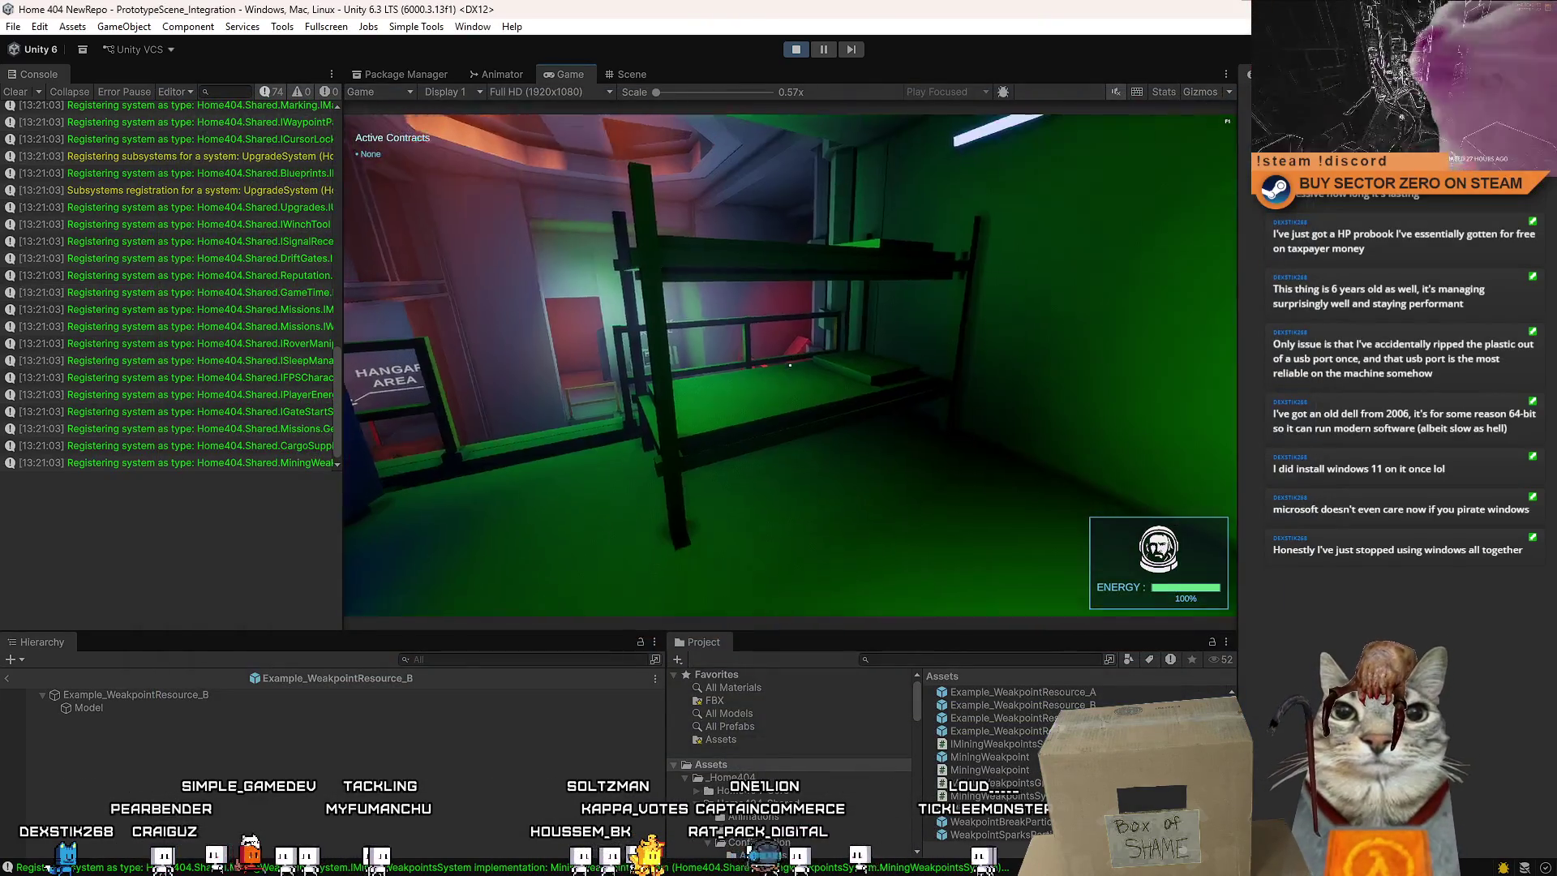
# Walk through the red console room and orange corridor past the HANGAR AREA sign into the hangar
pyautogui.press('w')
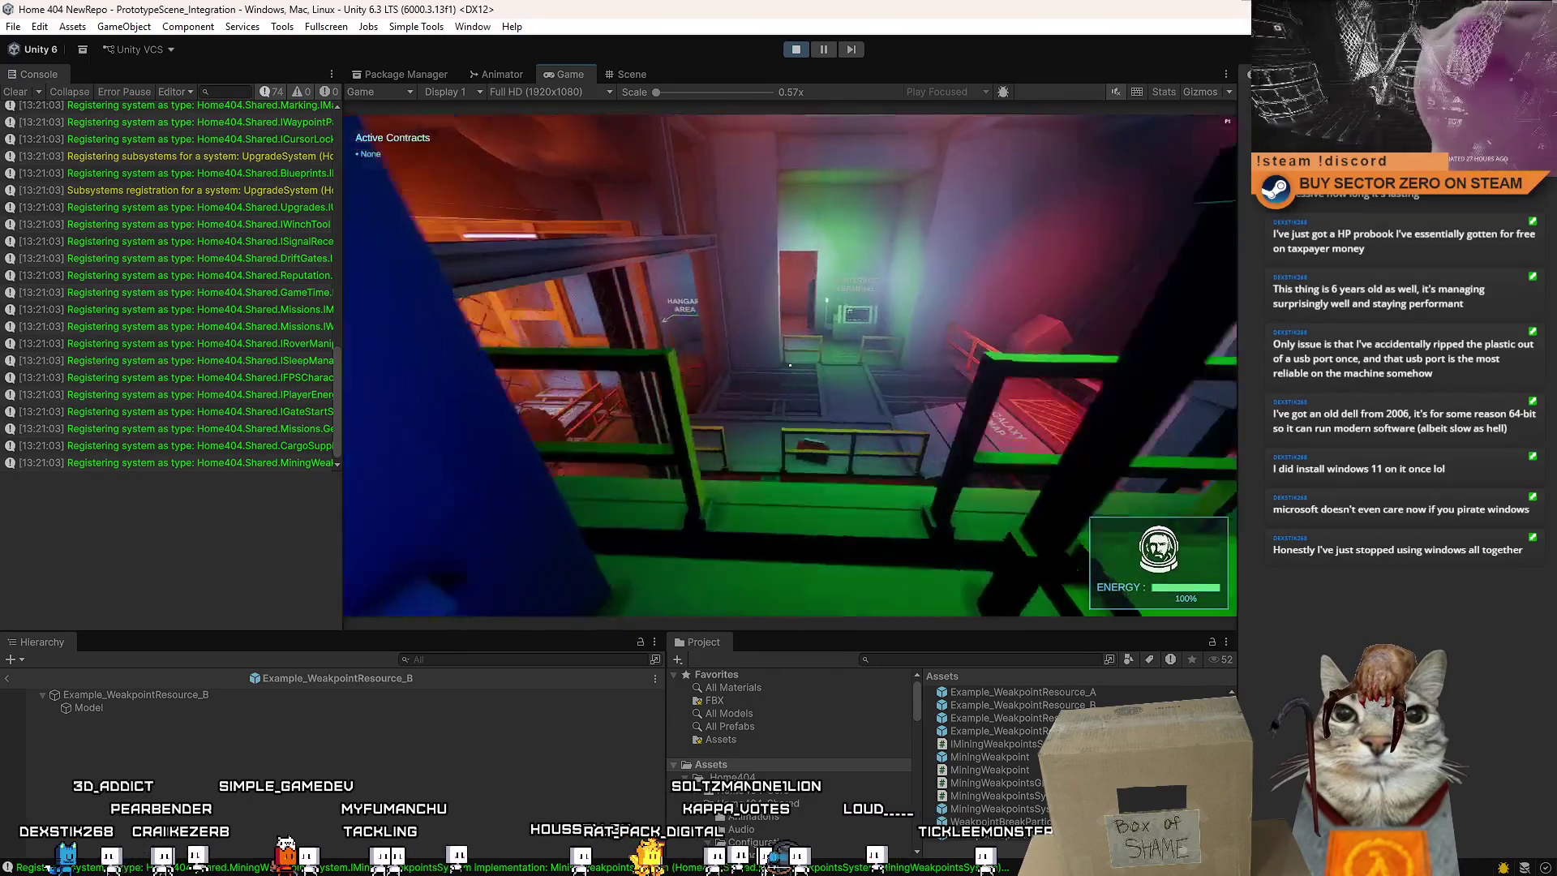
pyautogui.press('w')
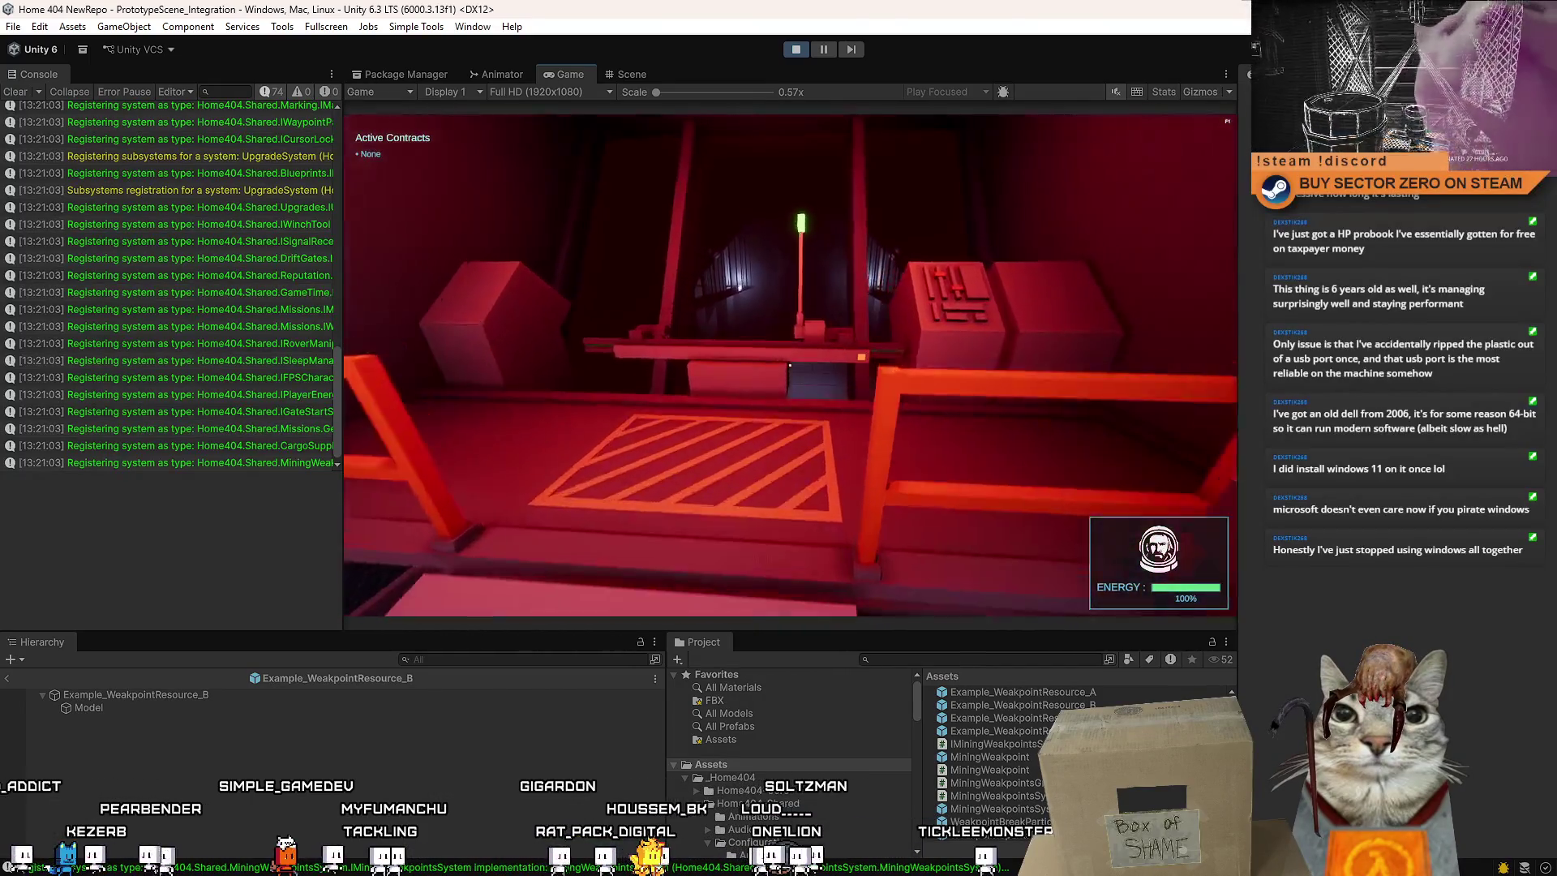
pyautogui.press('w')
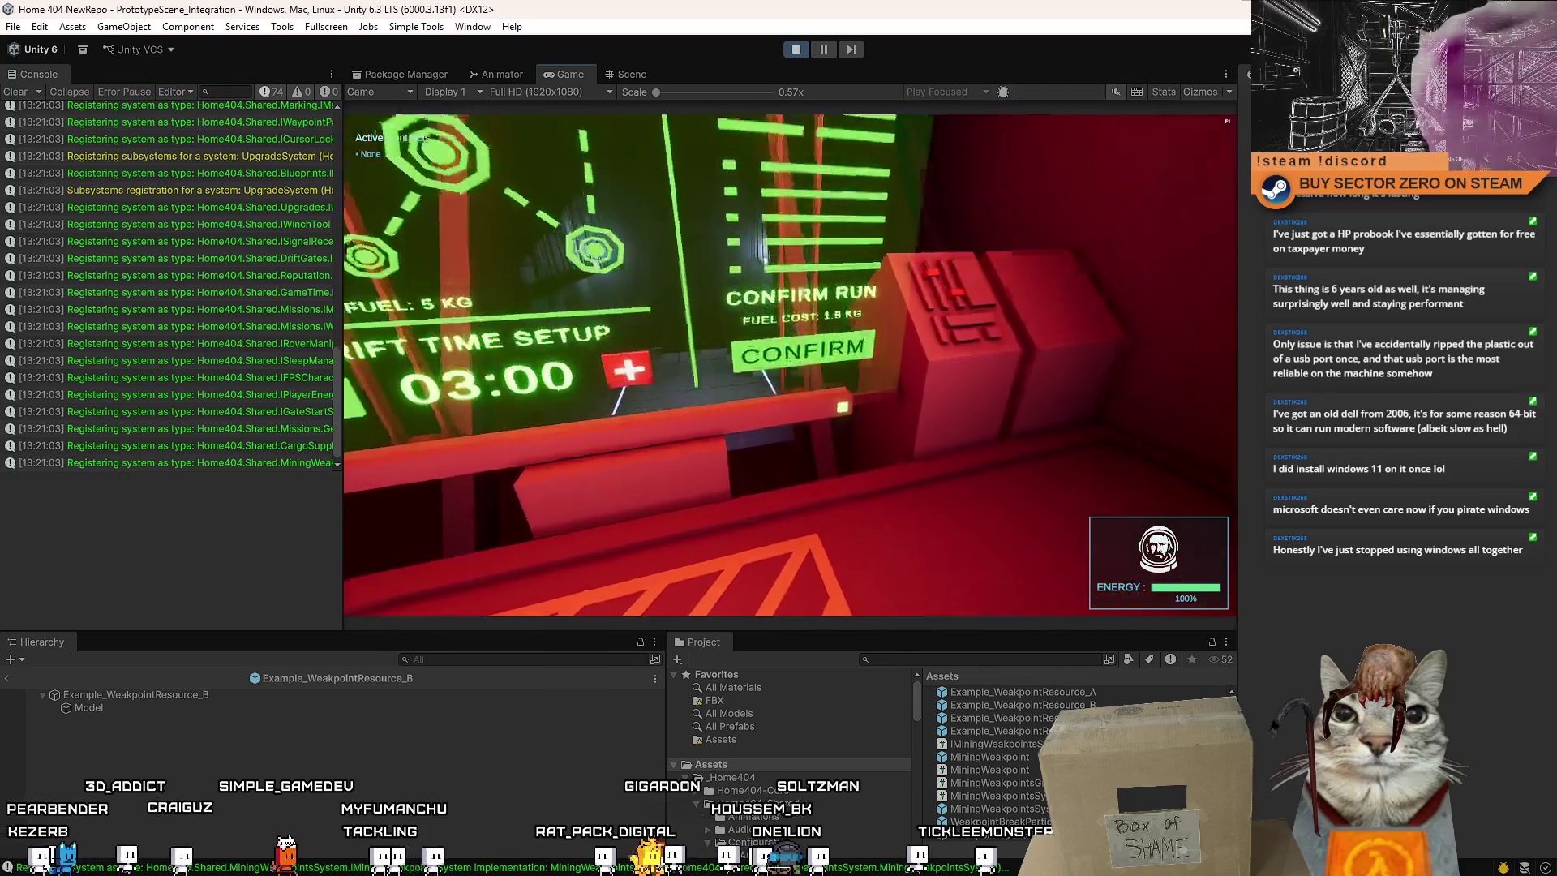
pyautogui.press('w')
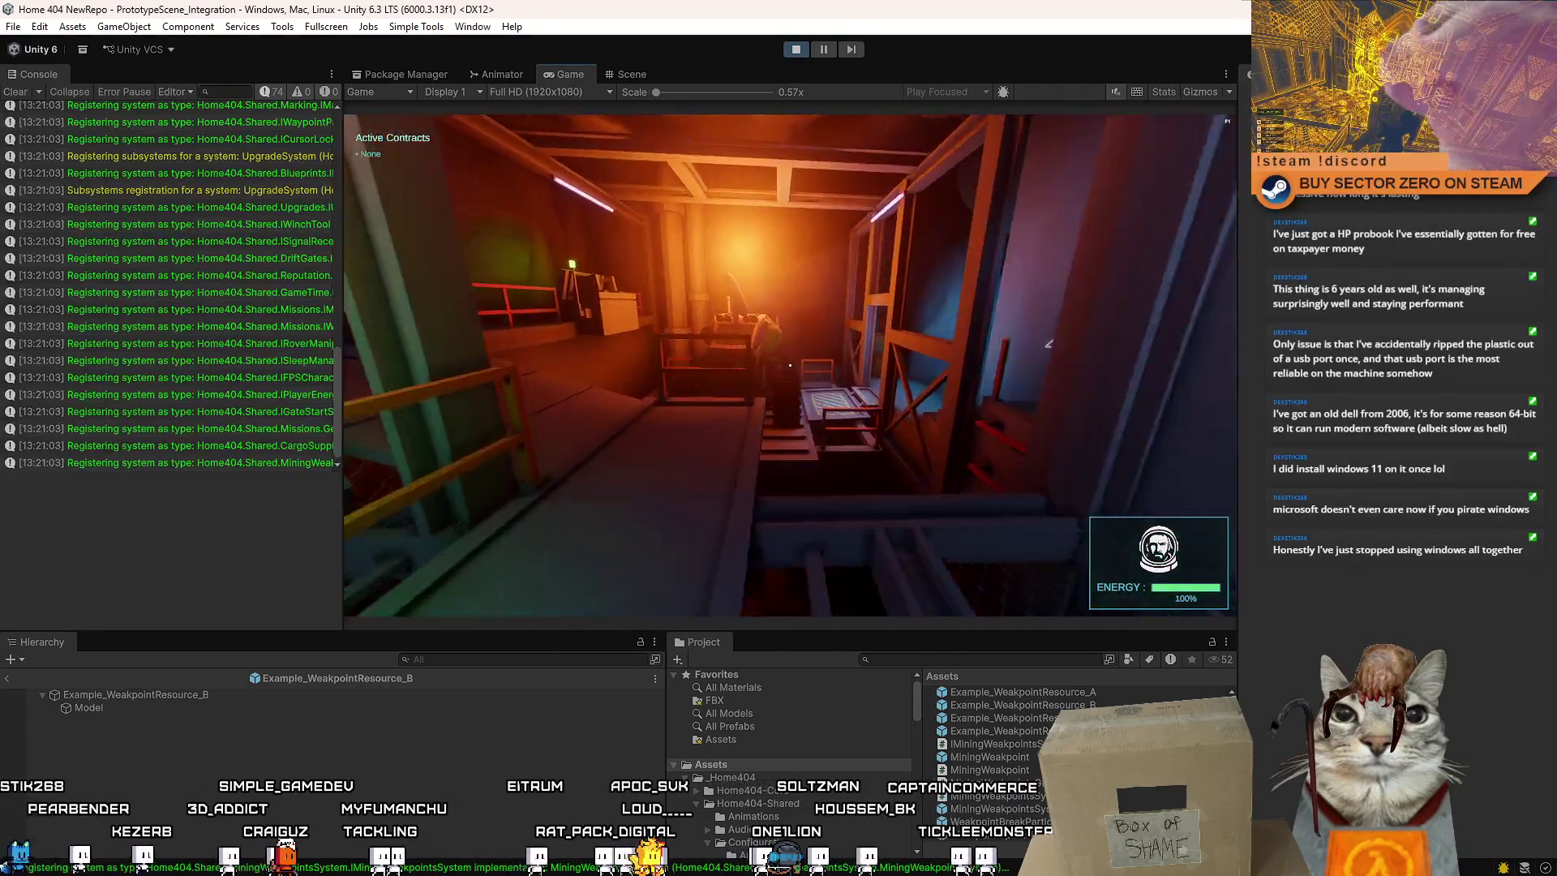
pyautogui.press('w')
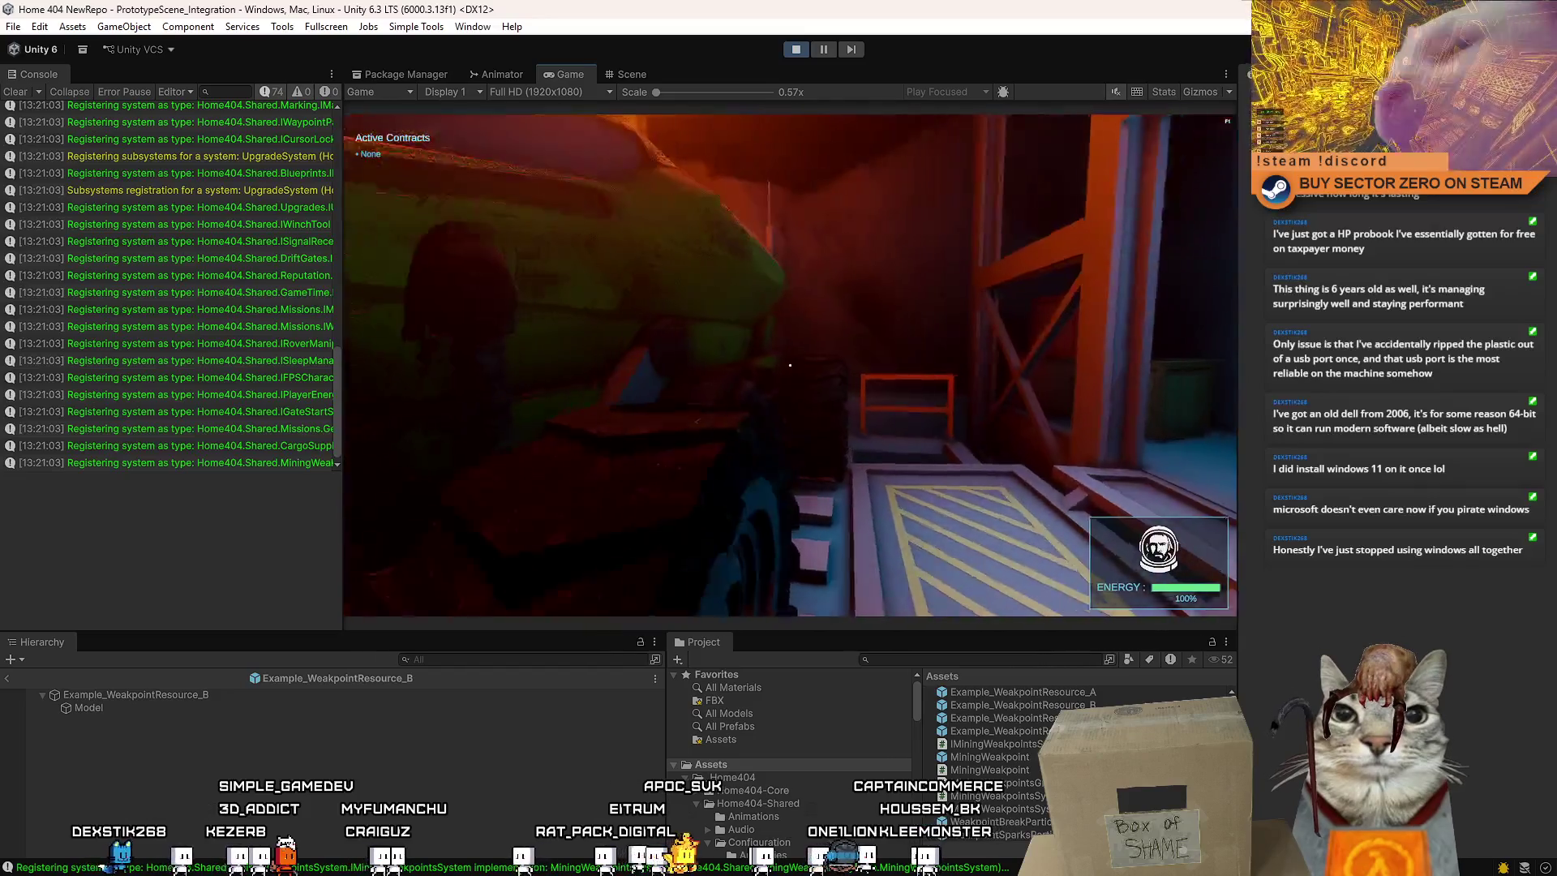
pyautogui.press('e')
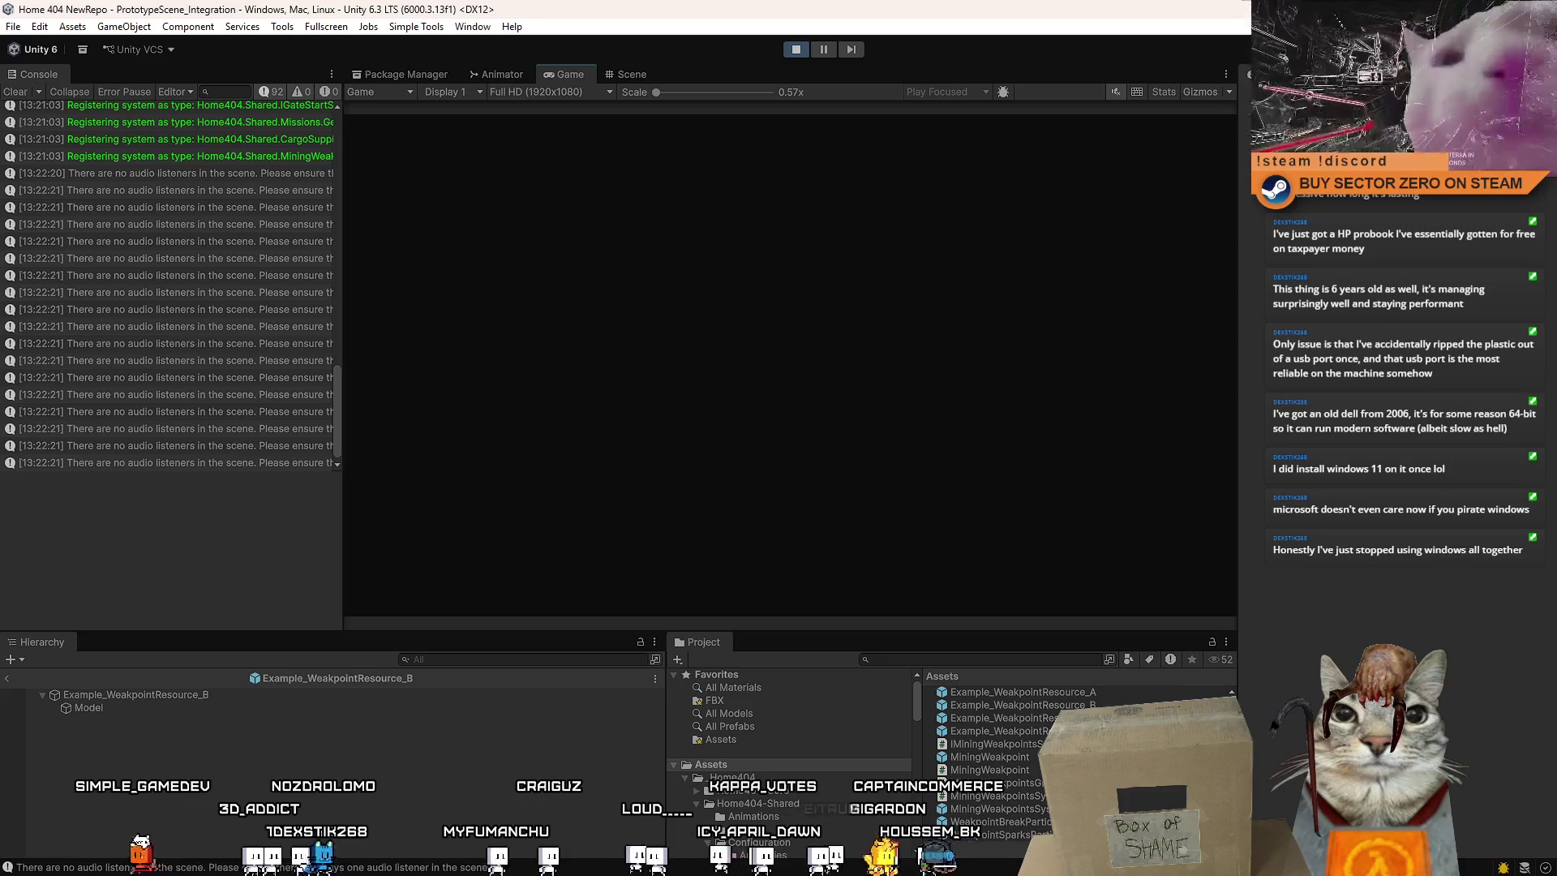
# Drive the rover through the red gate onto the green planet surface
pyautogui.press('w')
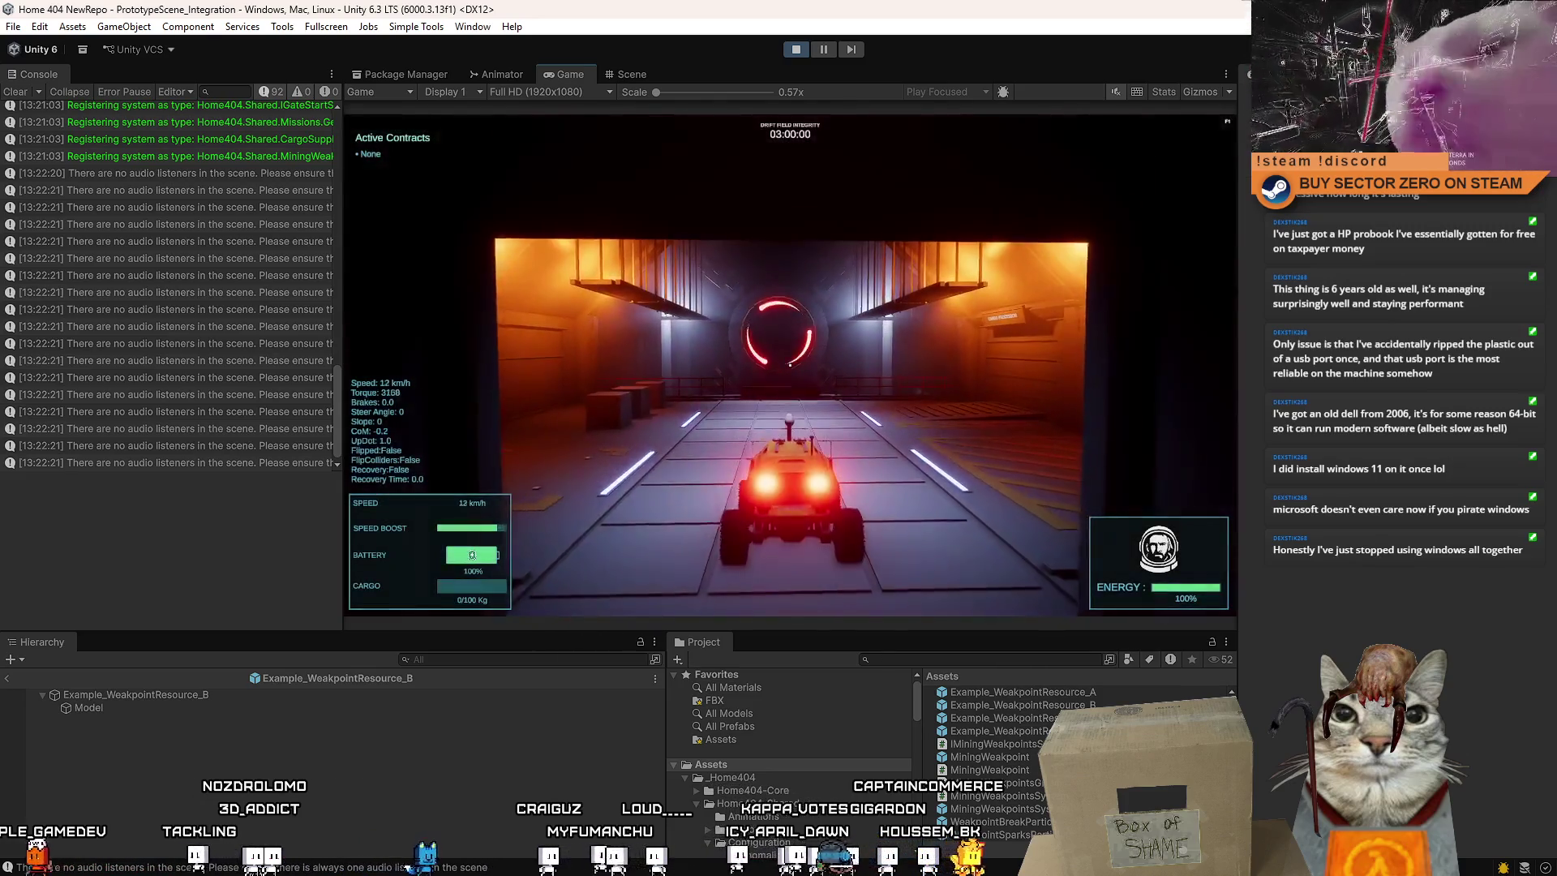
pyautogui.press('a')
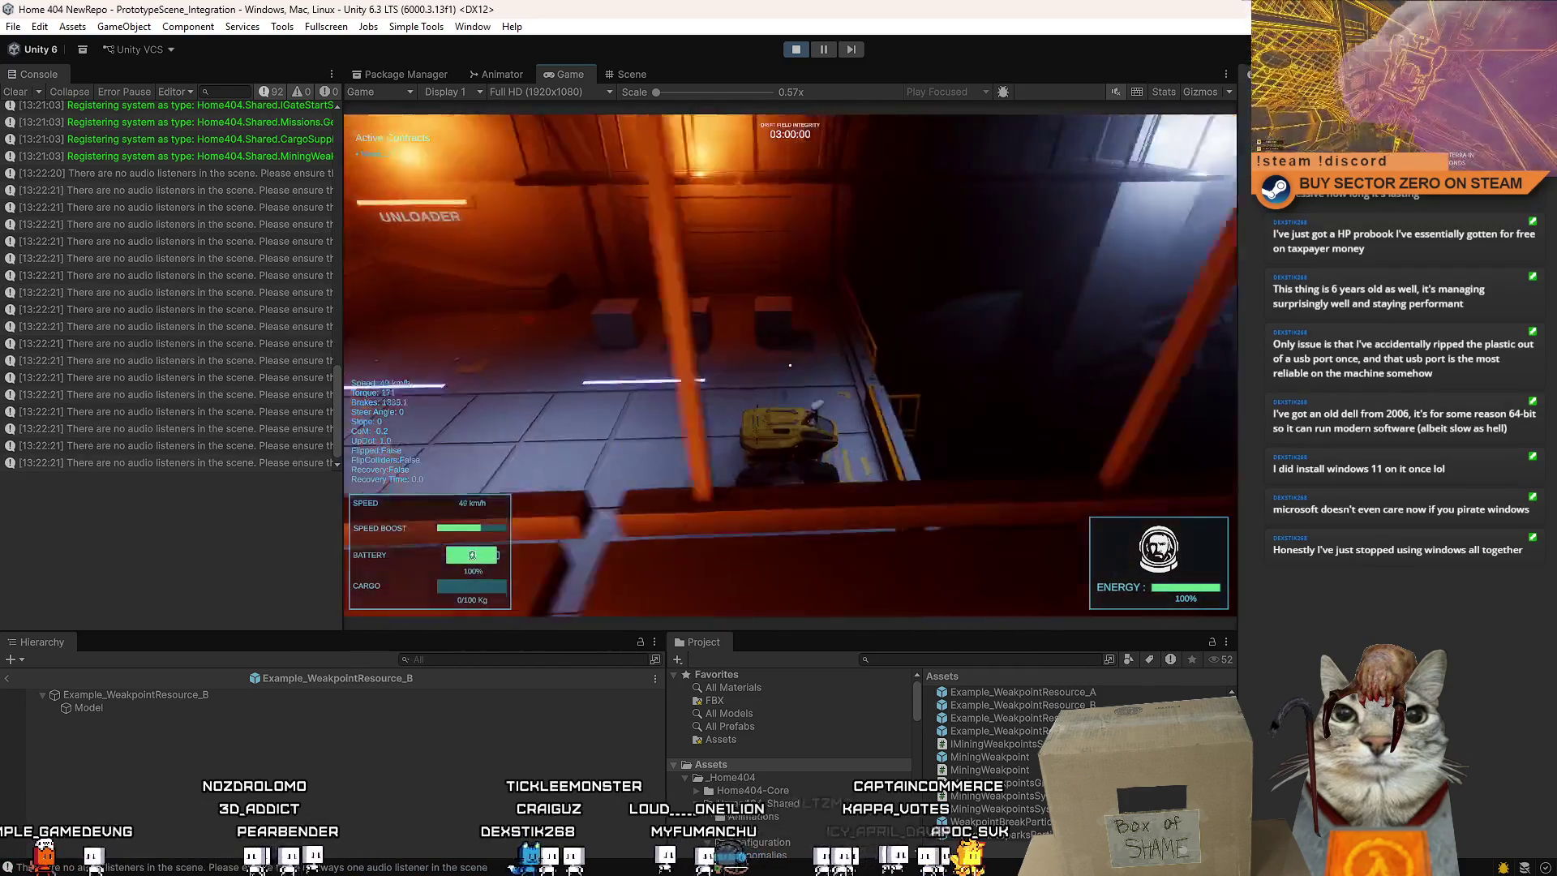
pyautogui.press('s')
pyautogui.press('w')
pyautogui.press('a')
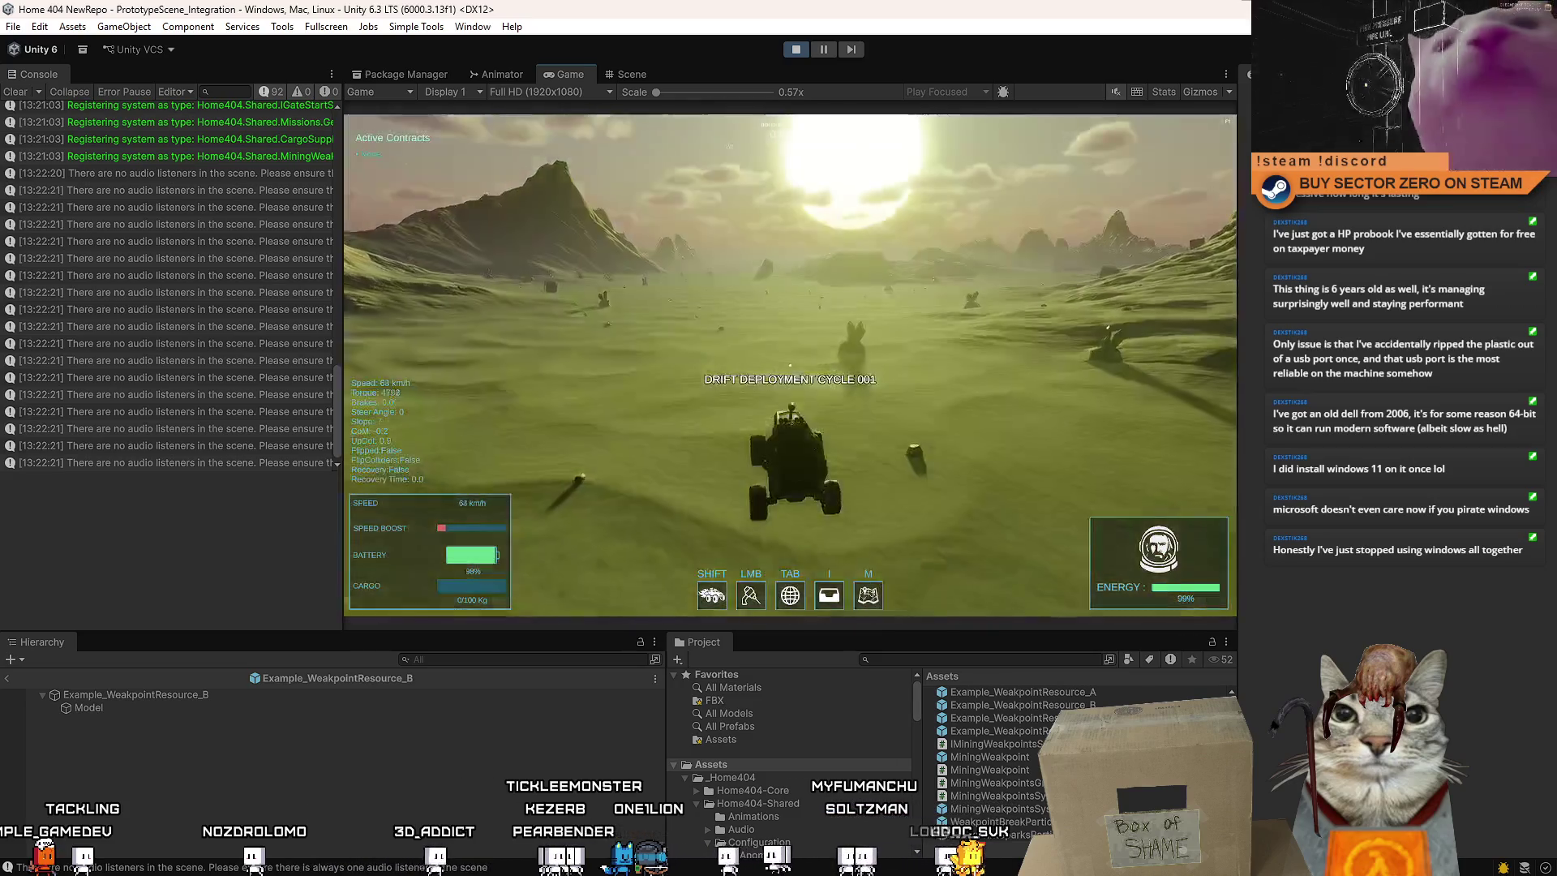
# Drive the rover in fullscreen to the first crystal node and circle it while braking
pyautogui.press('s')
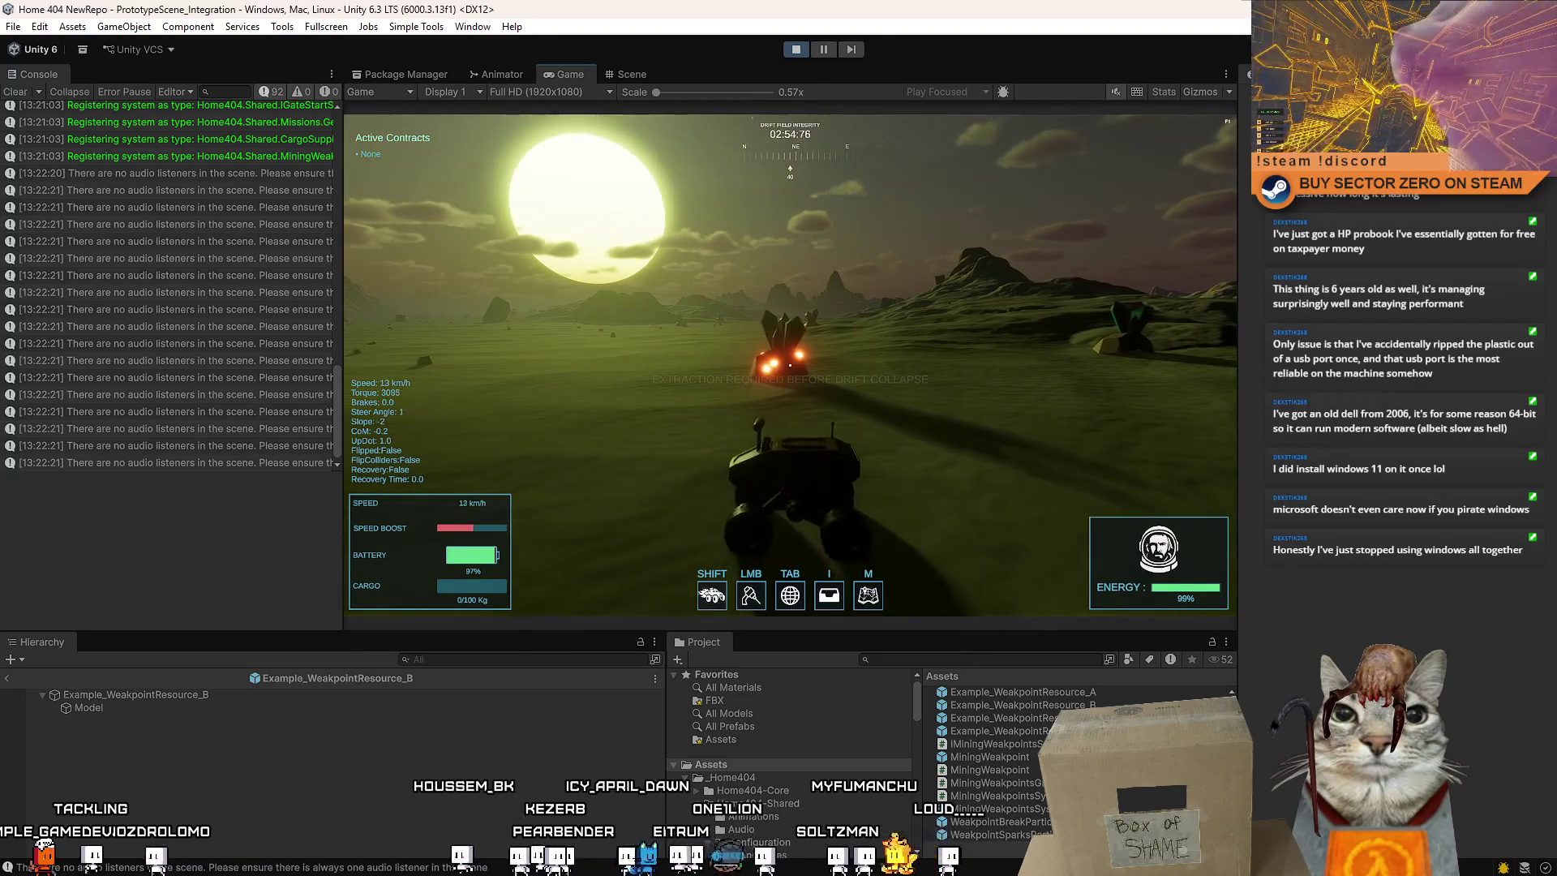
pyautogui.press('w')
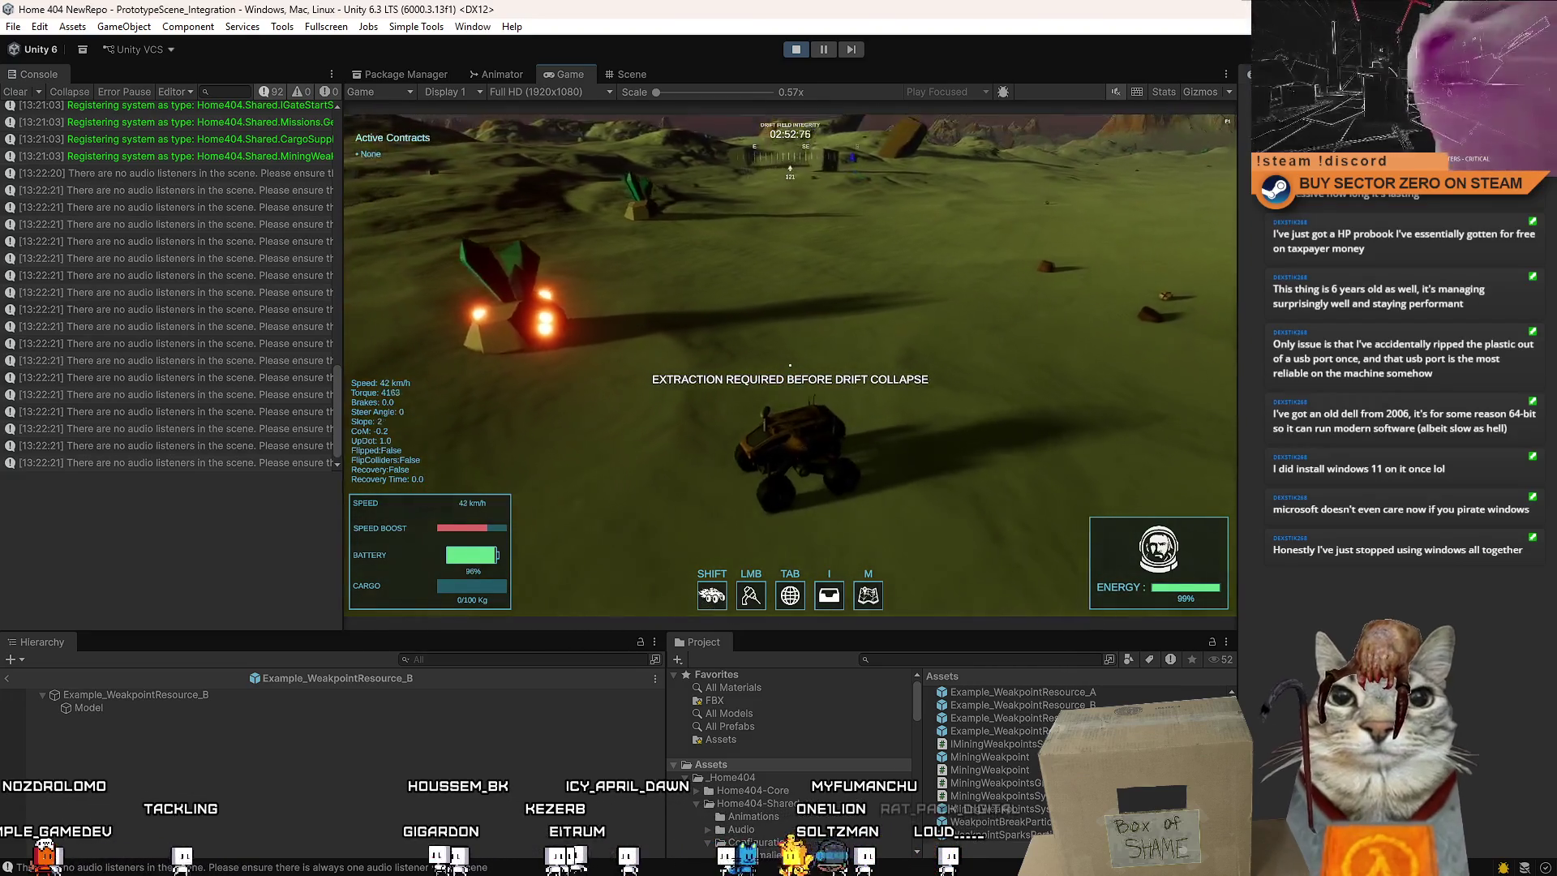
pyautogui.press('d')
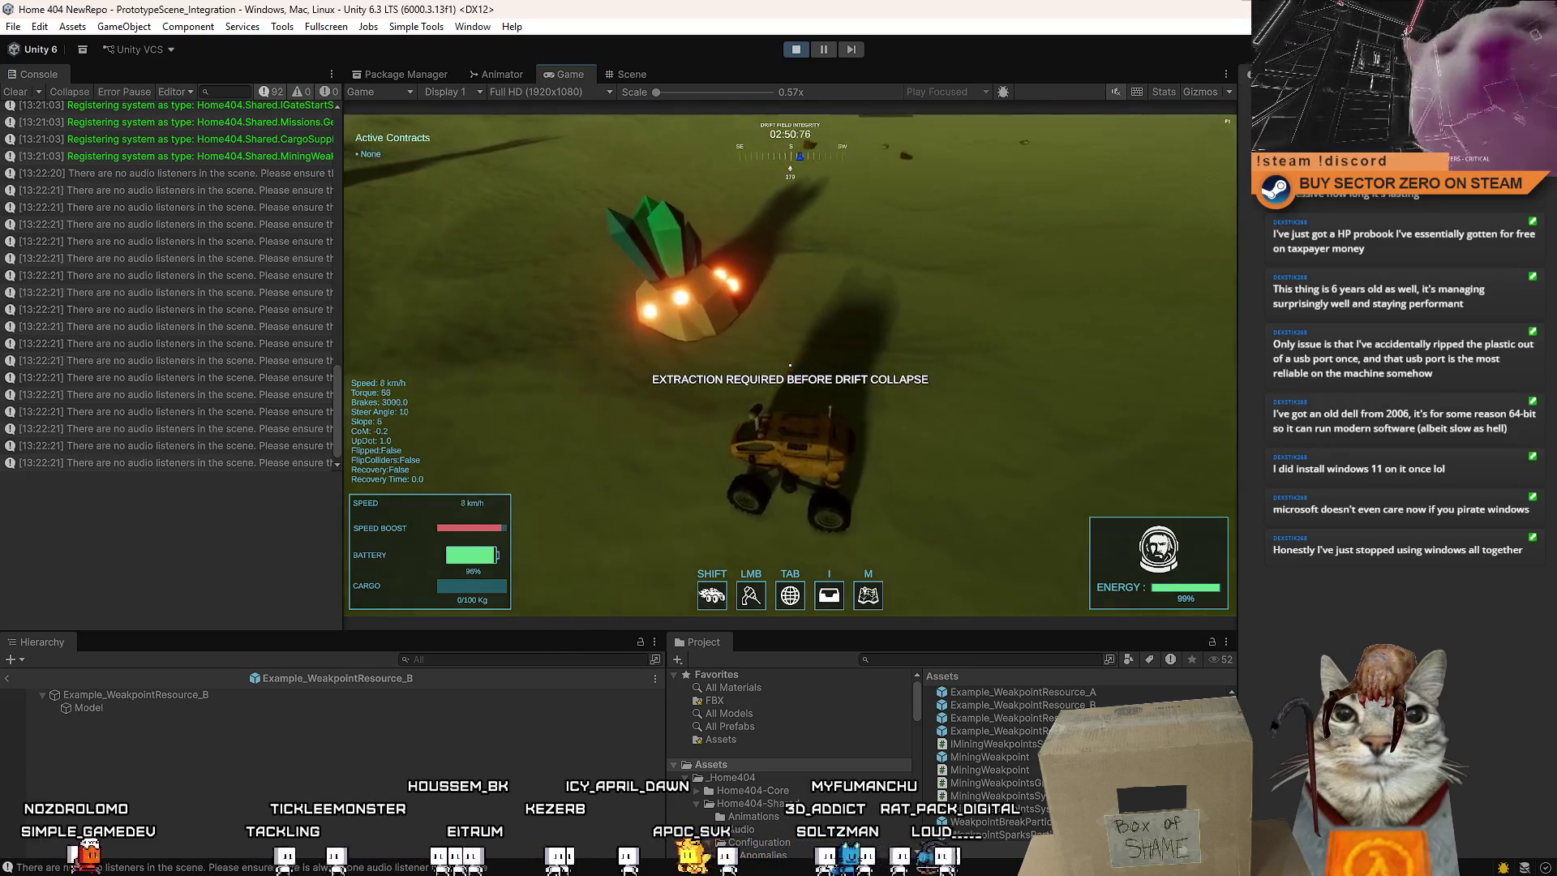
pyautogui.press('F10')
pyautogui.press('w')
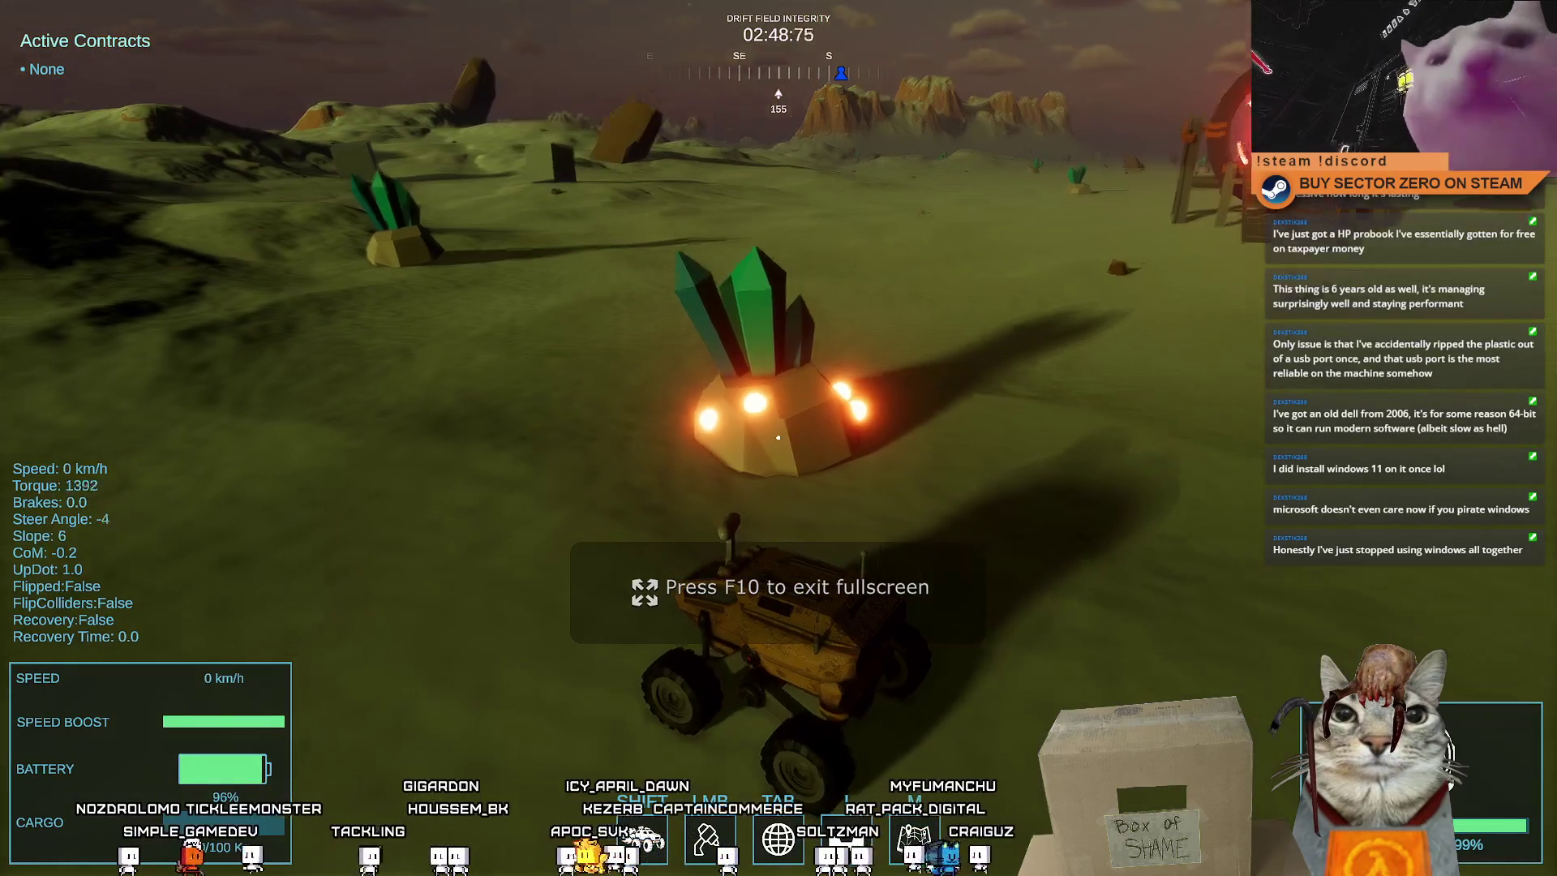
pyautogui.press('d')
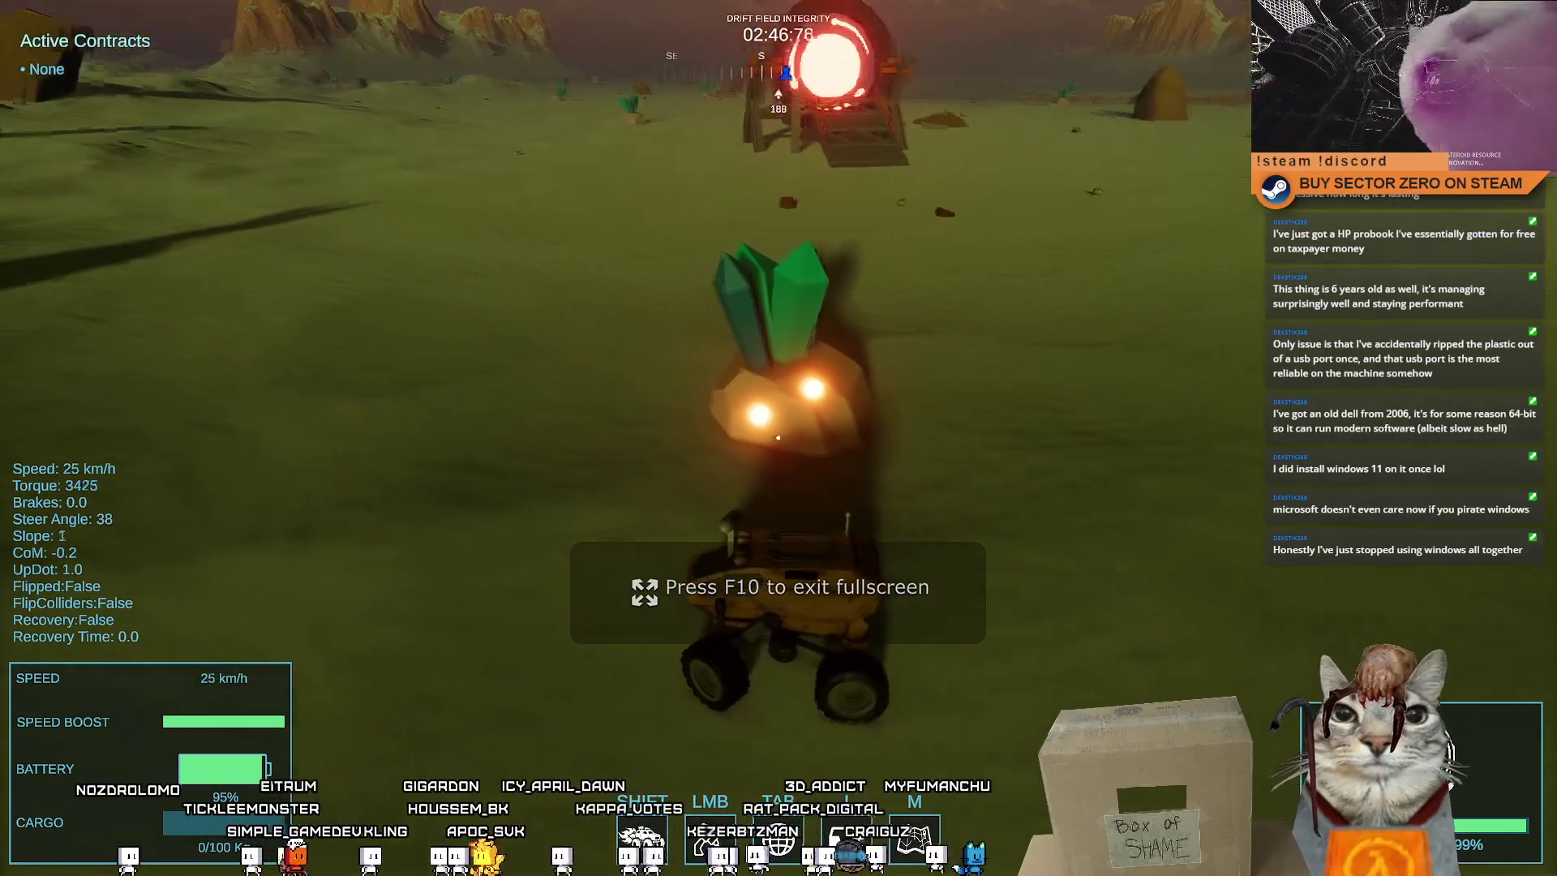
pyautogui.press('s')
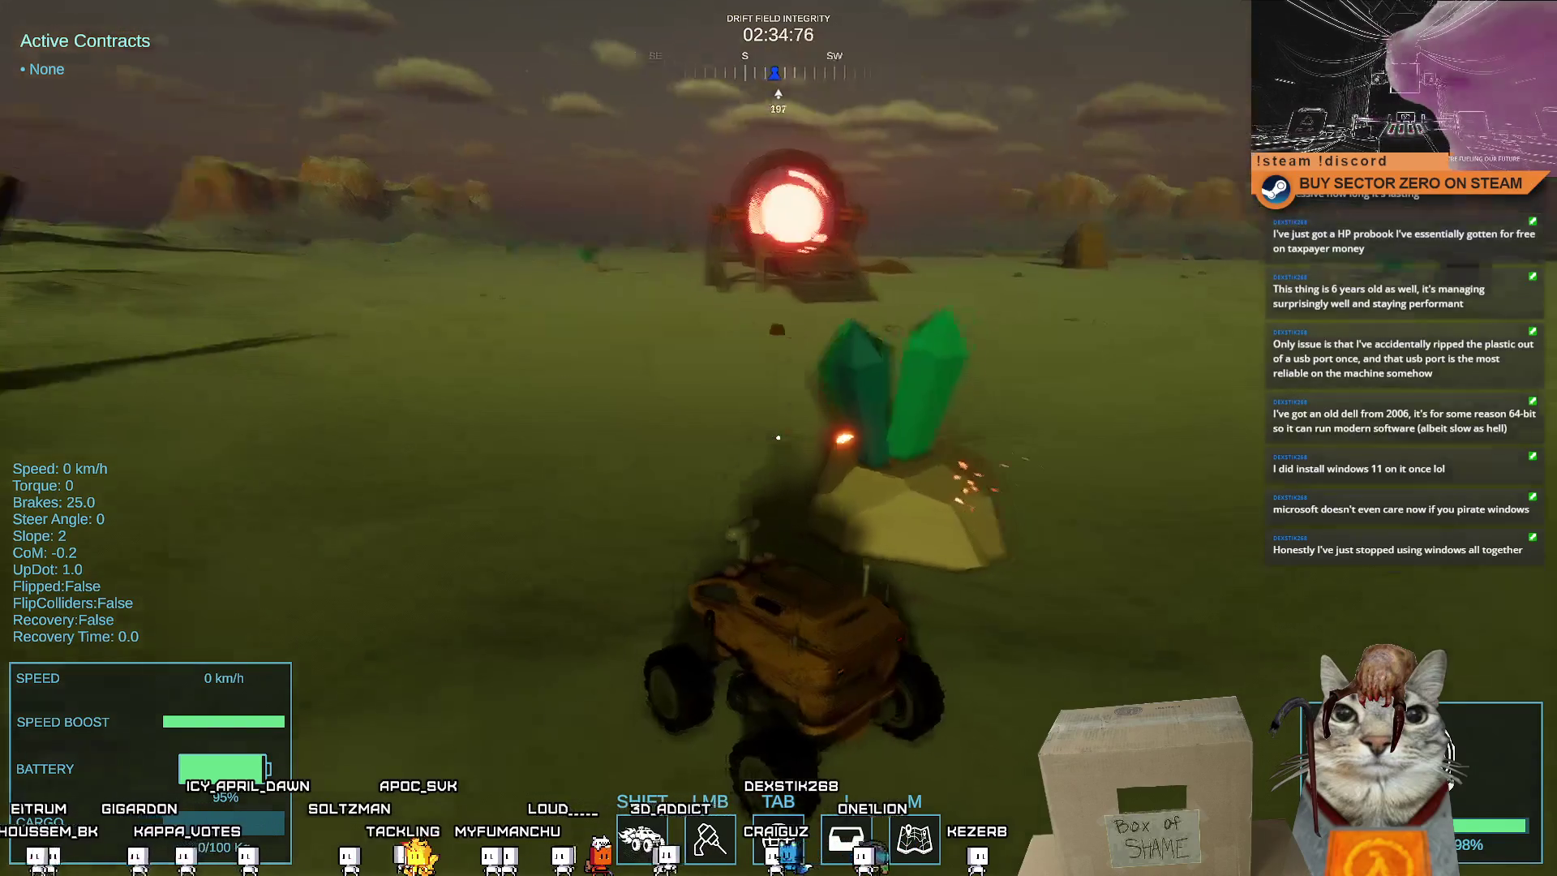
pyautogui.press('w')
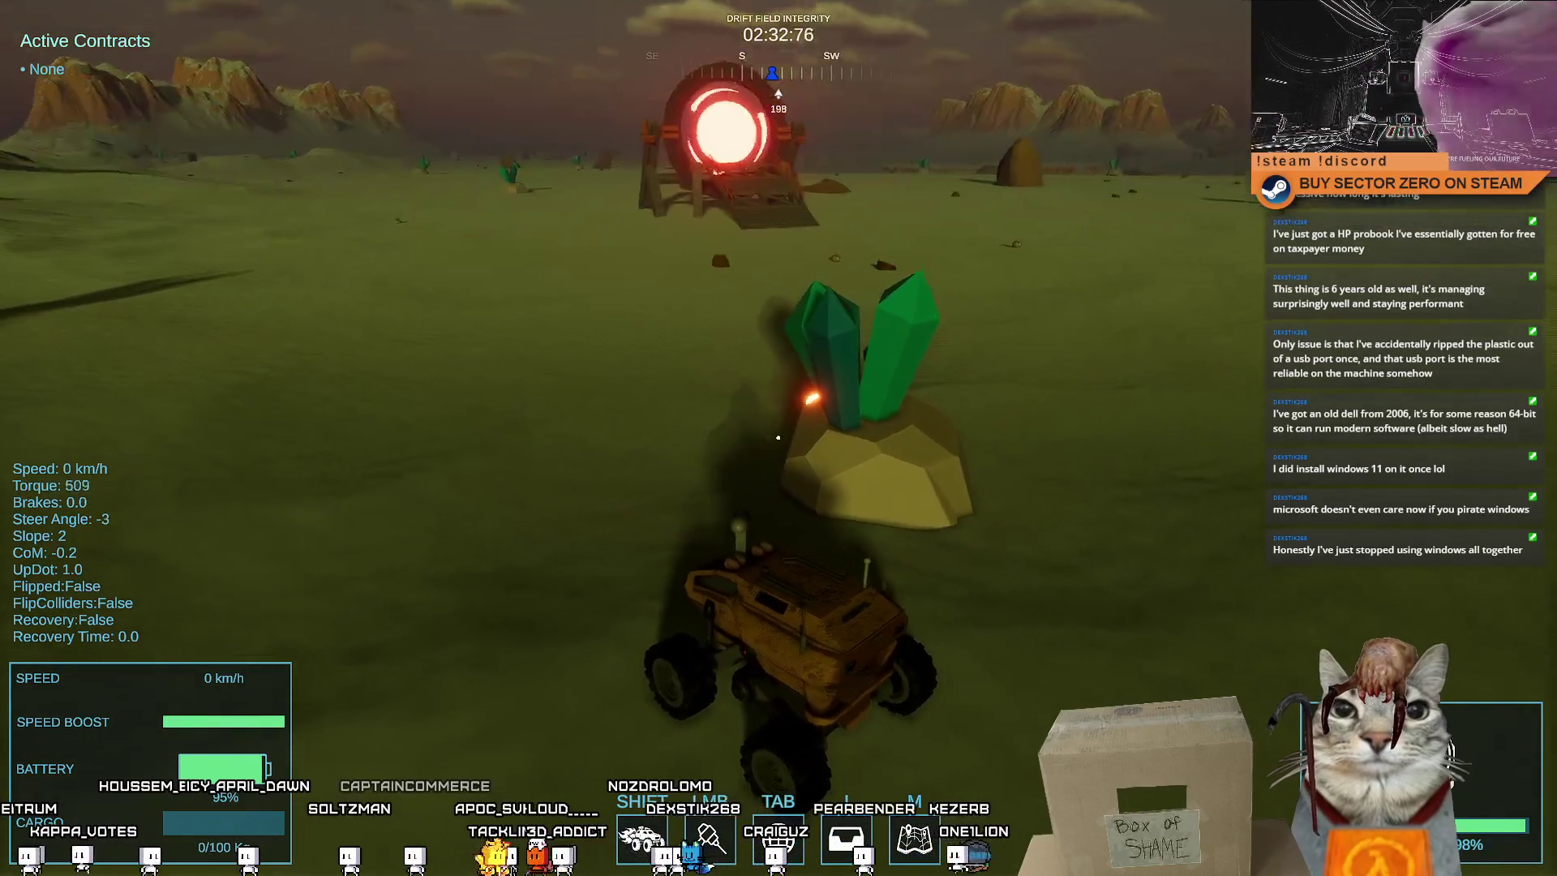
pyautogui.press('d')
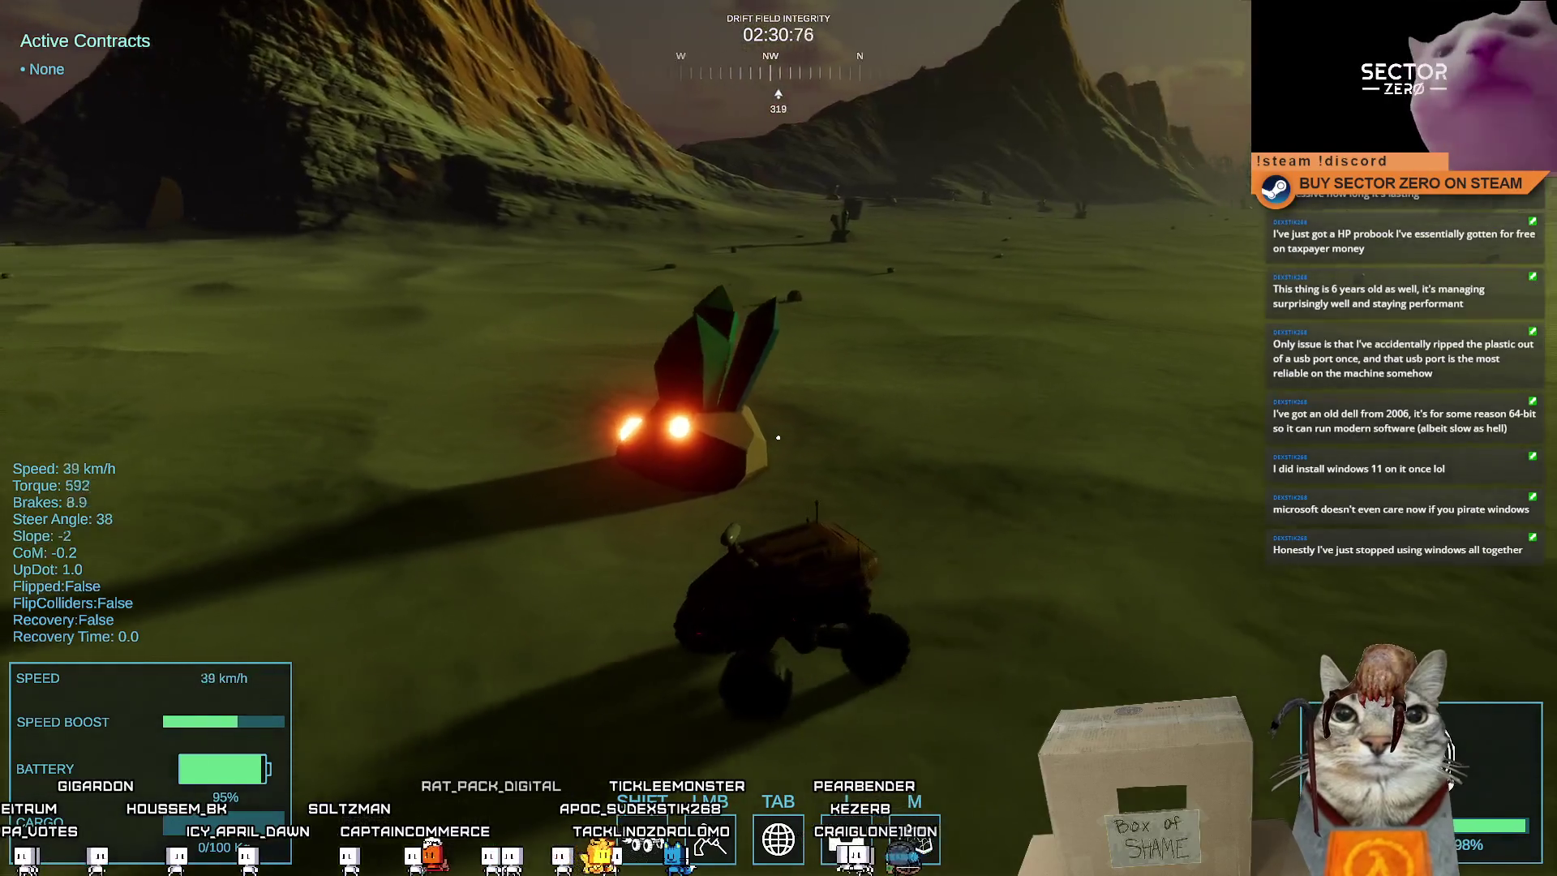
pyautogui.press('s')
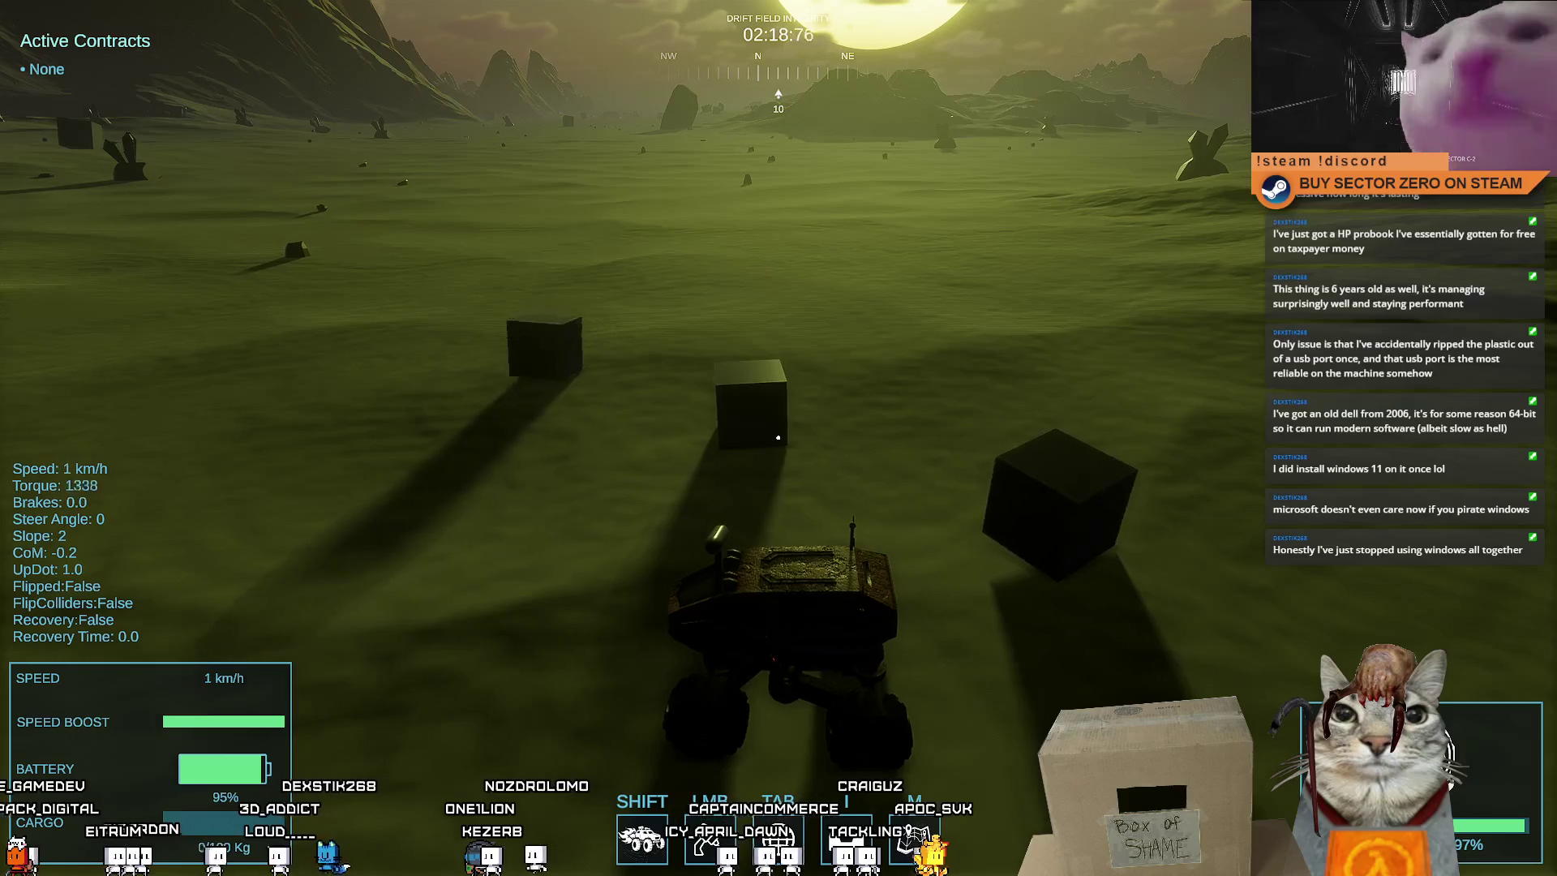
# Boost across the plain to the next crystal node, then exit fullscreen back to scene editing
pyautogui.press('w')
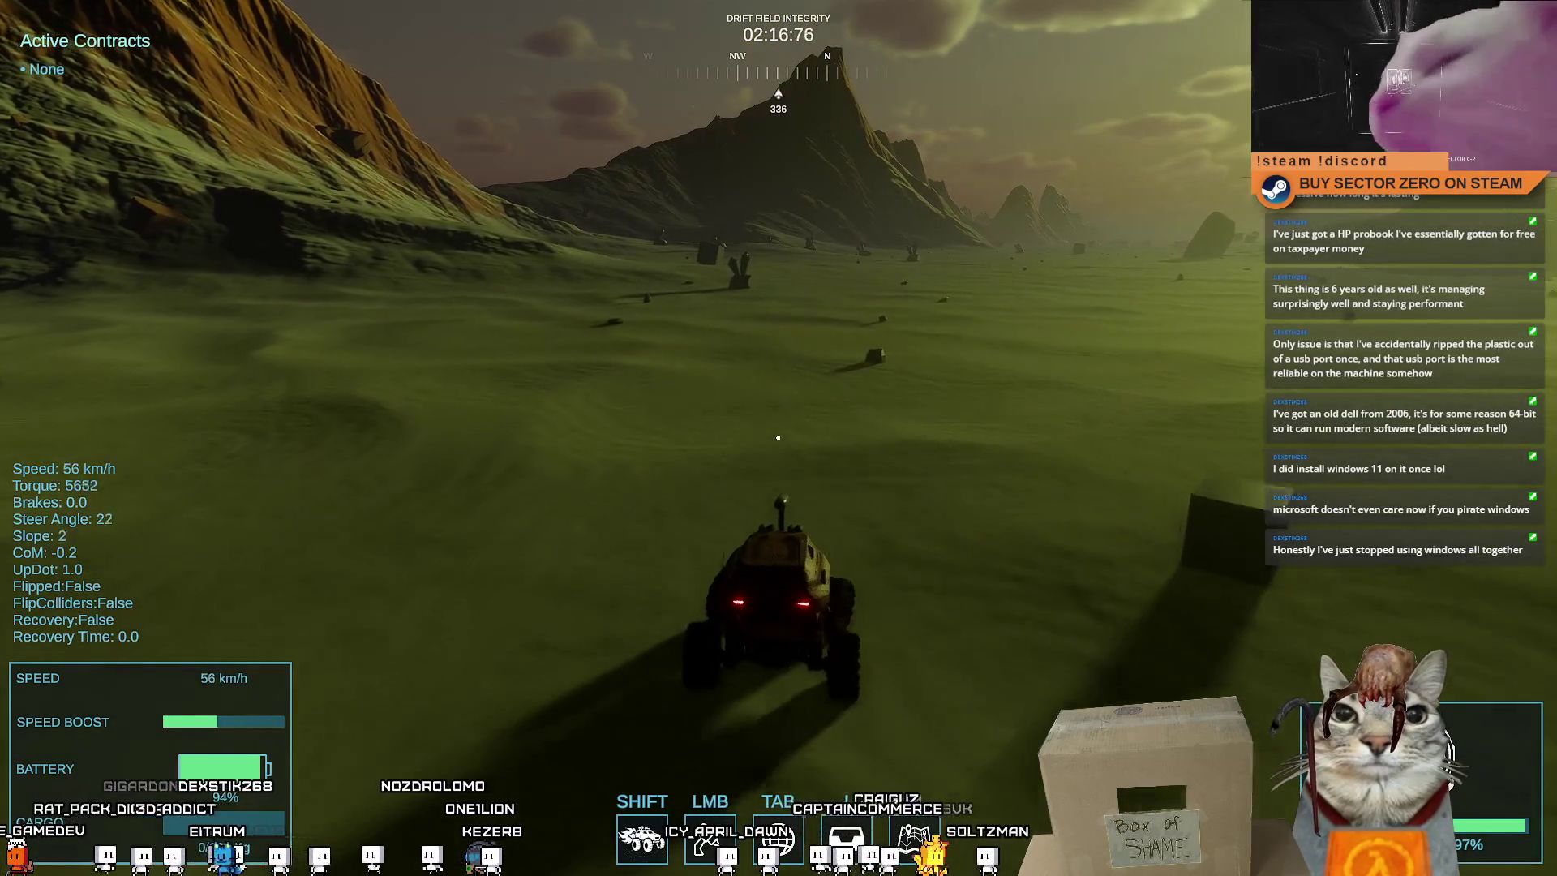
pyautogui.press('shift')
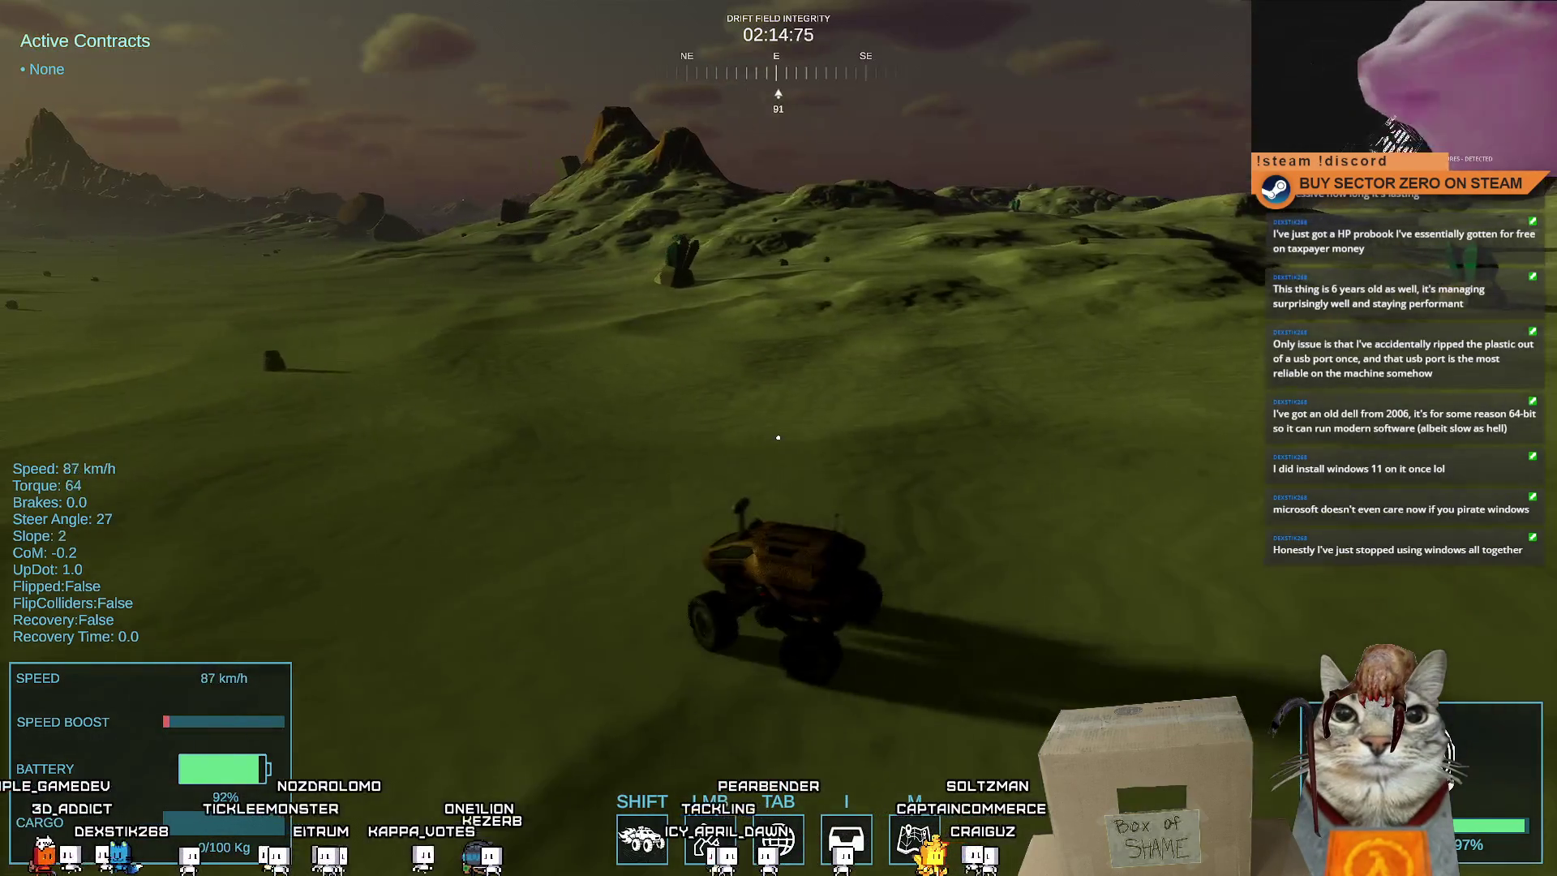
pyautogui.press('a')
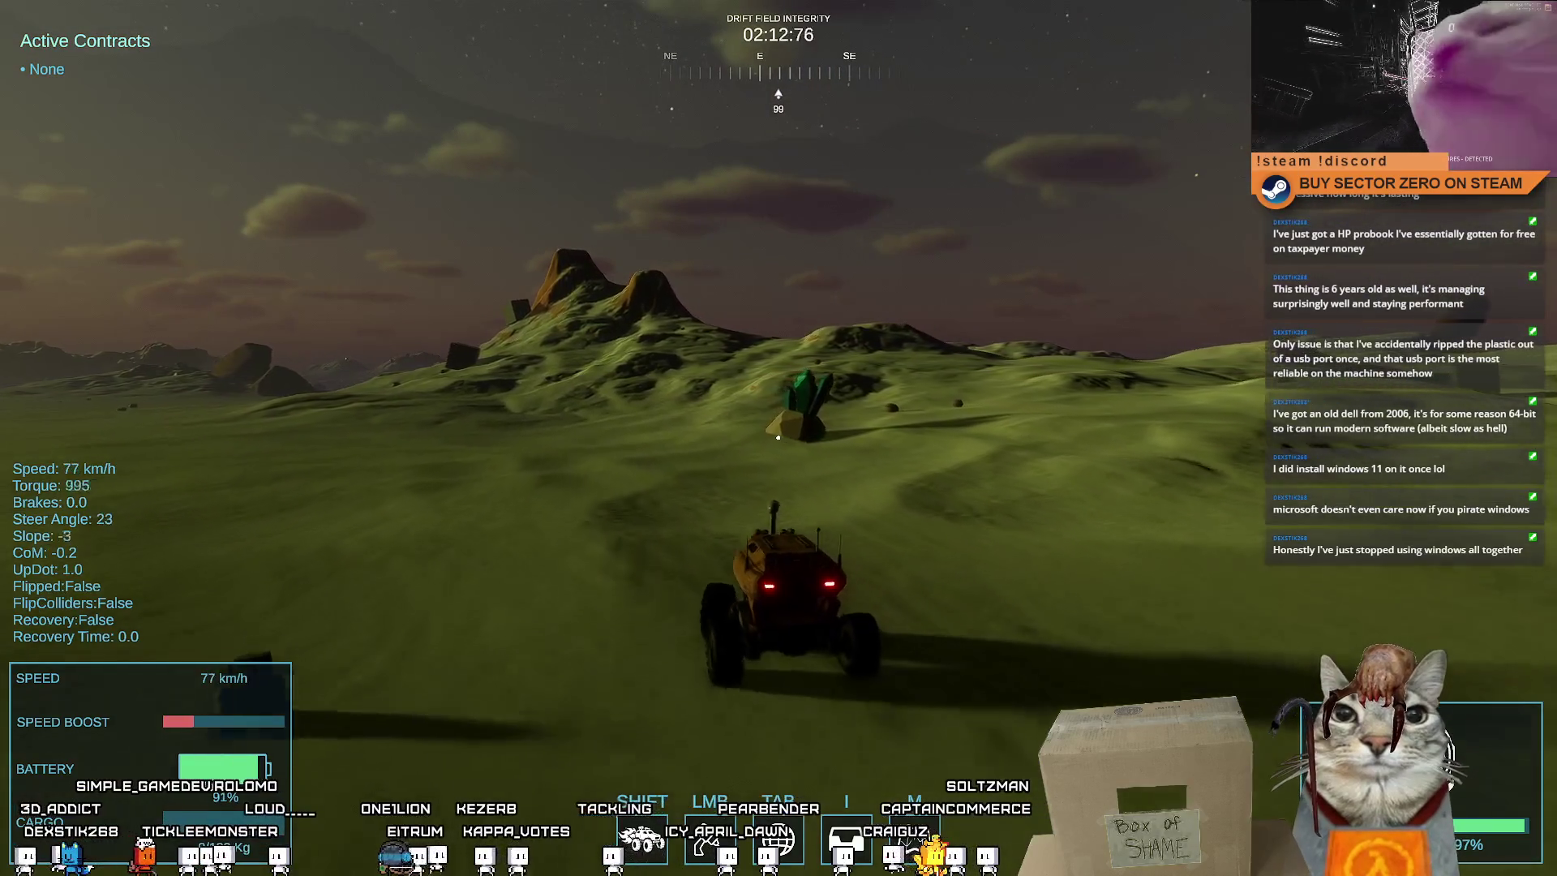
pyautogui.press('s')
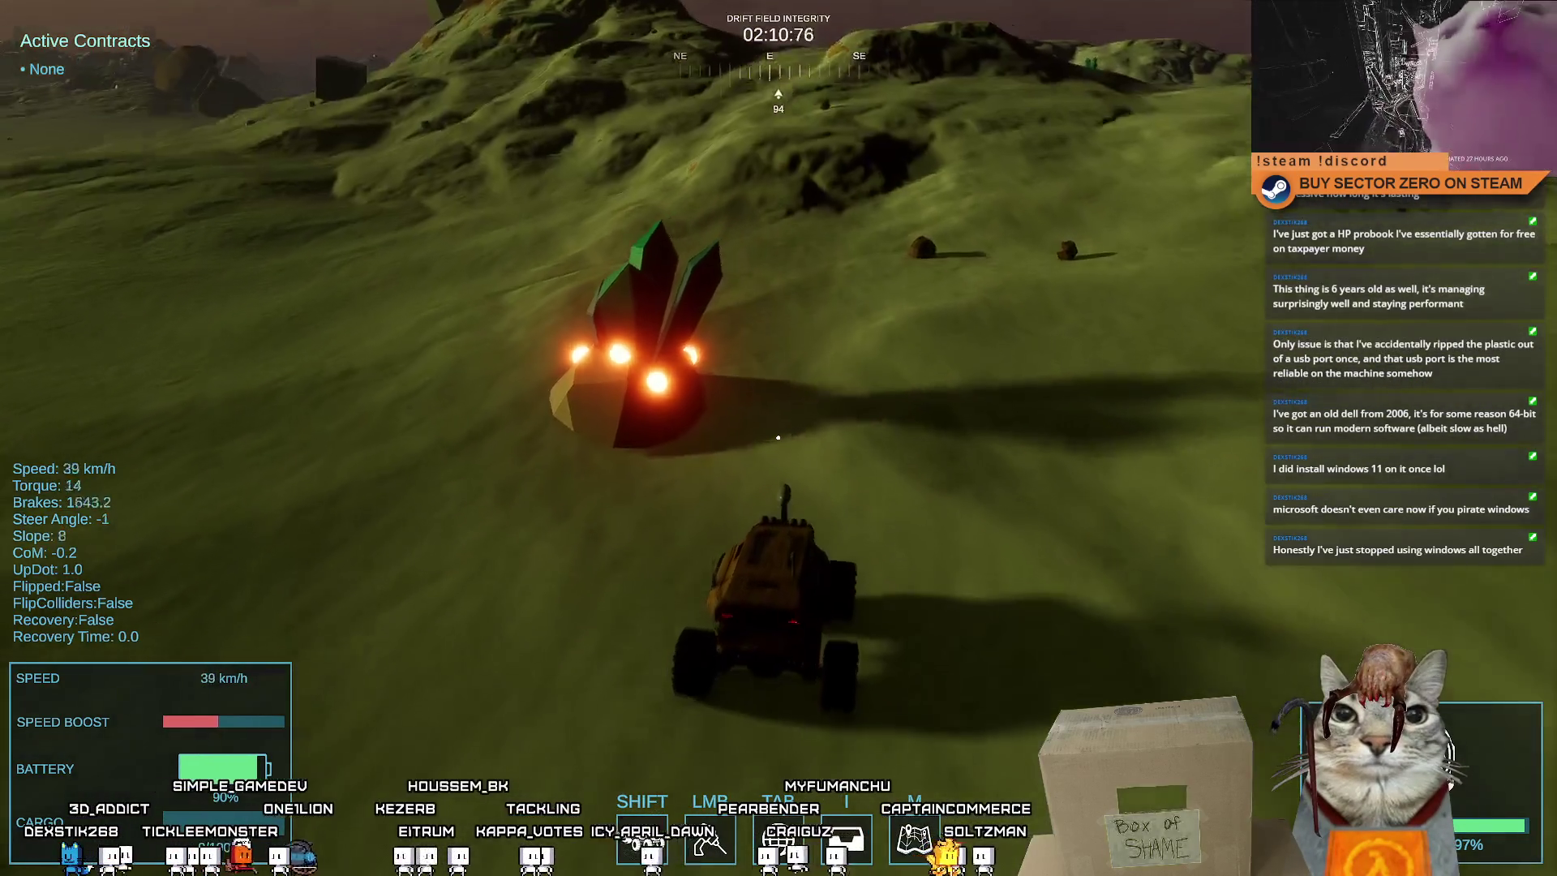
pyautogui.press('Escape')
pyautogui.press('Escape')
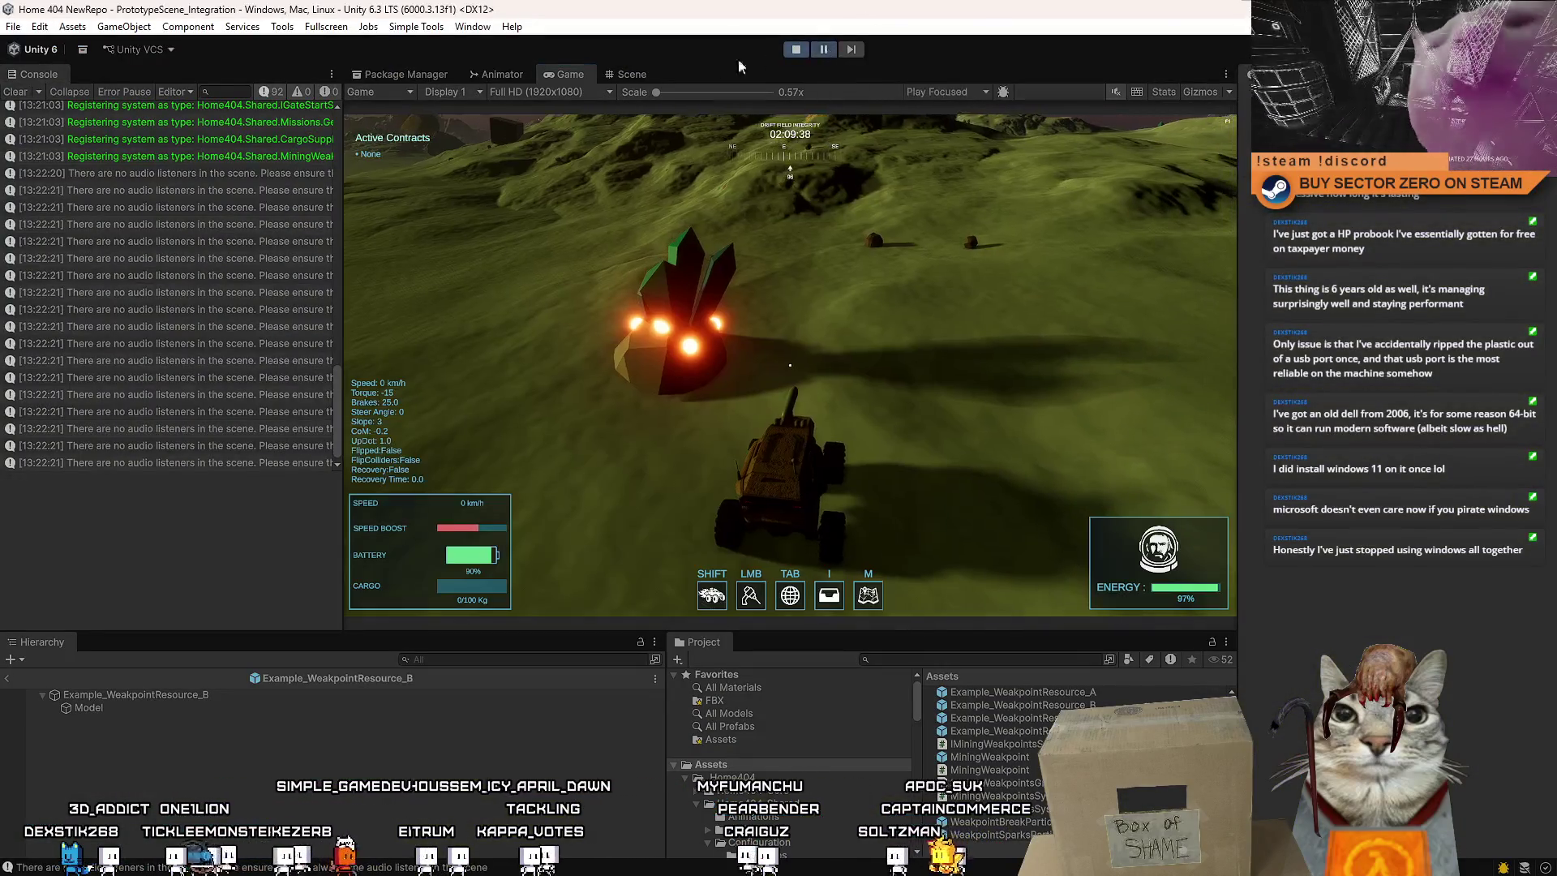
pyautogui.click(630, 73)
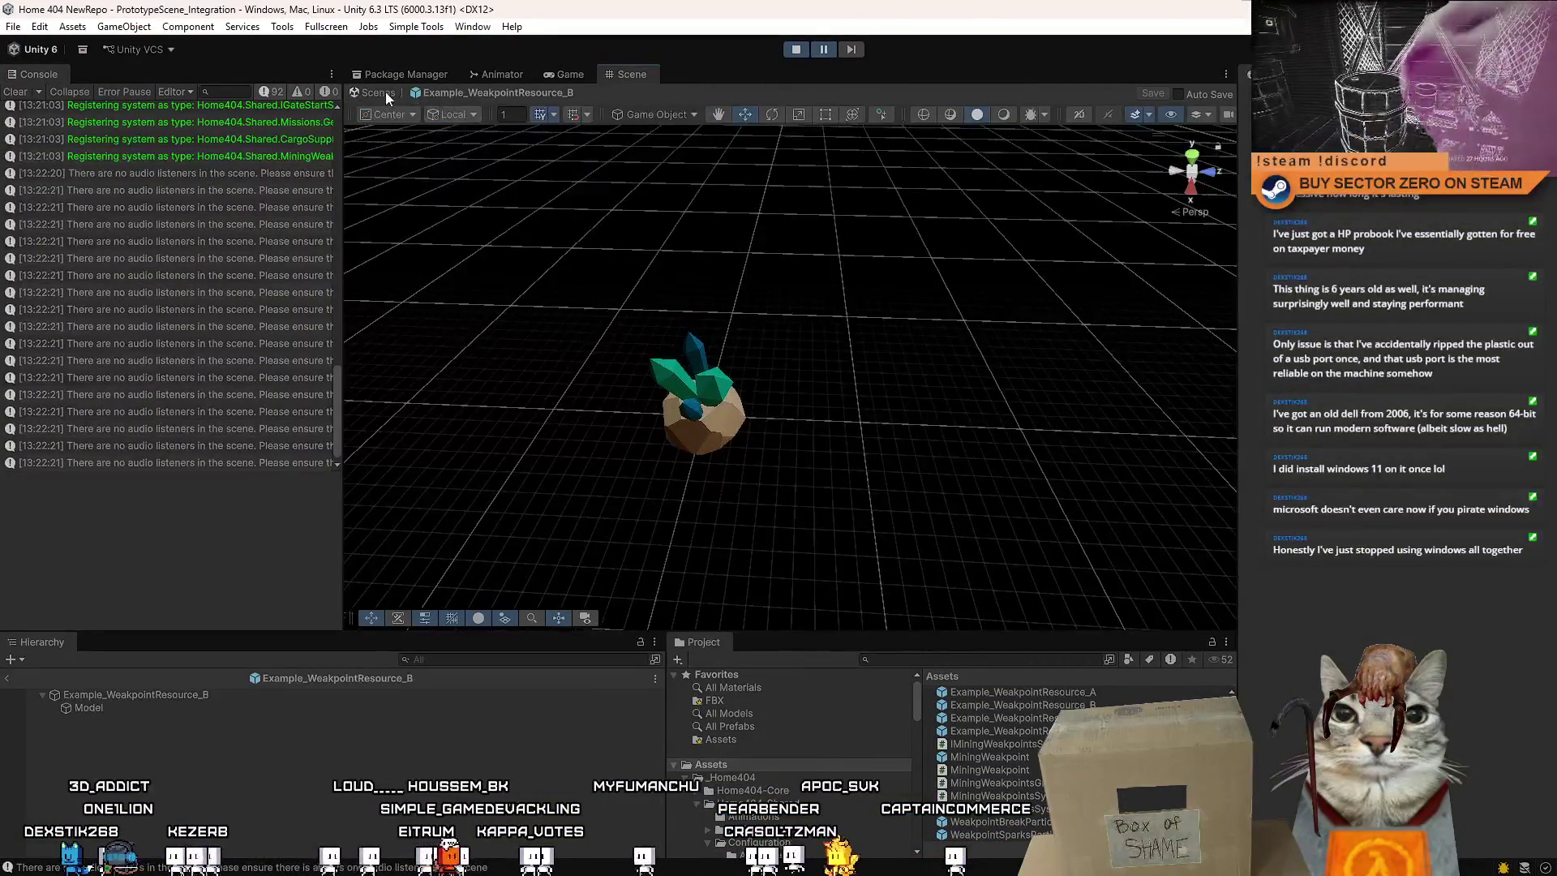
# Exit the prefab to the full scene and select a glowing weakpoint light on the crystal node
pyautogui.click(386, 91)
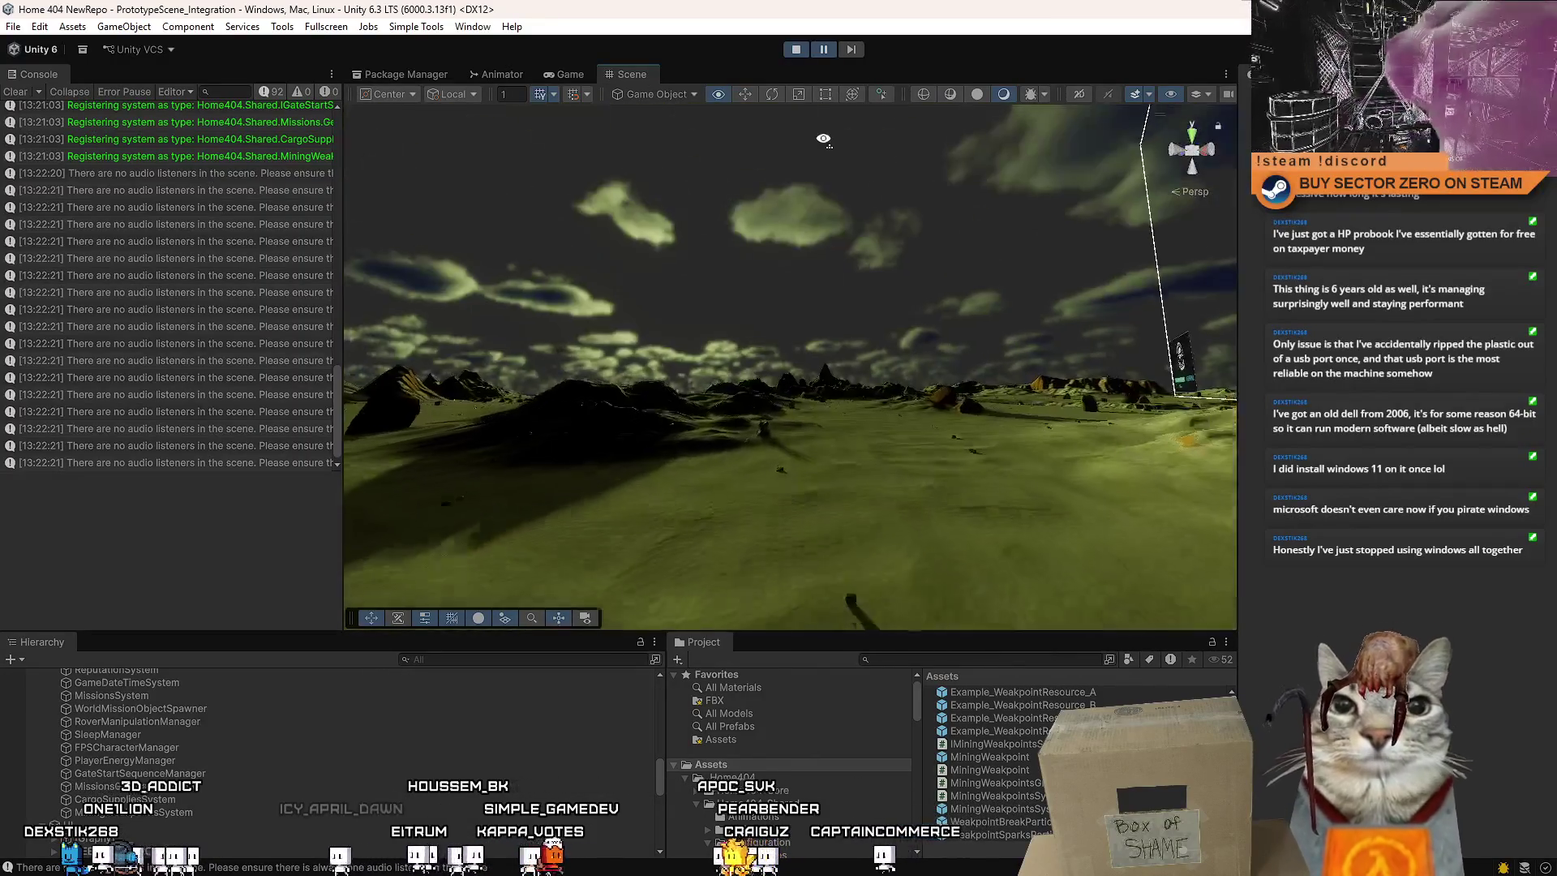
pyautogui.moveTo(823, 139)
pyautogui.mouseDown()
pyautogui.moveTo(648, 162)
pyautogui.moveTo(35, 154)
pyautogui.moveTo(1360, 347)
pyautogui.moveTo(1343, 319)
pyautogui.moveTo(827, 225)
pyautogui.moveTo(887, 342)
pyautogui.moveTo(762, 448)
pyautogui.mouseUp()
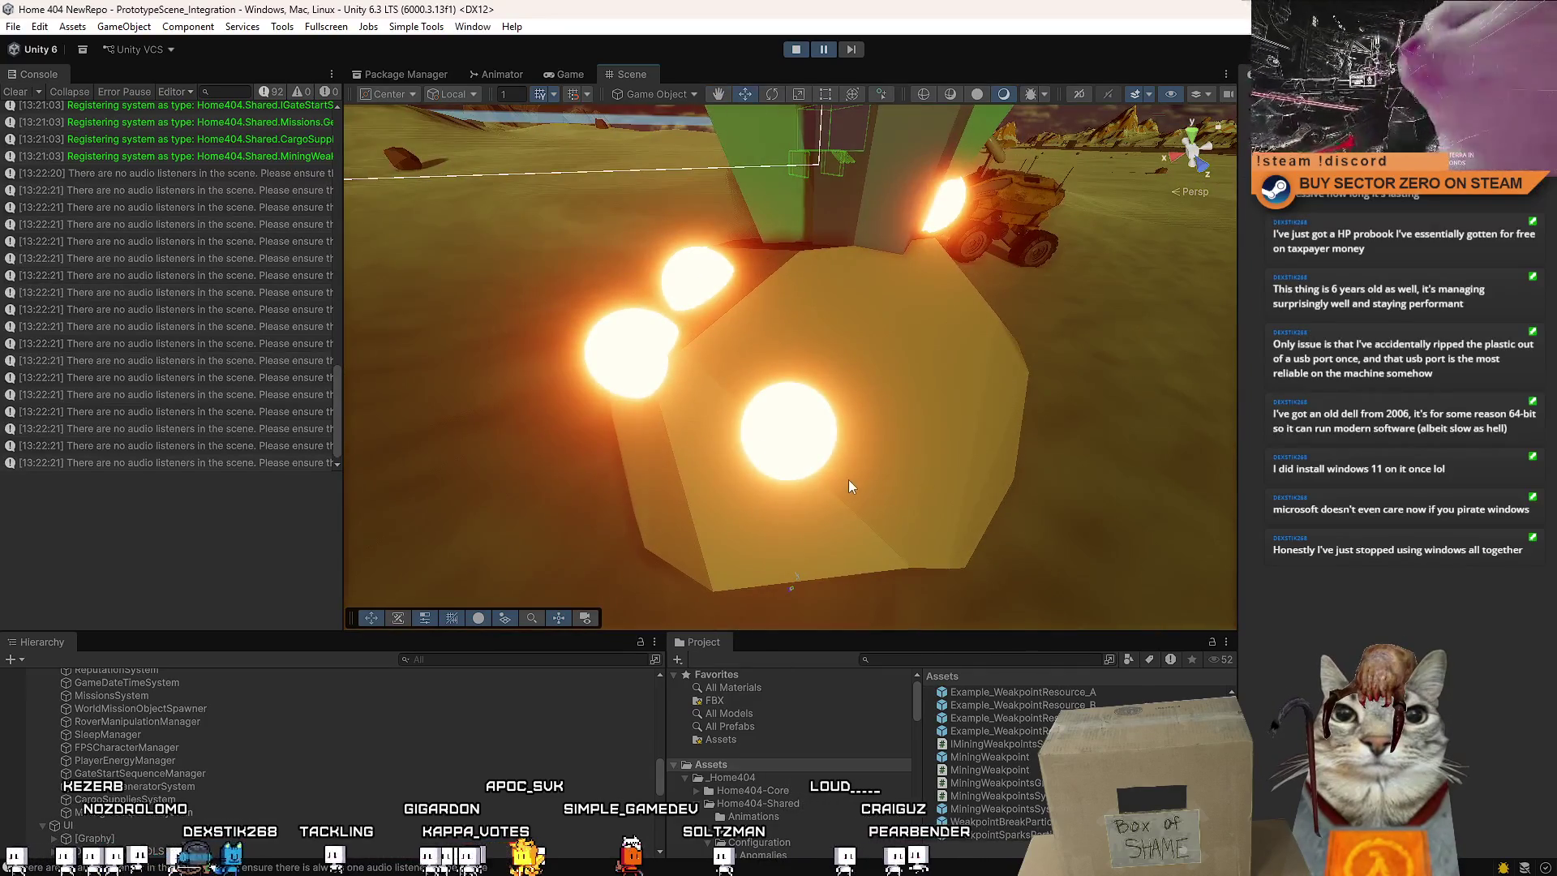
pyautogui.click(831, 462)
pyautogui.click(996, 659)
pyautogui.write('p')
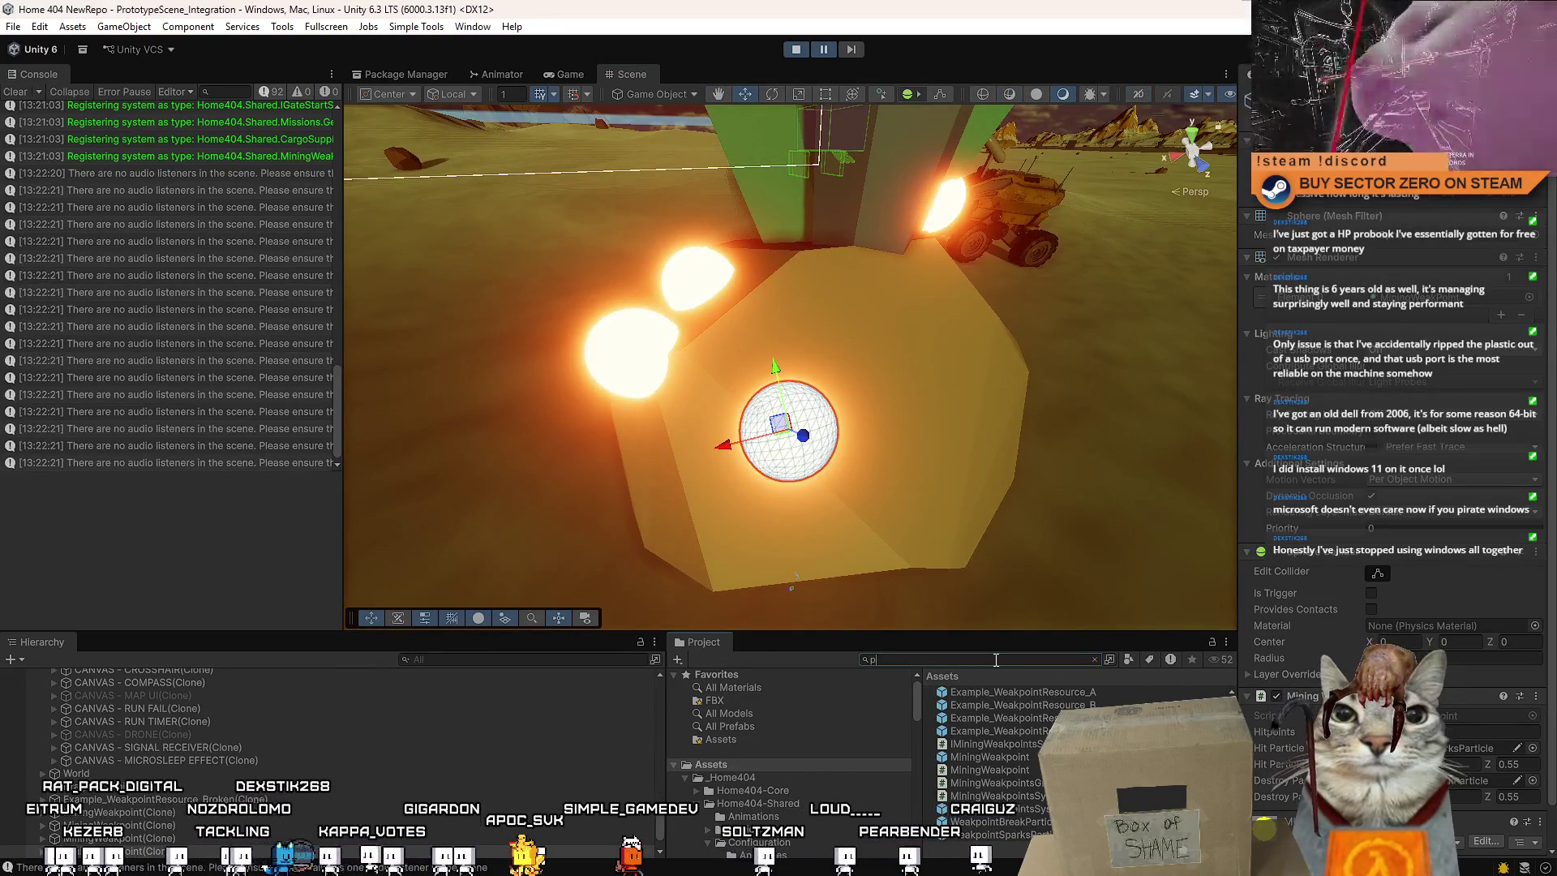
# Find the Pipes models folder in the Project and drag PipePart_8_Hollow onto the crystal node
pyautogui.write('onu')
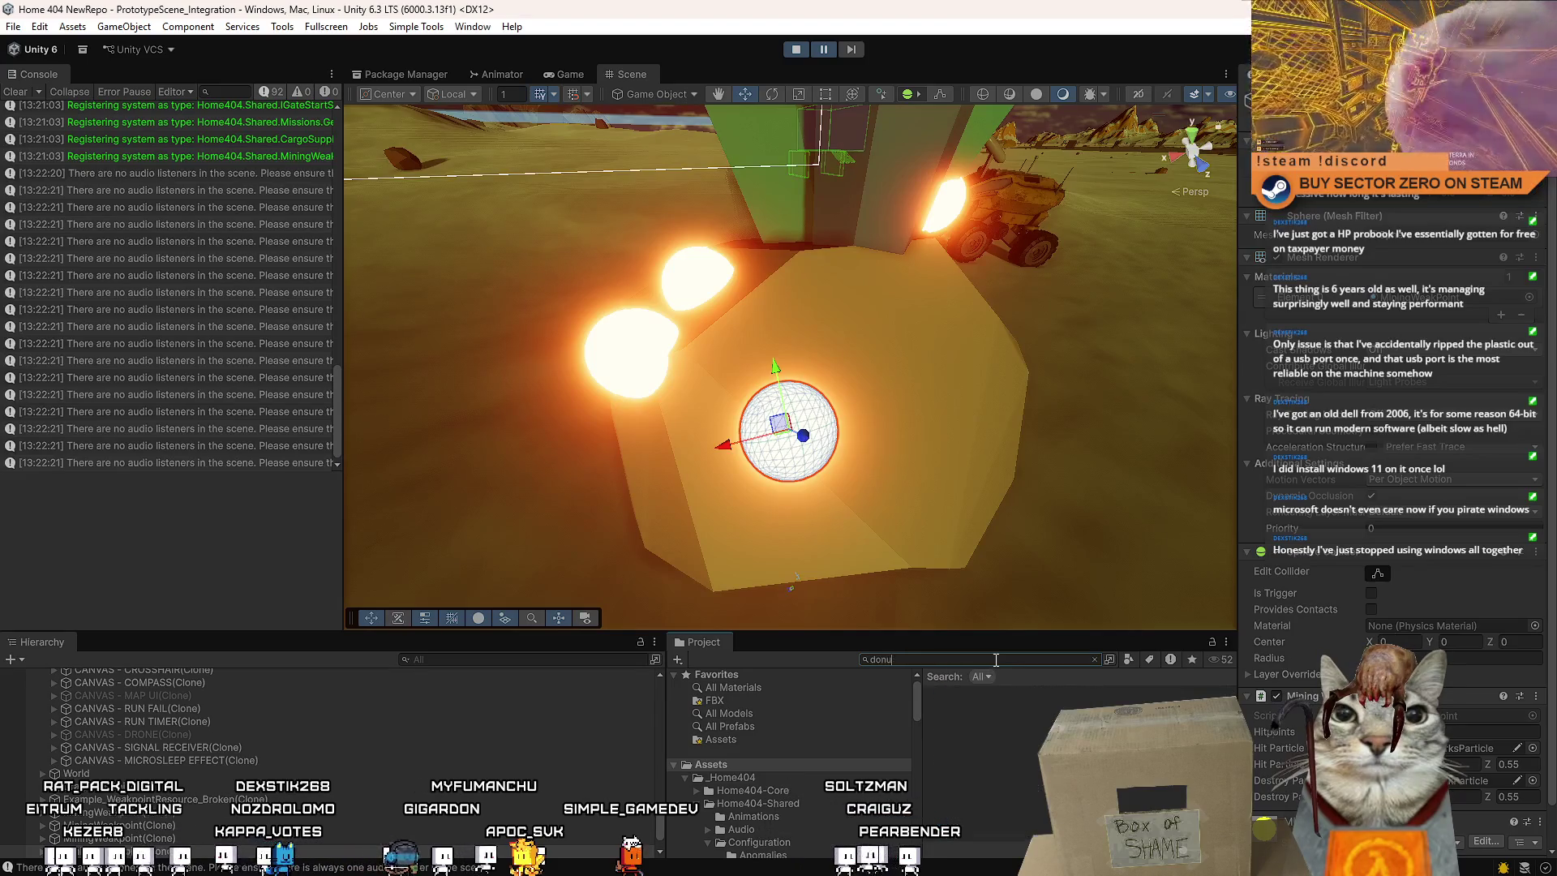
pyautogui.write('pipe')
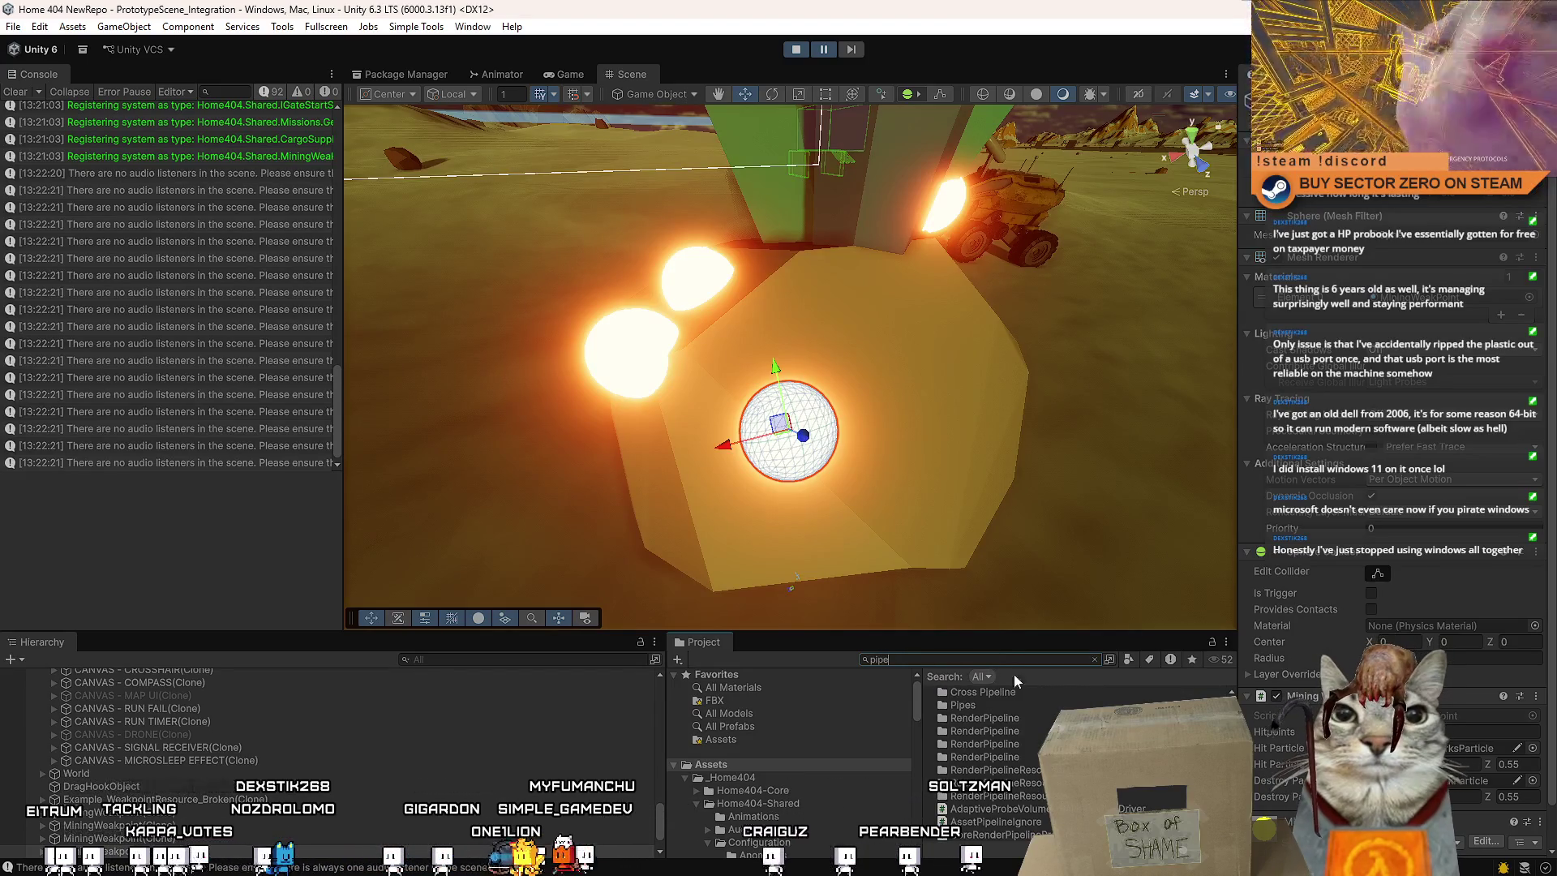
pyautogui.doubleClick(994, 704)
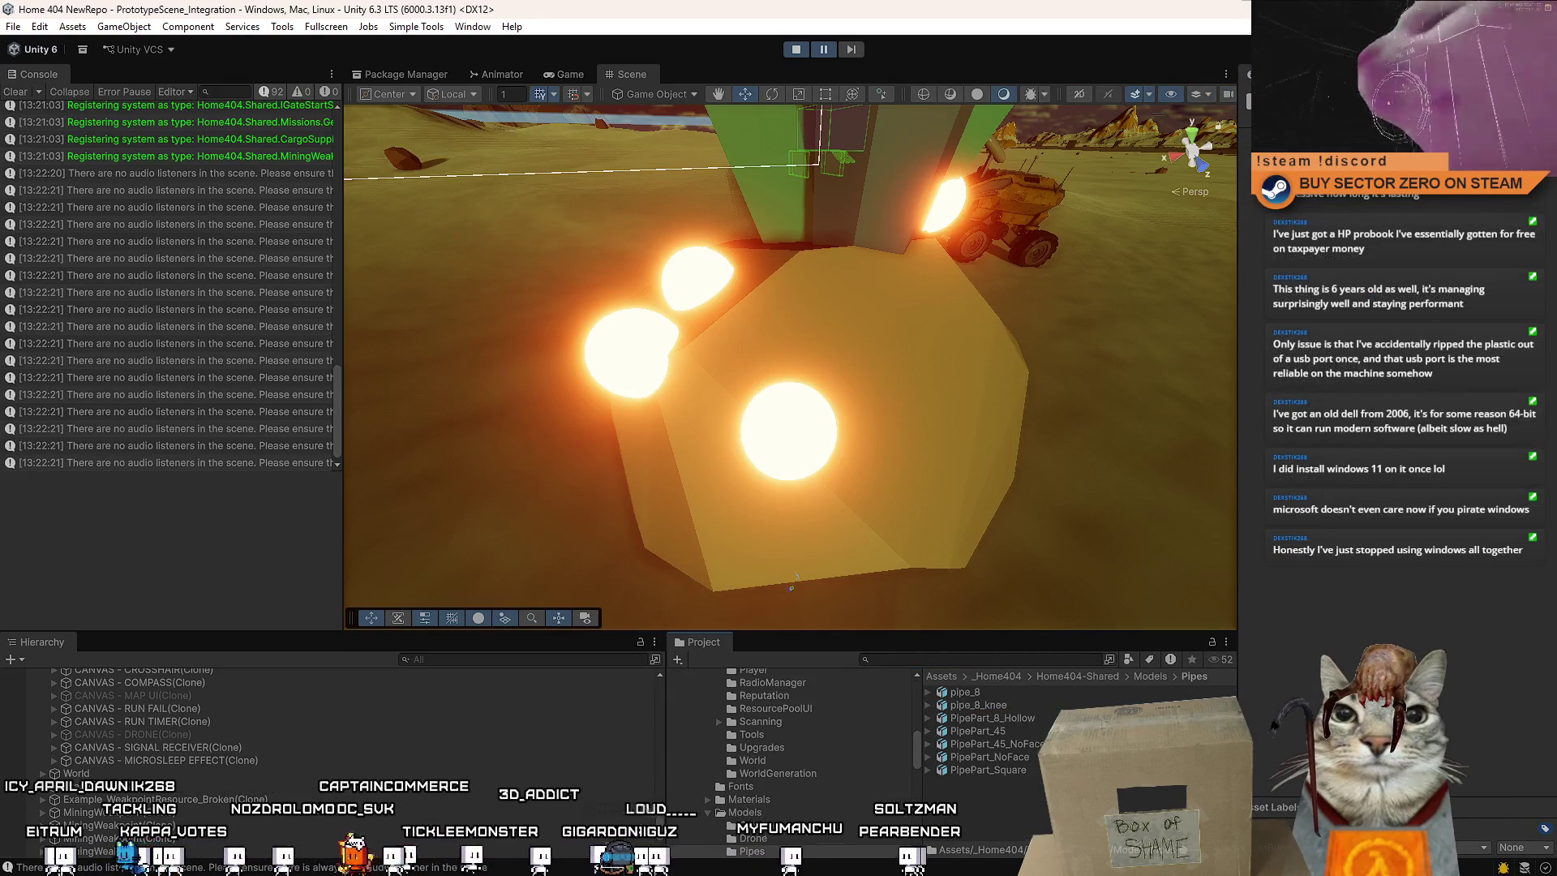
pyautogui.click(989, 717)
pyautogui.click(1020, 706)
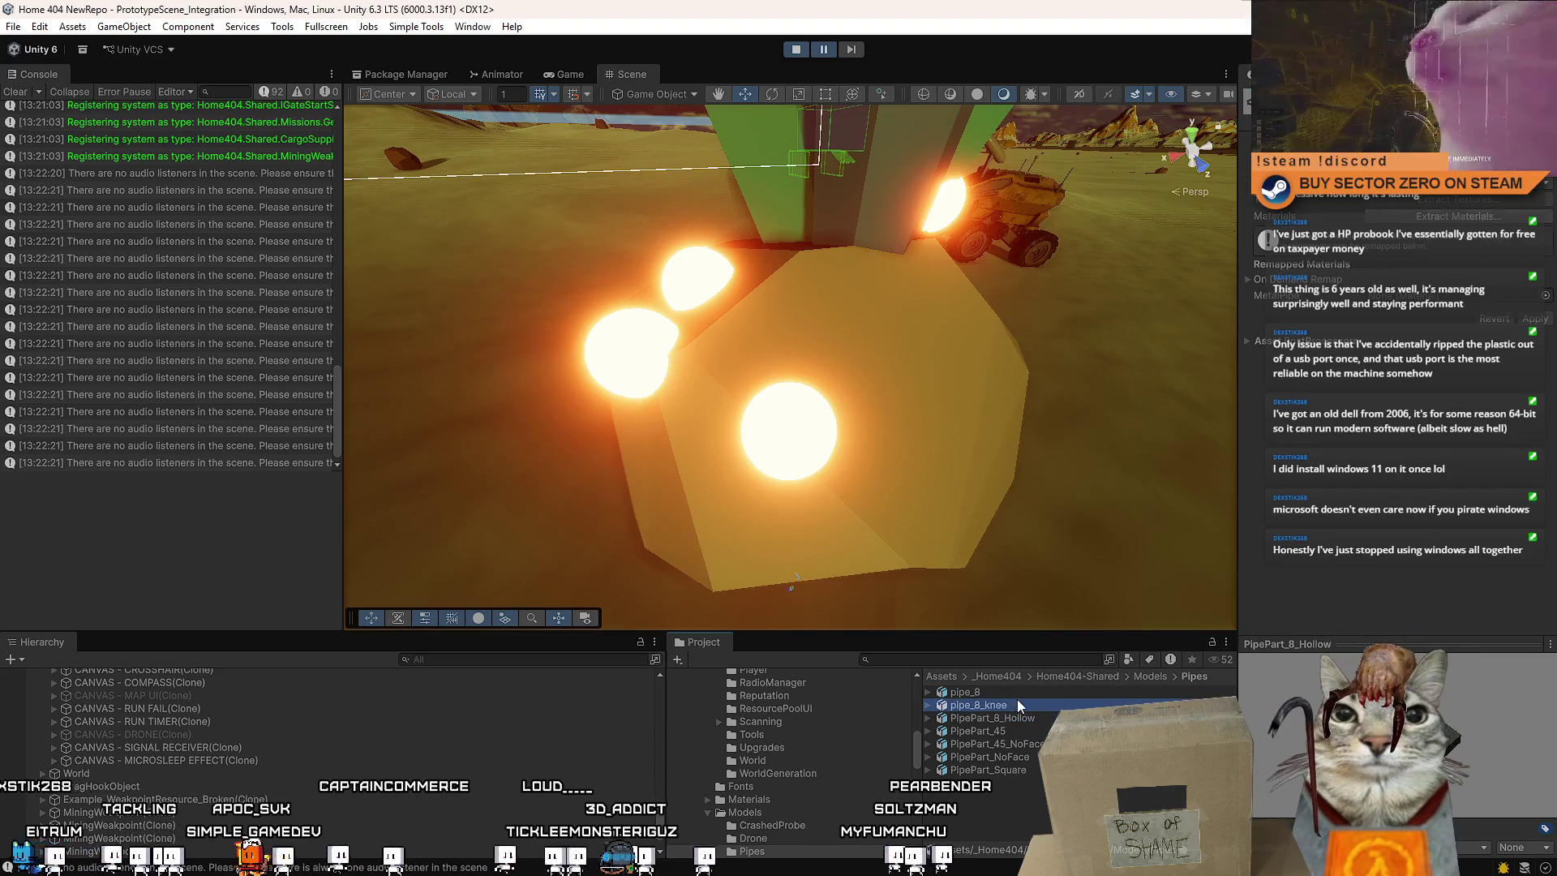
pyautogui.moveTo(993, 718)
pyautogui.mouseDown()
pyautogui.moveTo(892, 410)
pyautogui.moveTo(843, 404)
pyautogui.mouseUp()
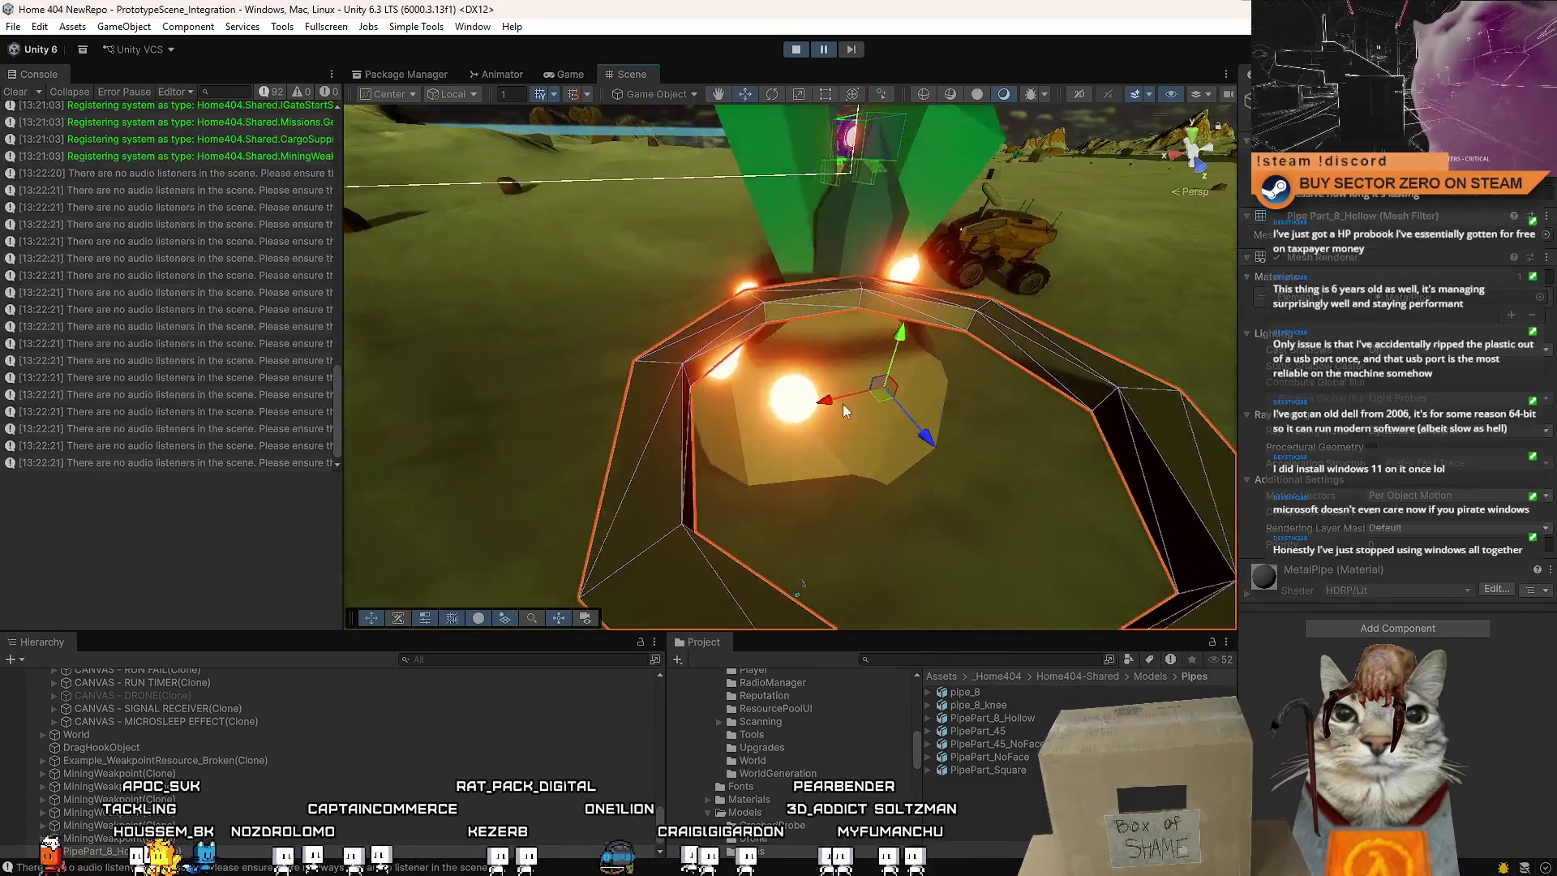
# Parent the PipePart_8_Hollow pipe under MiningWeakpoint(Clone) in the Hierarchy
pyautogui.click(792, 397)
pyautogui.moveTo(660, 824); pyautogui.dragTo(678, 639)
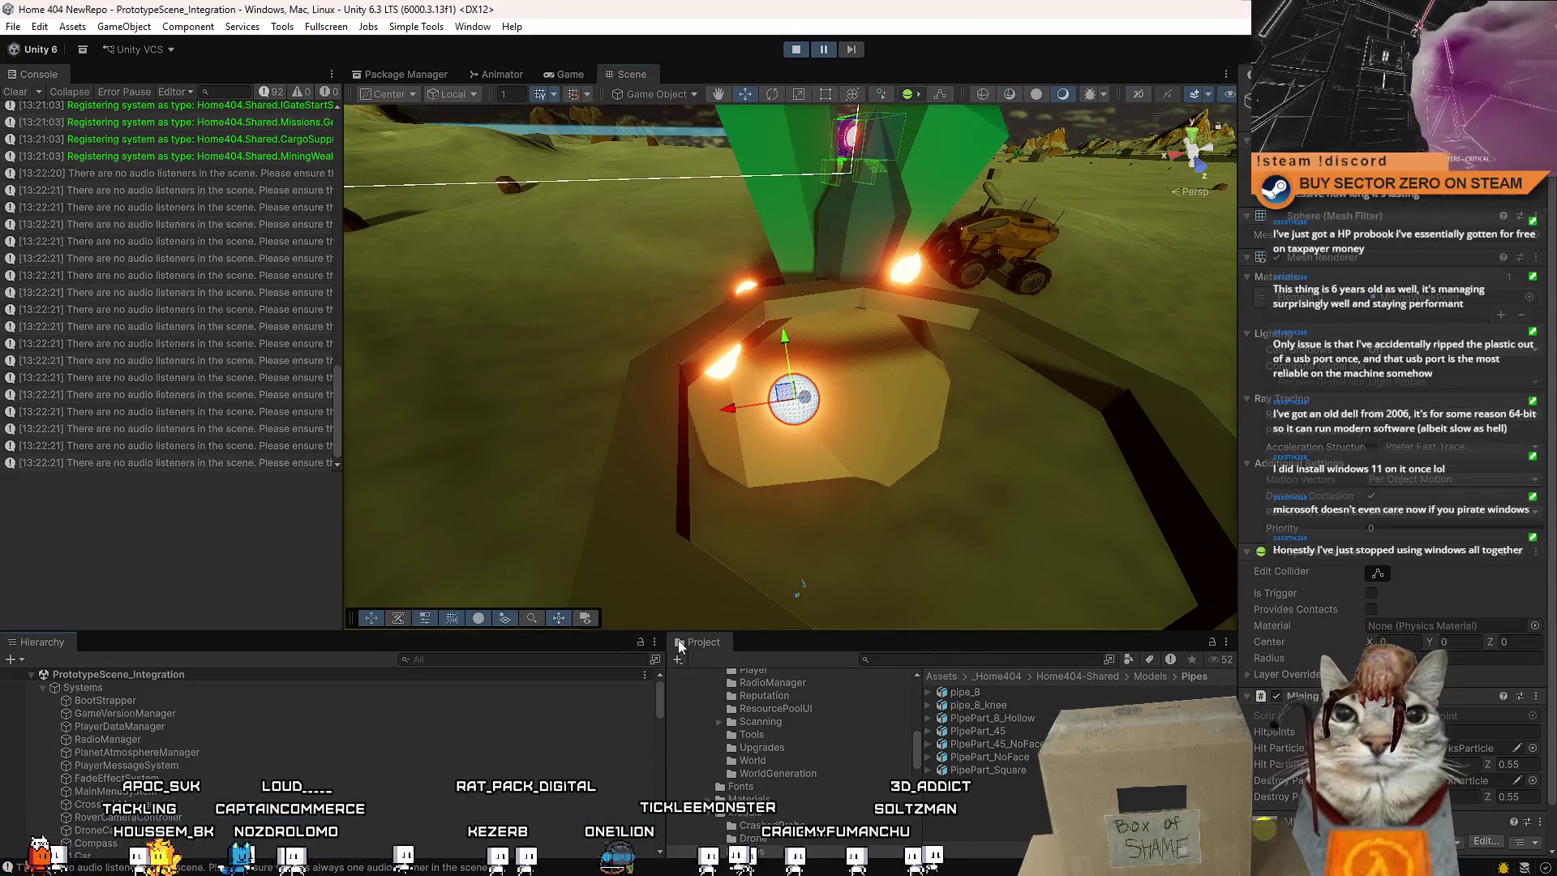
pyautogui.click(129, 690)
pyautogui.keyDown('ctrl'); pyautogui.click(108, 698); pyautogui.keyUp('ctrl')
pyautogui.click(980, 309)
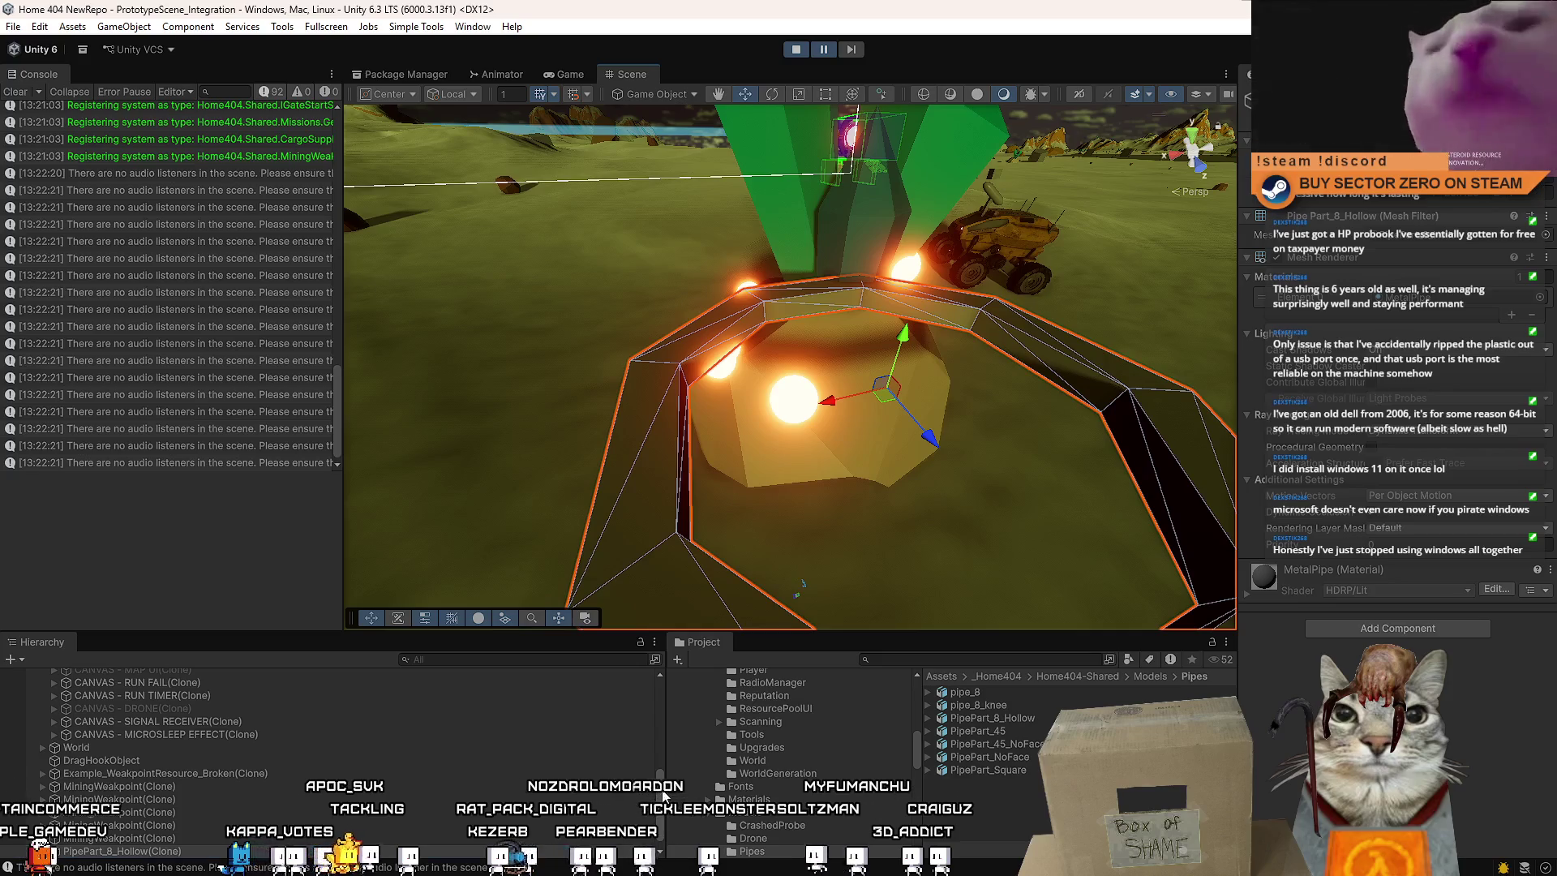
pyautogui.moveTo(663, 797); pyautogui.dragTo(695, 724)
pyautogui.moveTo(685, 785); pyautogui.dragTo(701, 665)
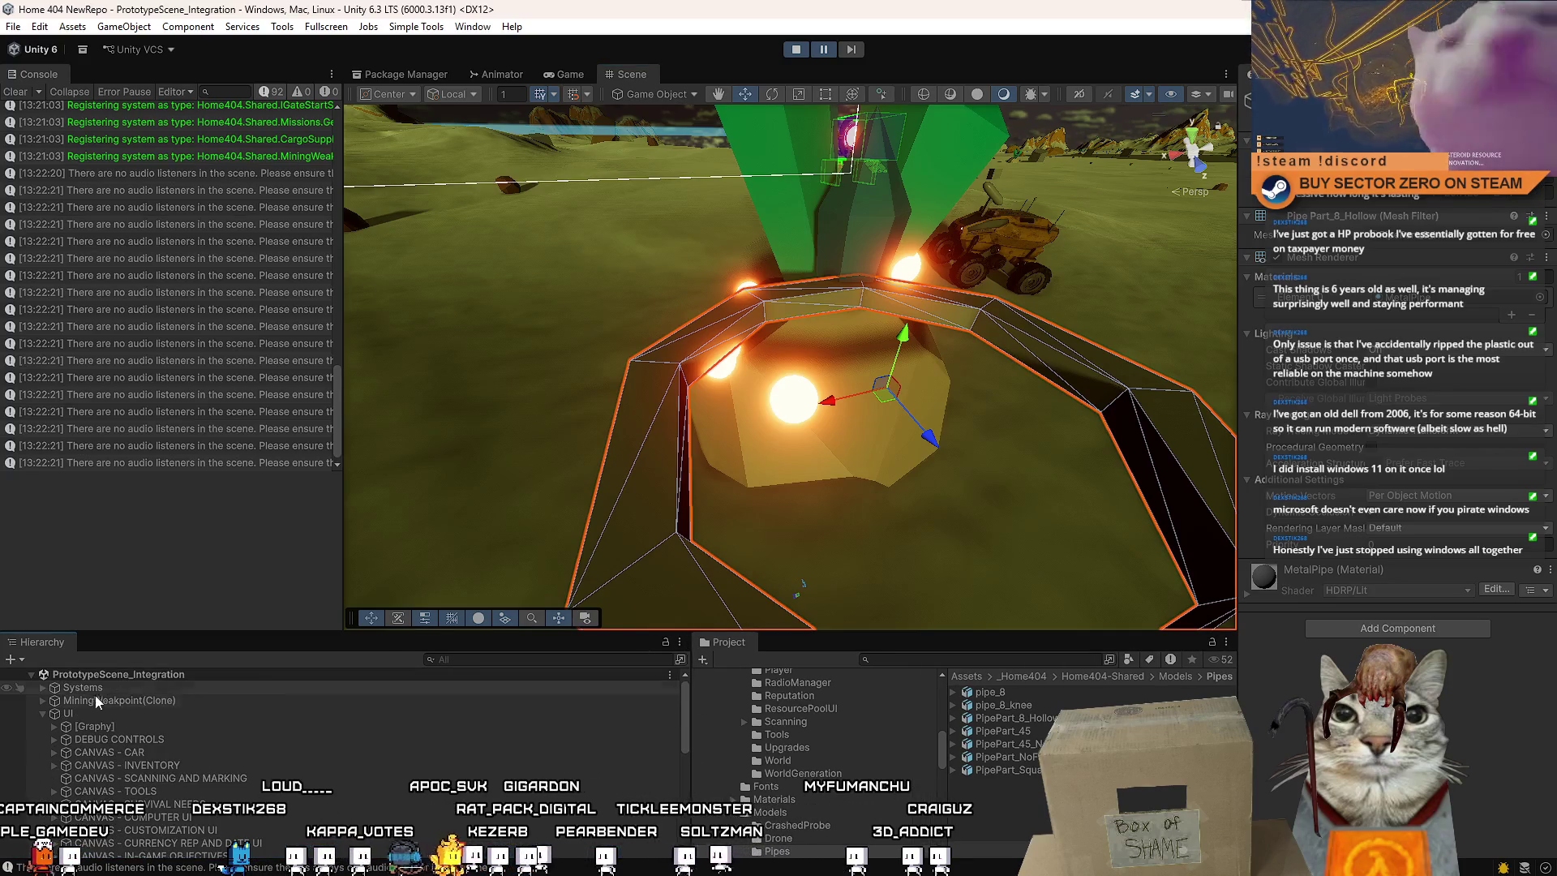
pyautogui.moveTo(97, 710); pyautogui.dragTo(100, 707)
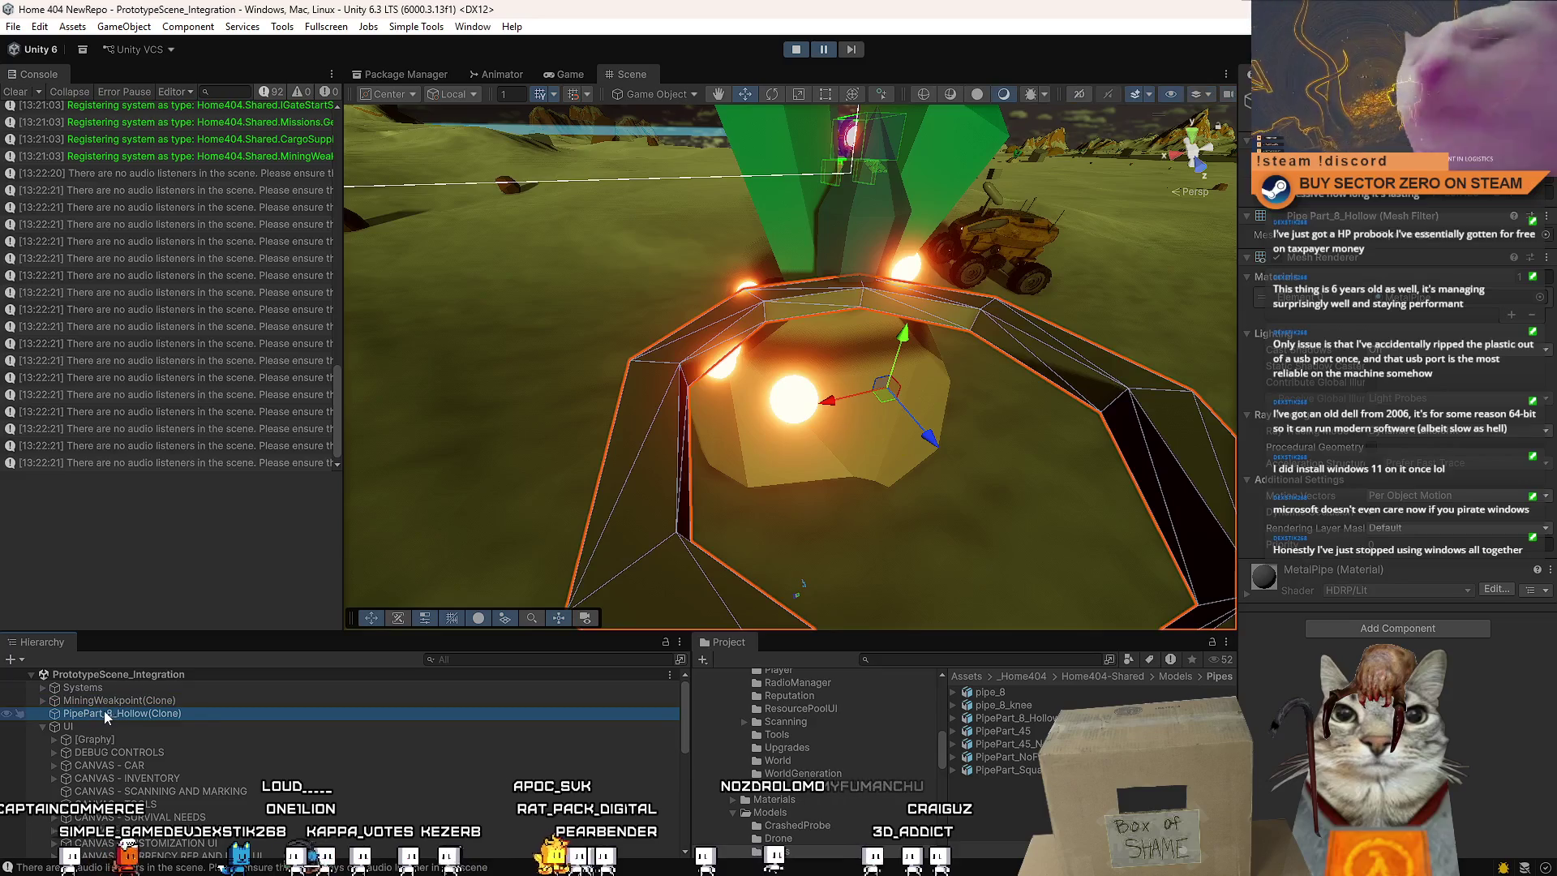
pyautogui.click(42, 701)
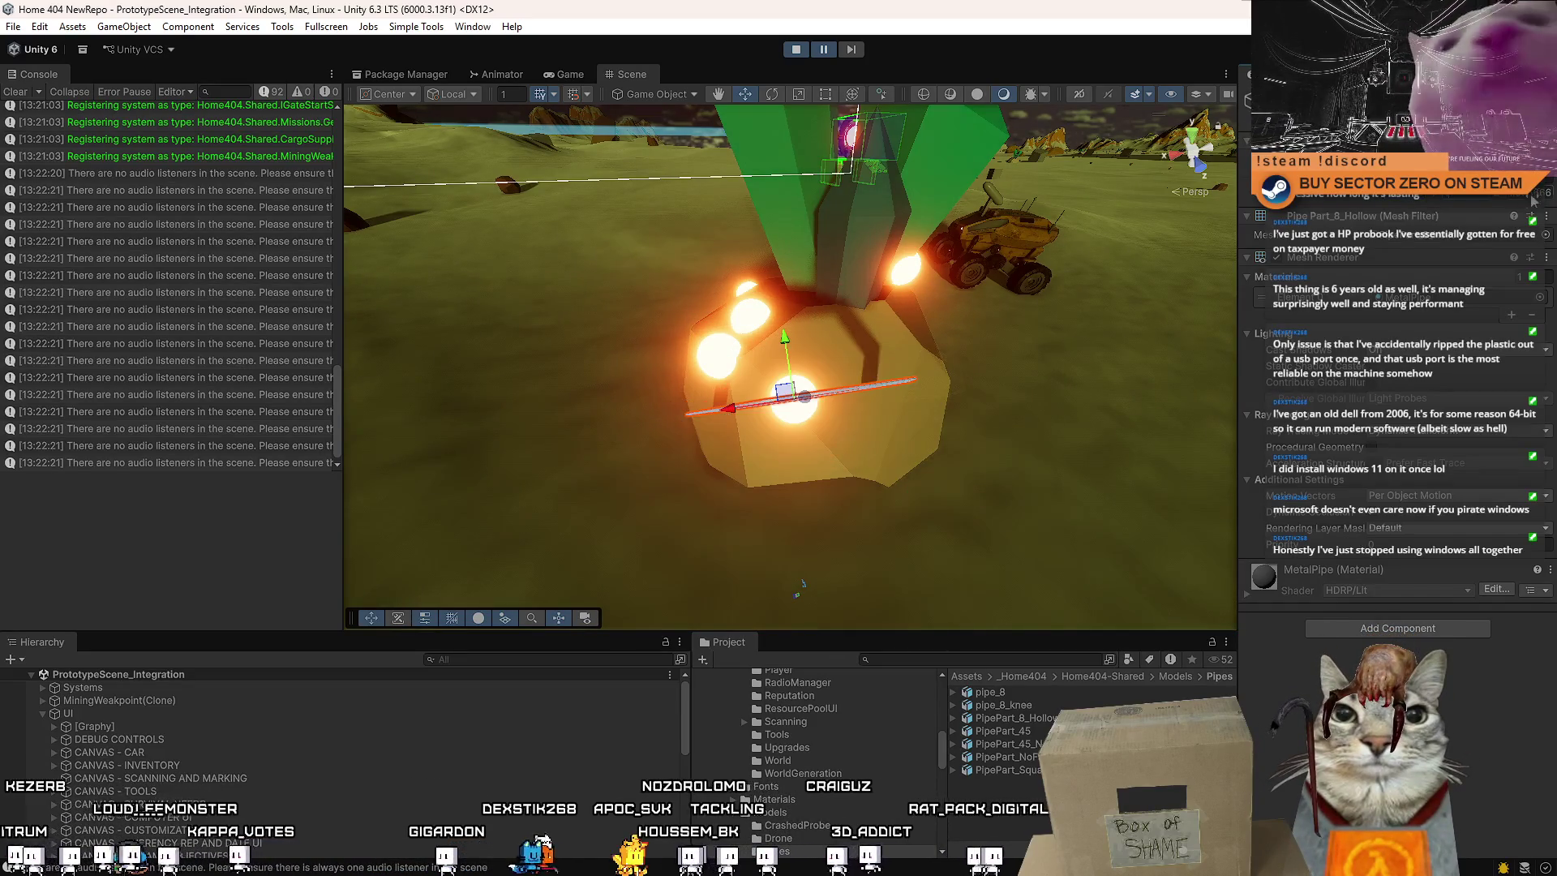
# Set the transform handles to Pivot and Local and orbit around the pipe ring
pyautogui.press('e')
pyautogui.scroll(5, 727, 374)
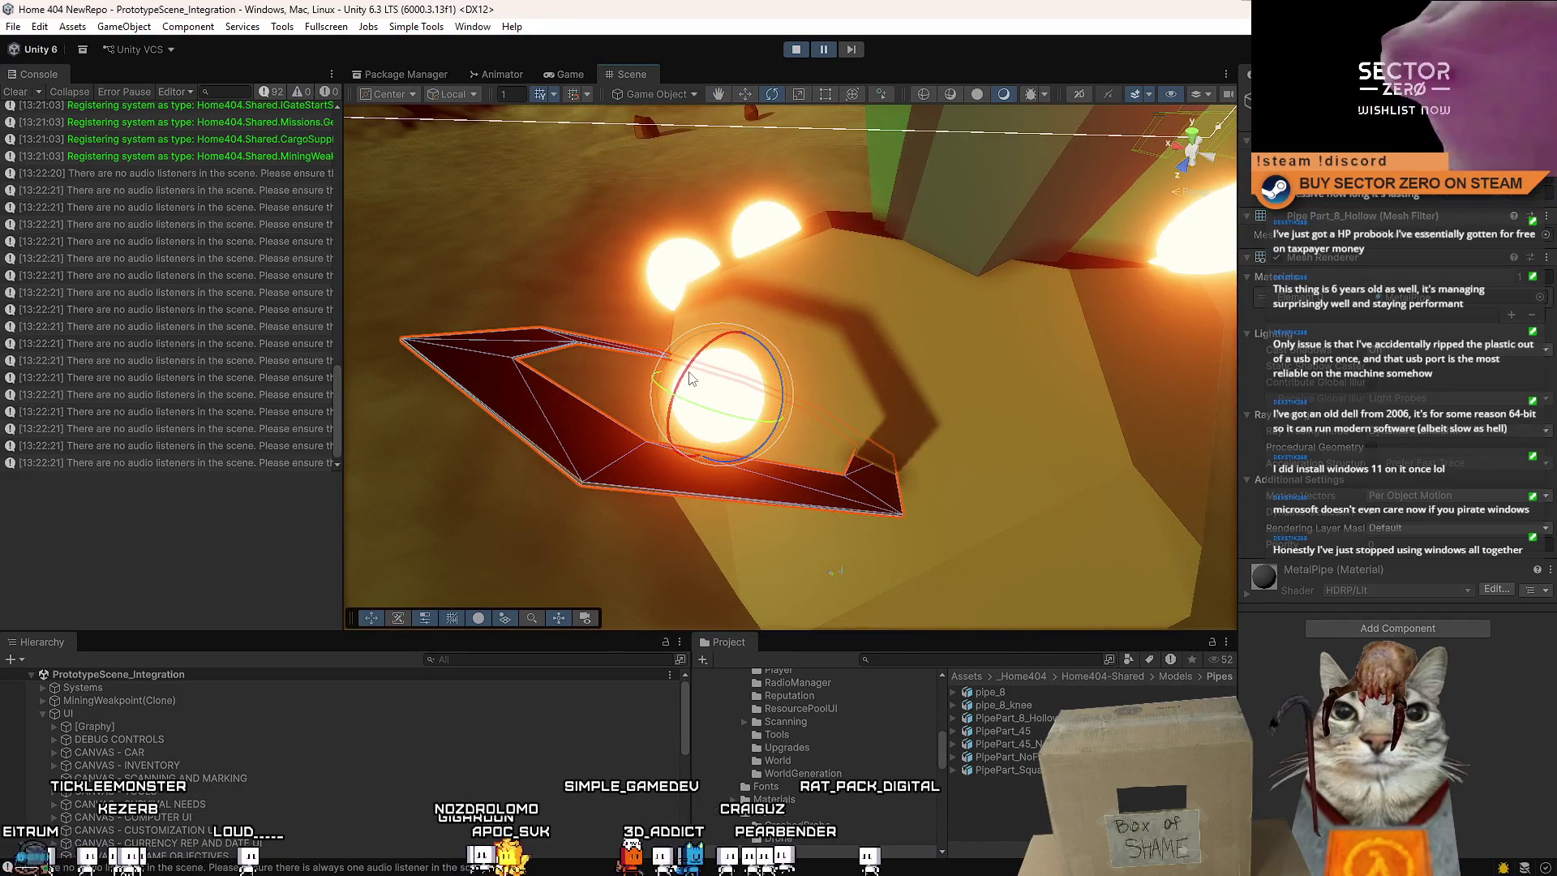
pyautogui.press('z')
pyautogui.press('x')
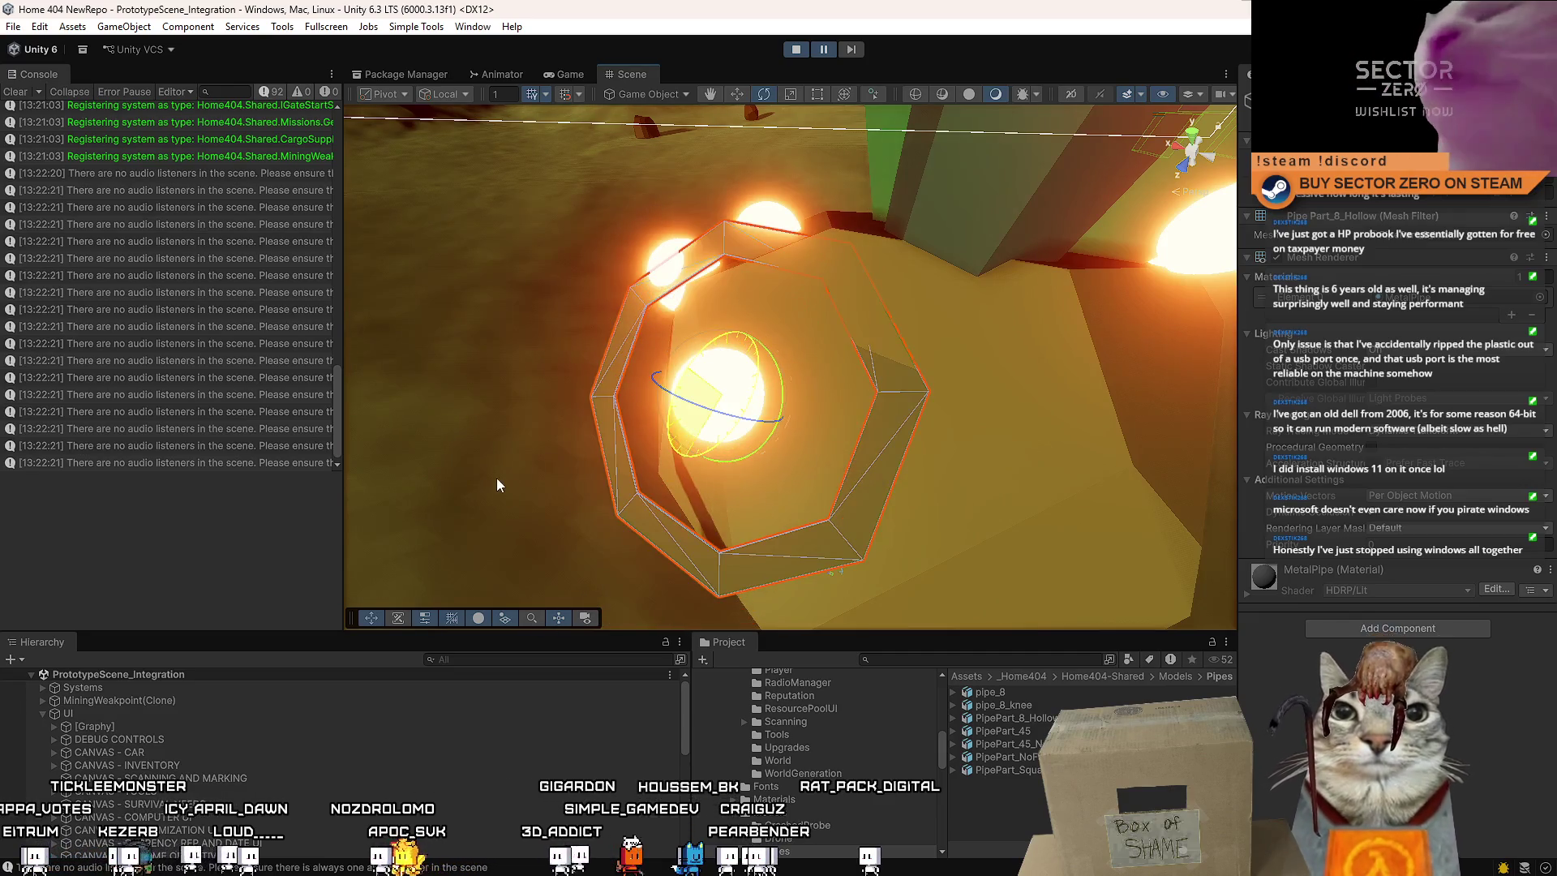
pyautogui.moveTo(497, 478); pyautogui.dragTo(981, 333)
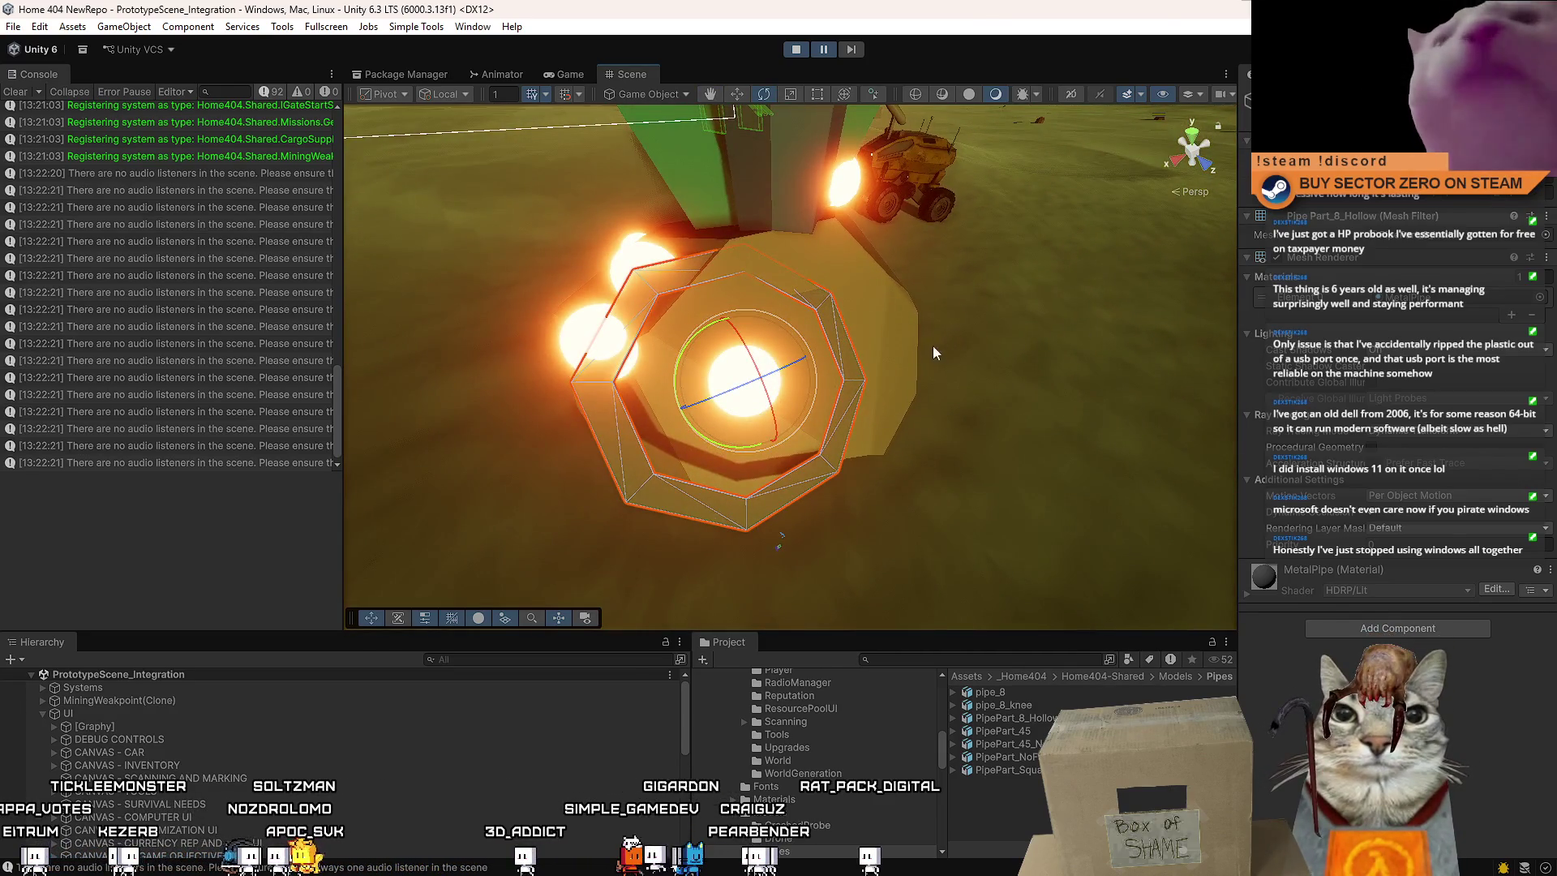
pyautogui.moveTo(743, 386)
pyautogui.mouseDown()
pyautogui.moveTo(829, 361)
pyautogui.moveTo(779, 384)
pyautogui.mouseUp()
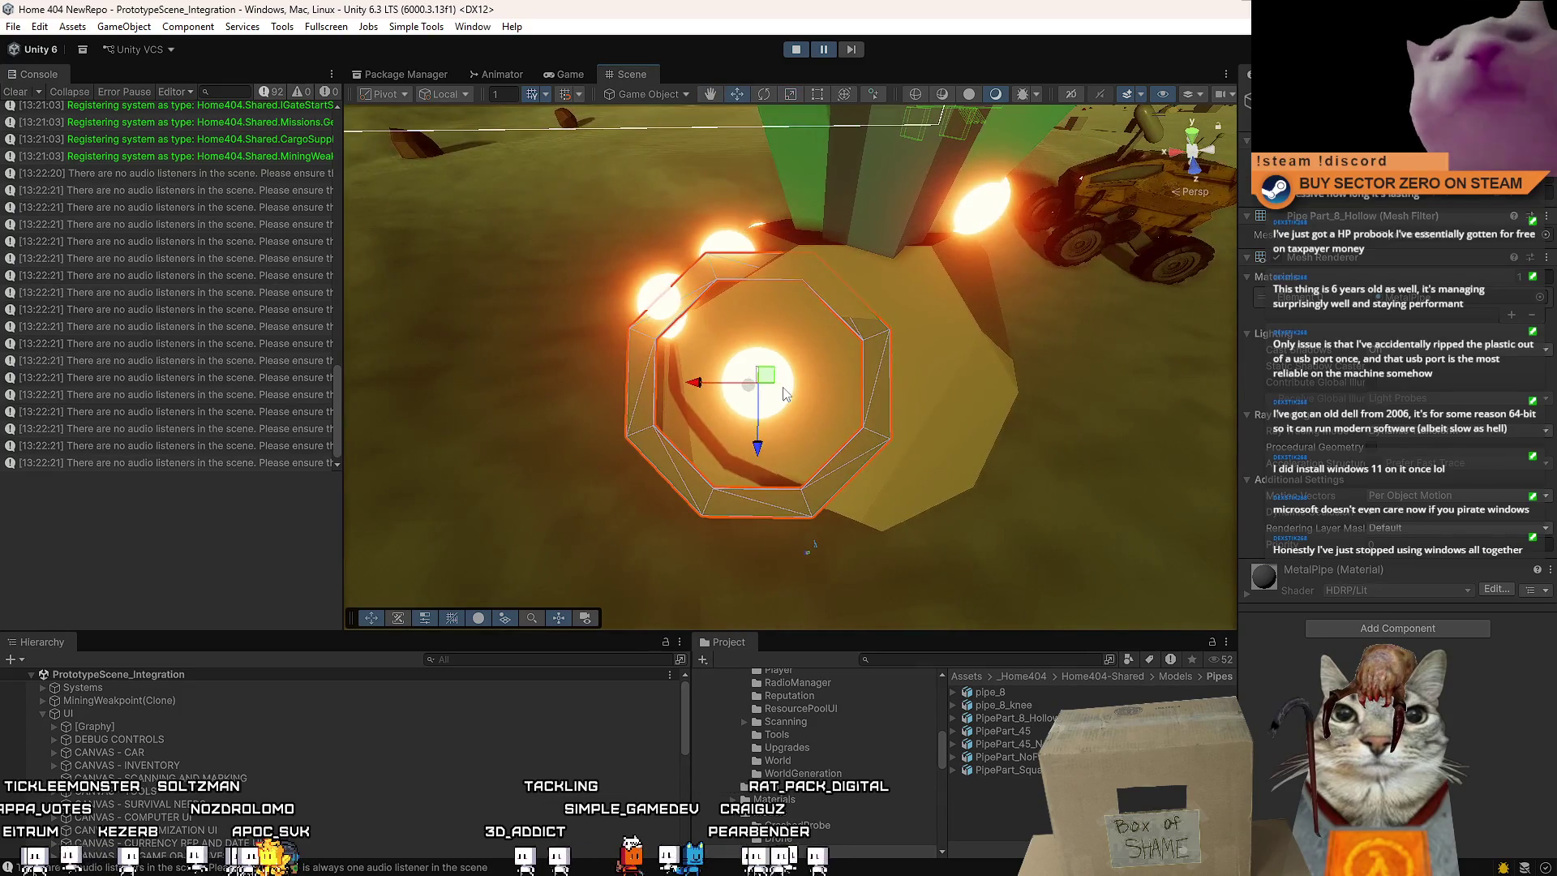
# Slide the pipe ring onto the weakpoint so it encircles the glowing sphere
pyautogui.press('w')
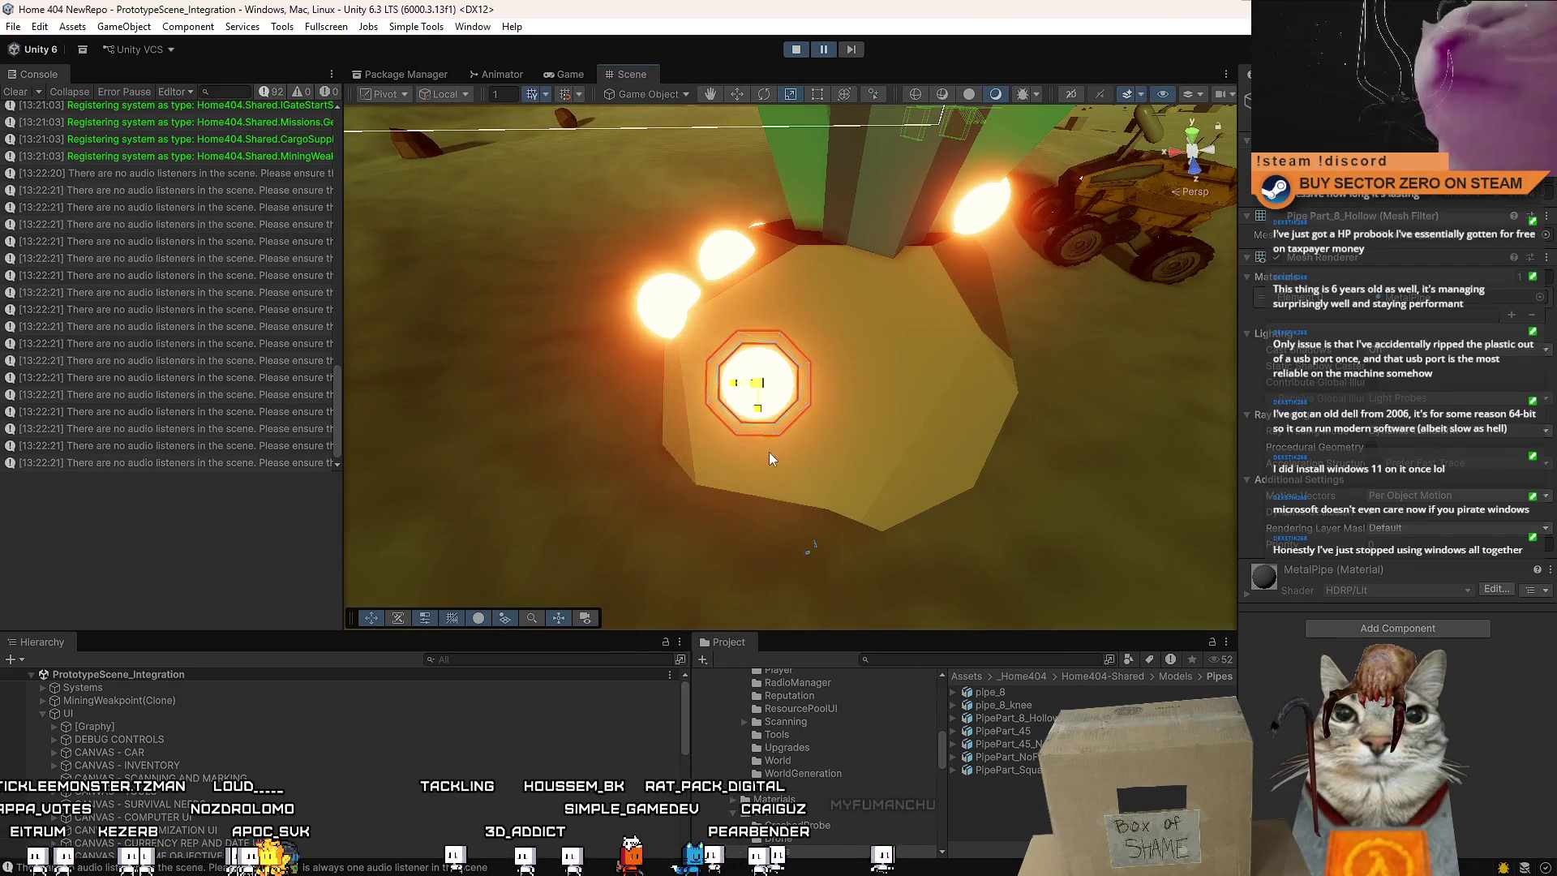
pyautogui.moveTo(767, 455)
pyautogui.mouseDown()
pyautogui.moveTo(549, 467)
pyautogui.moveTo(535, 393)
pyautogui.moveTo(747, 350)
pyautogui.moveTo(620, 280)
pyautogui.mouseUp()
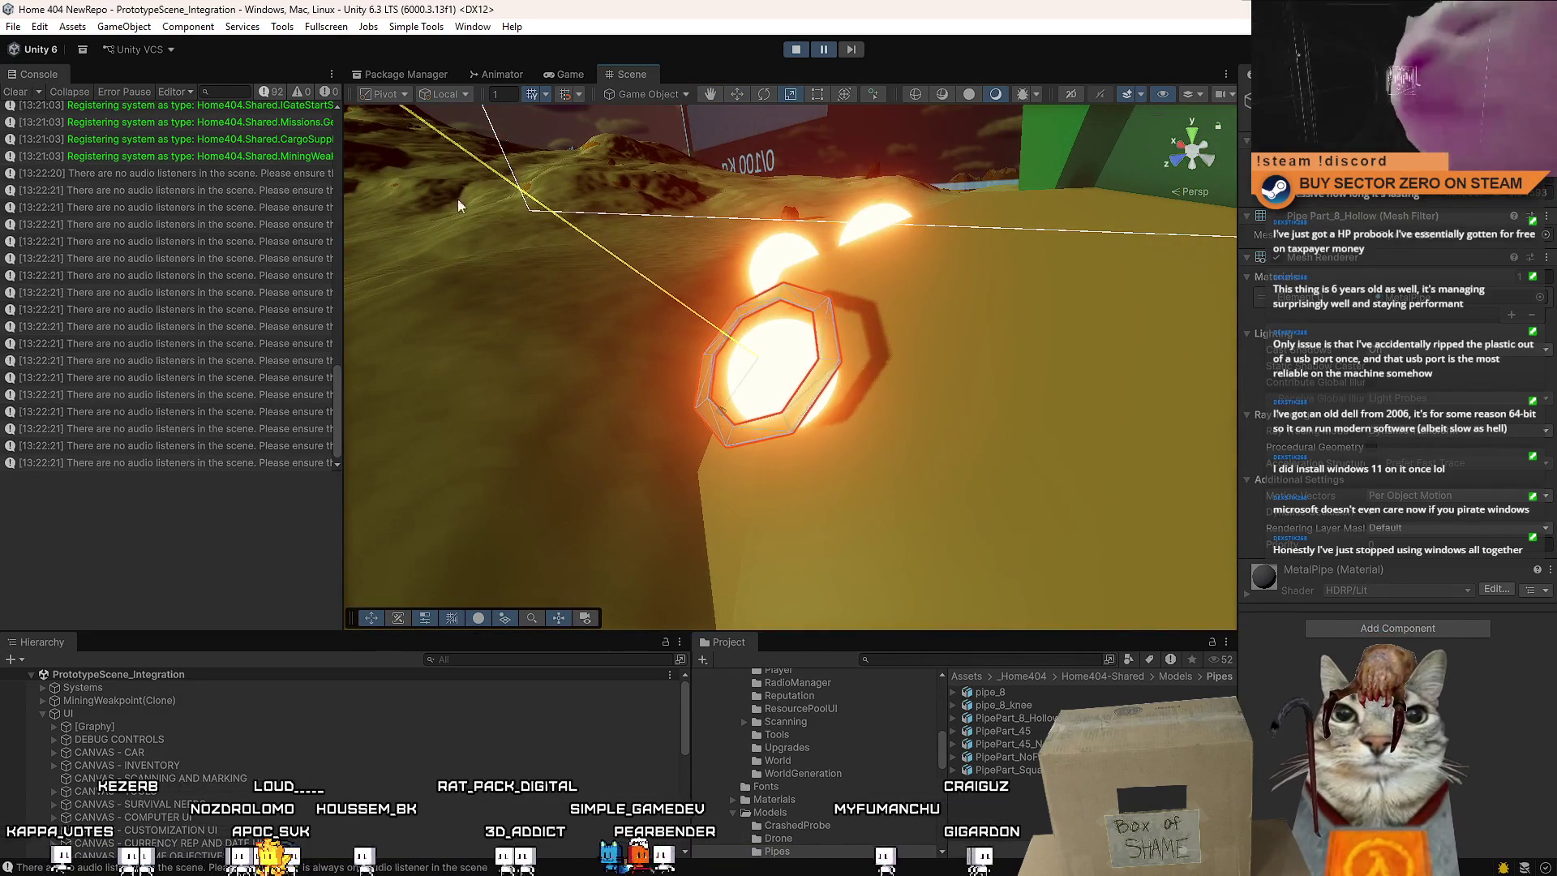
pyautogui.moveTo(1146, 678)
pyautogui.mouseDown()
pyautogui.moveTo(941, 589)
pyautogui.moveTo(904, 475)
pyautogui.mouseUp()
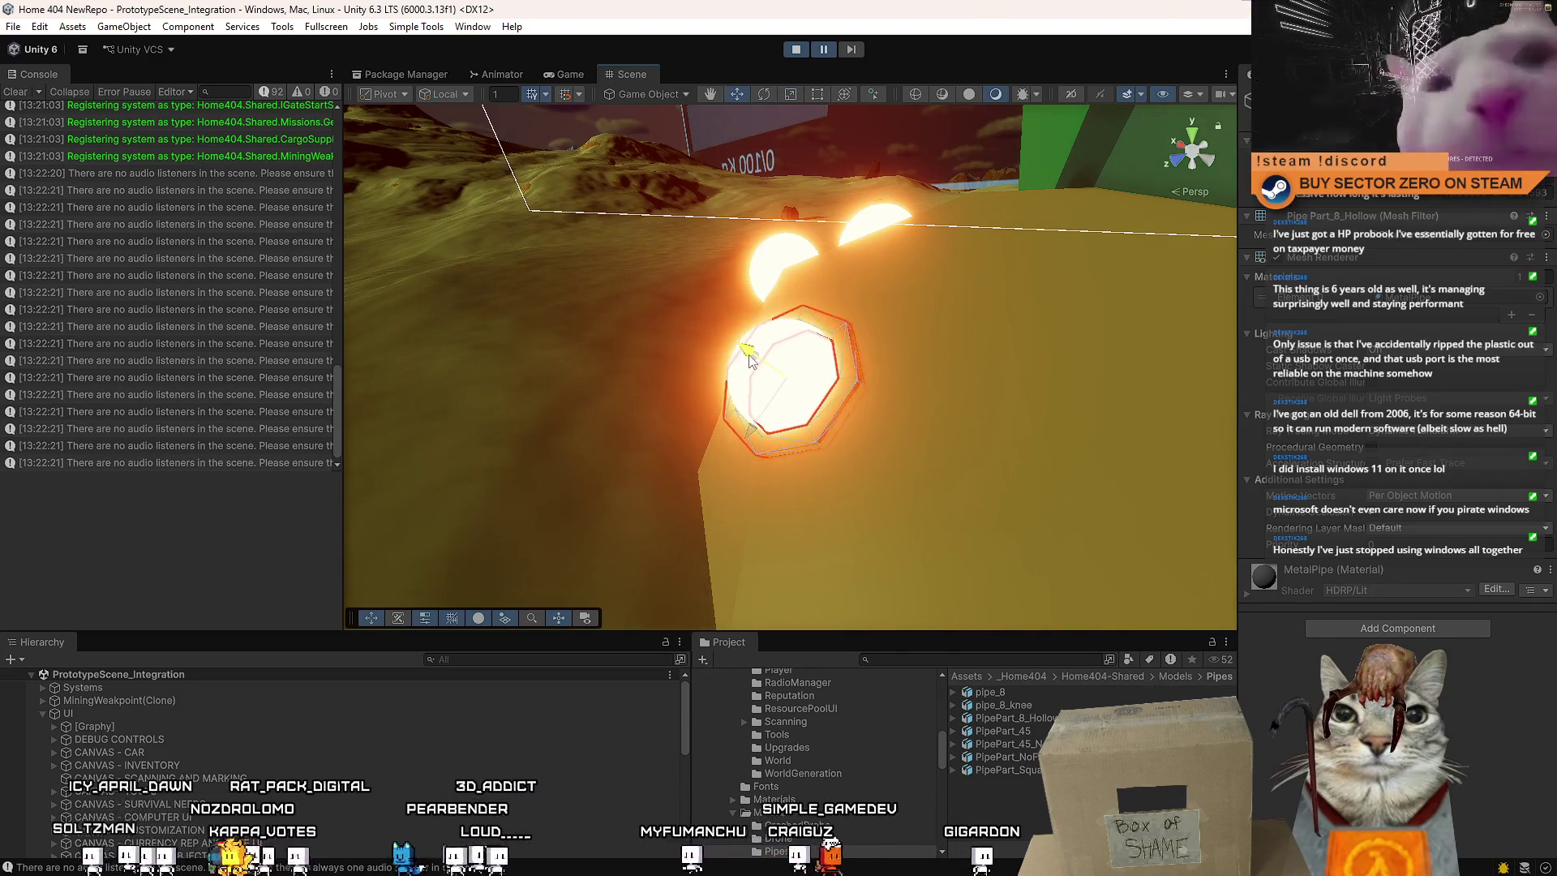
pyautogui.click(908, 358)
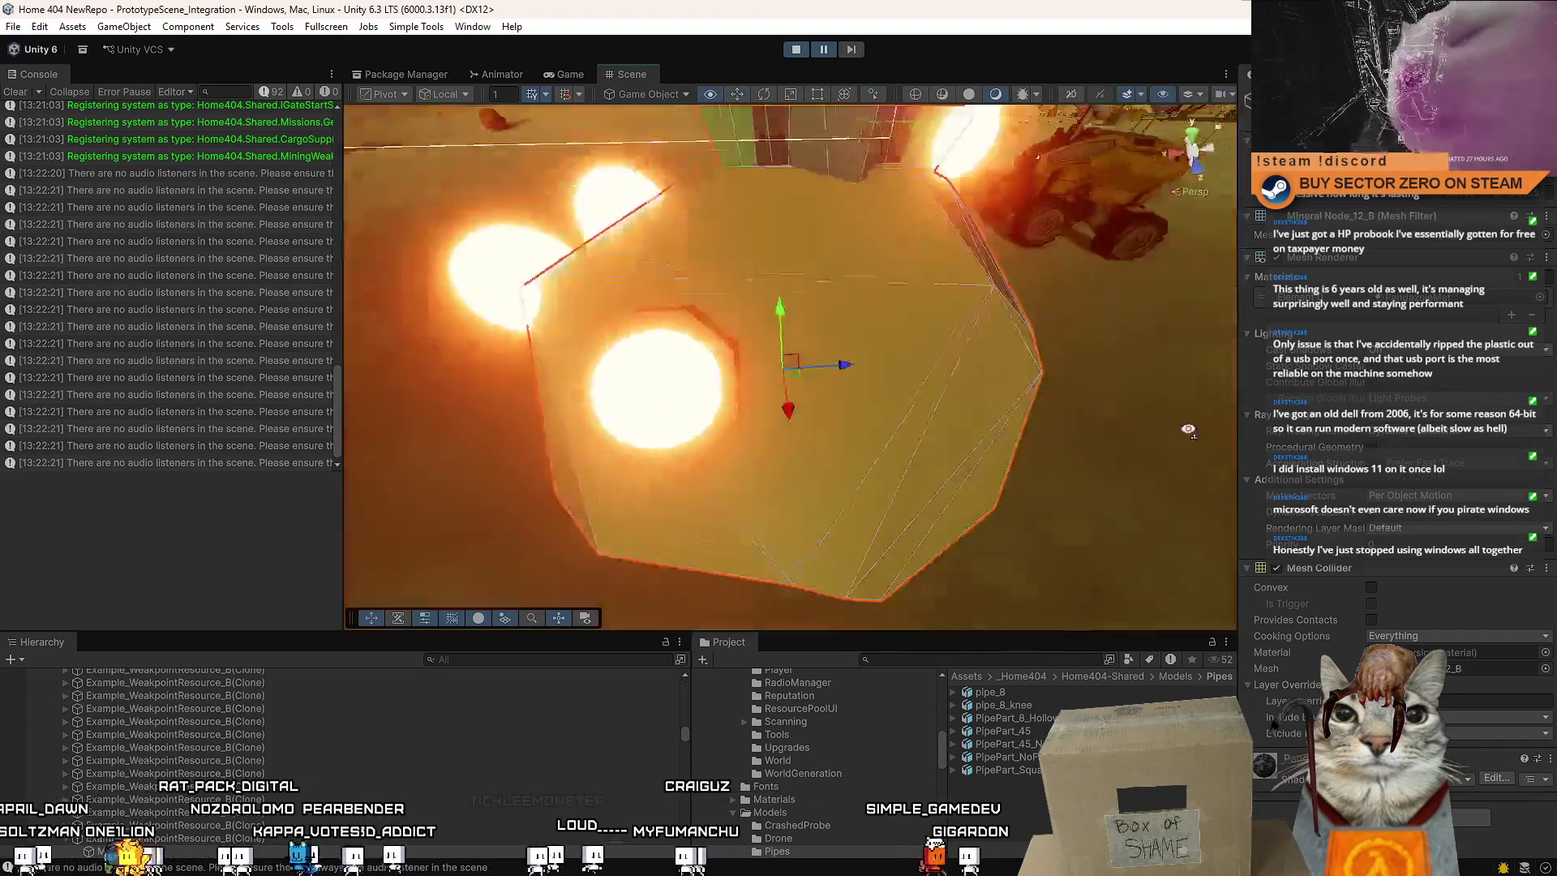
pyautogui.moveTo(908, 358)
pyautogui.mouseDown()
pyautogui.moveTo(1502, 445)
pyautogui.moveTo(1042, 413)
pyautogui.mouseUp()
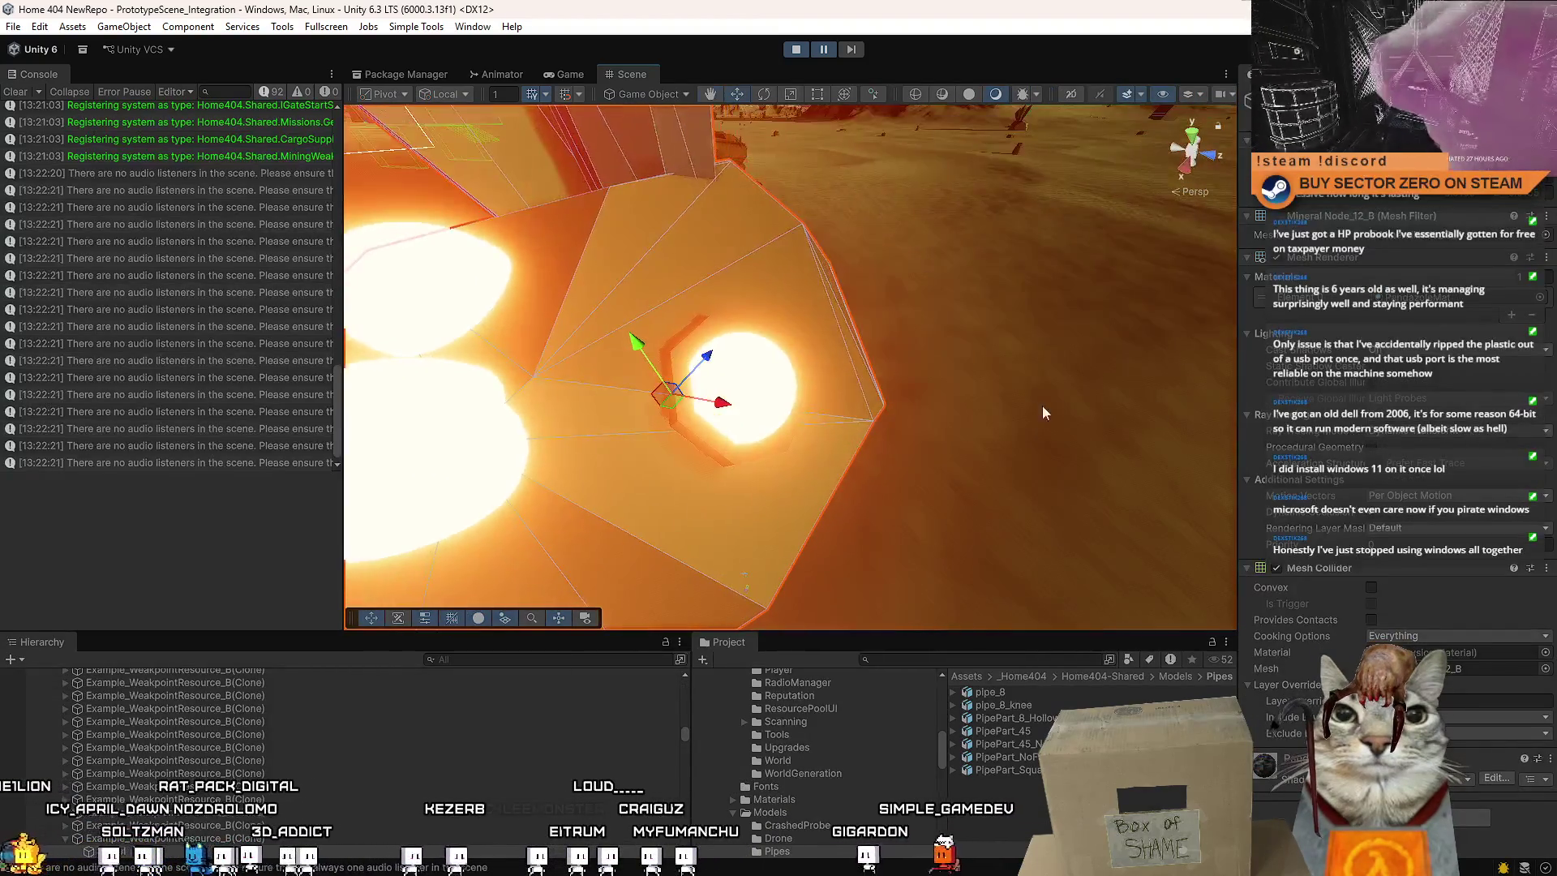
pyautogui.click(782, 375)
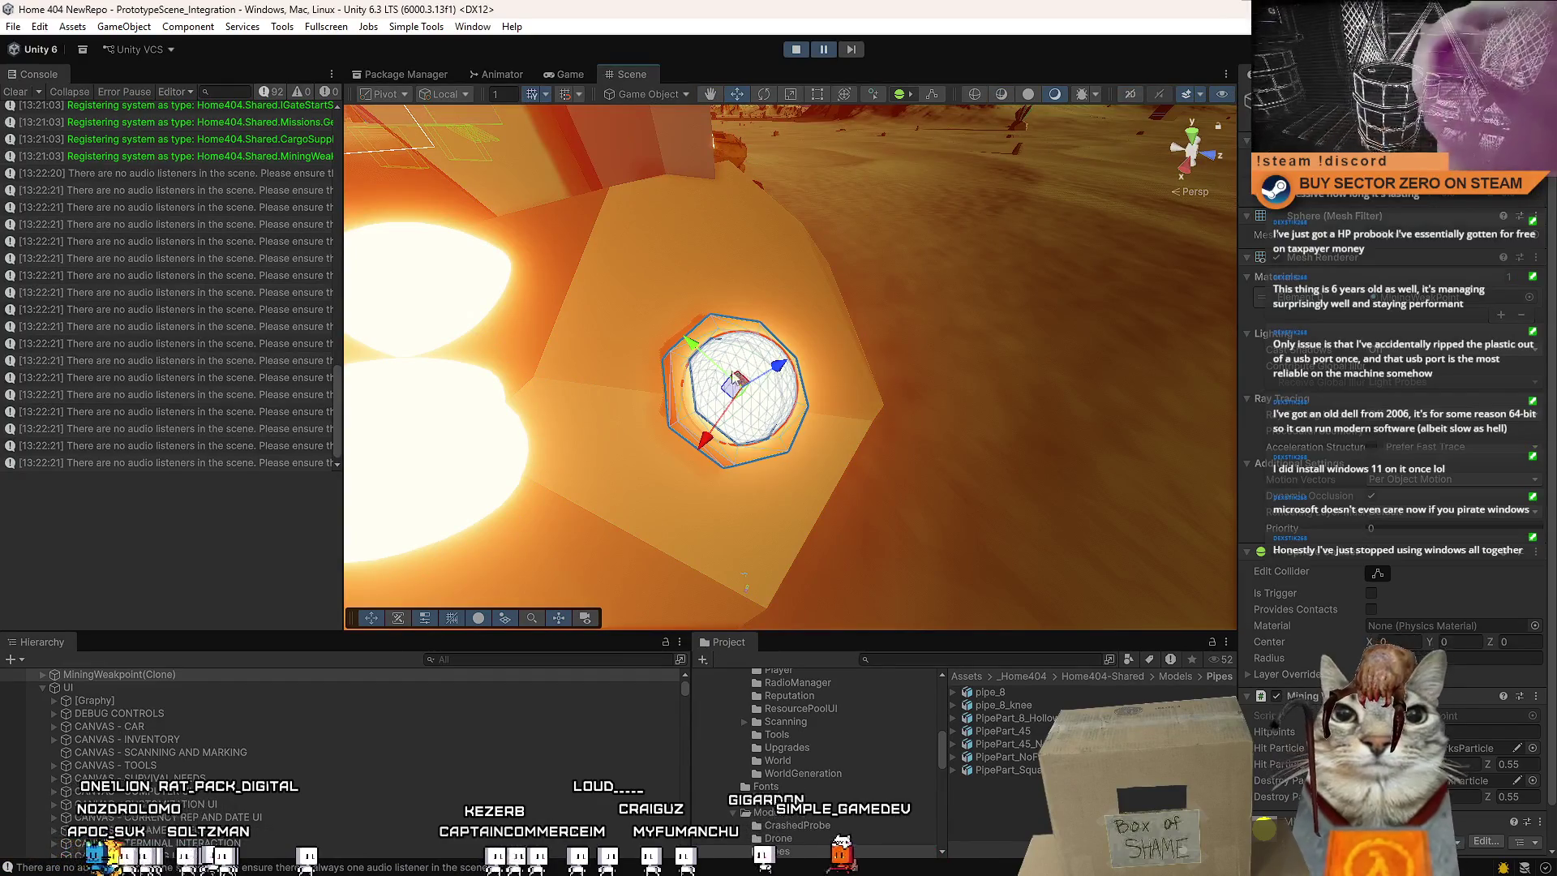
pyautogui.click(692, 413)
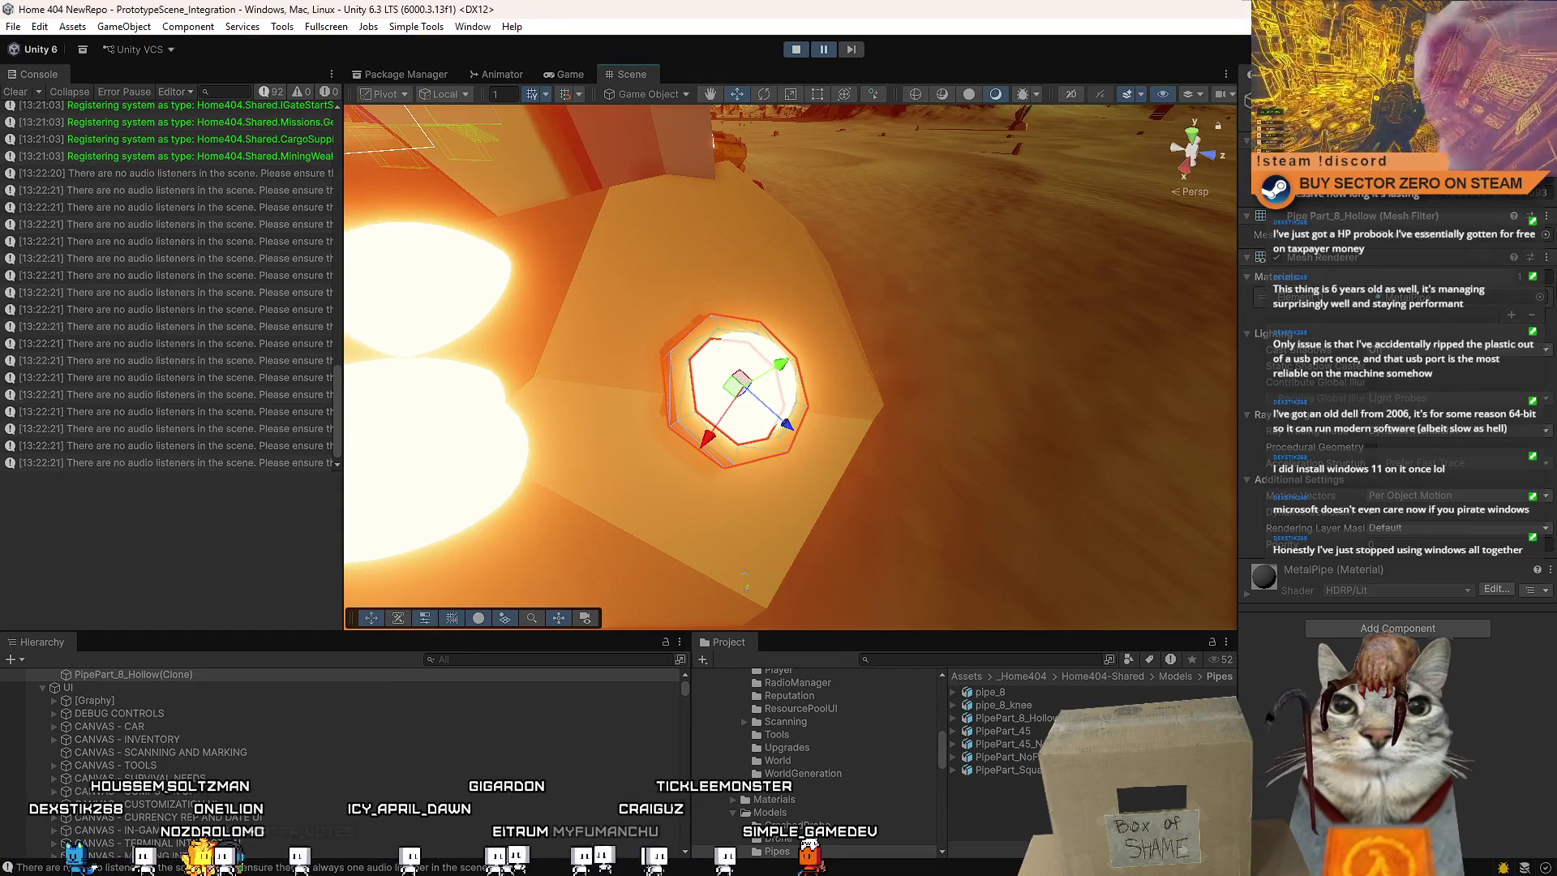
# Assign the yellow MiningWeakPoint material to the pipe ring
pyautogui.click(1539, 297)
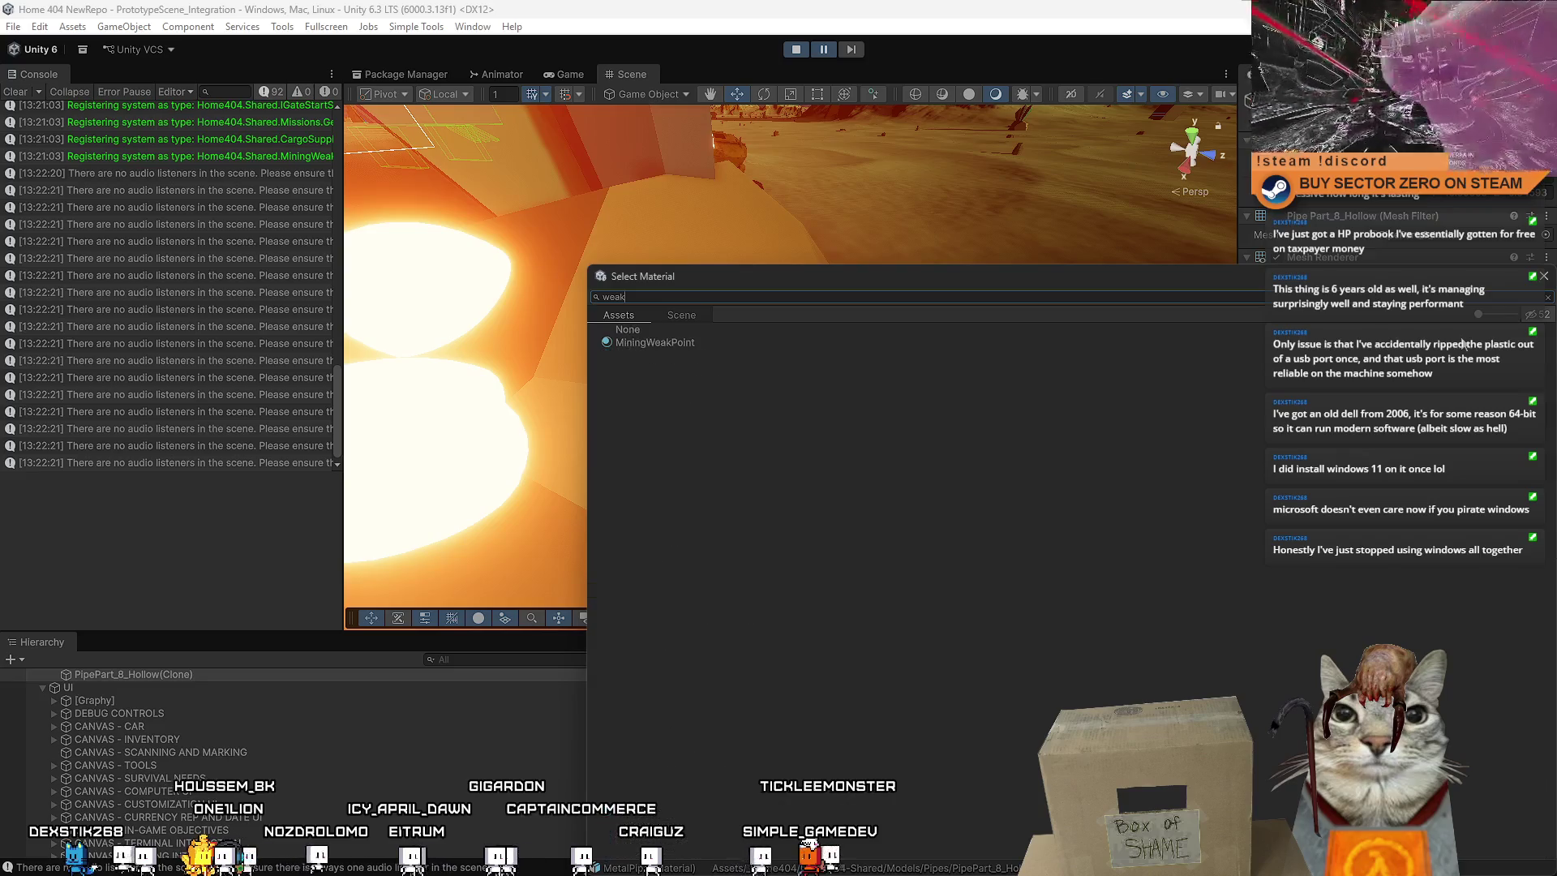
pyautogui.click(931, 339)
pyautogui.doubleClick(931, 339)
pyautogui.moveTo(931, 344); pyautogui.dragTo(919, 334)
# Duplicate the ring, rotate the copy, and move both rings to the scene root
pyautogui.hotkey('ctrl', 'd')
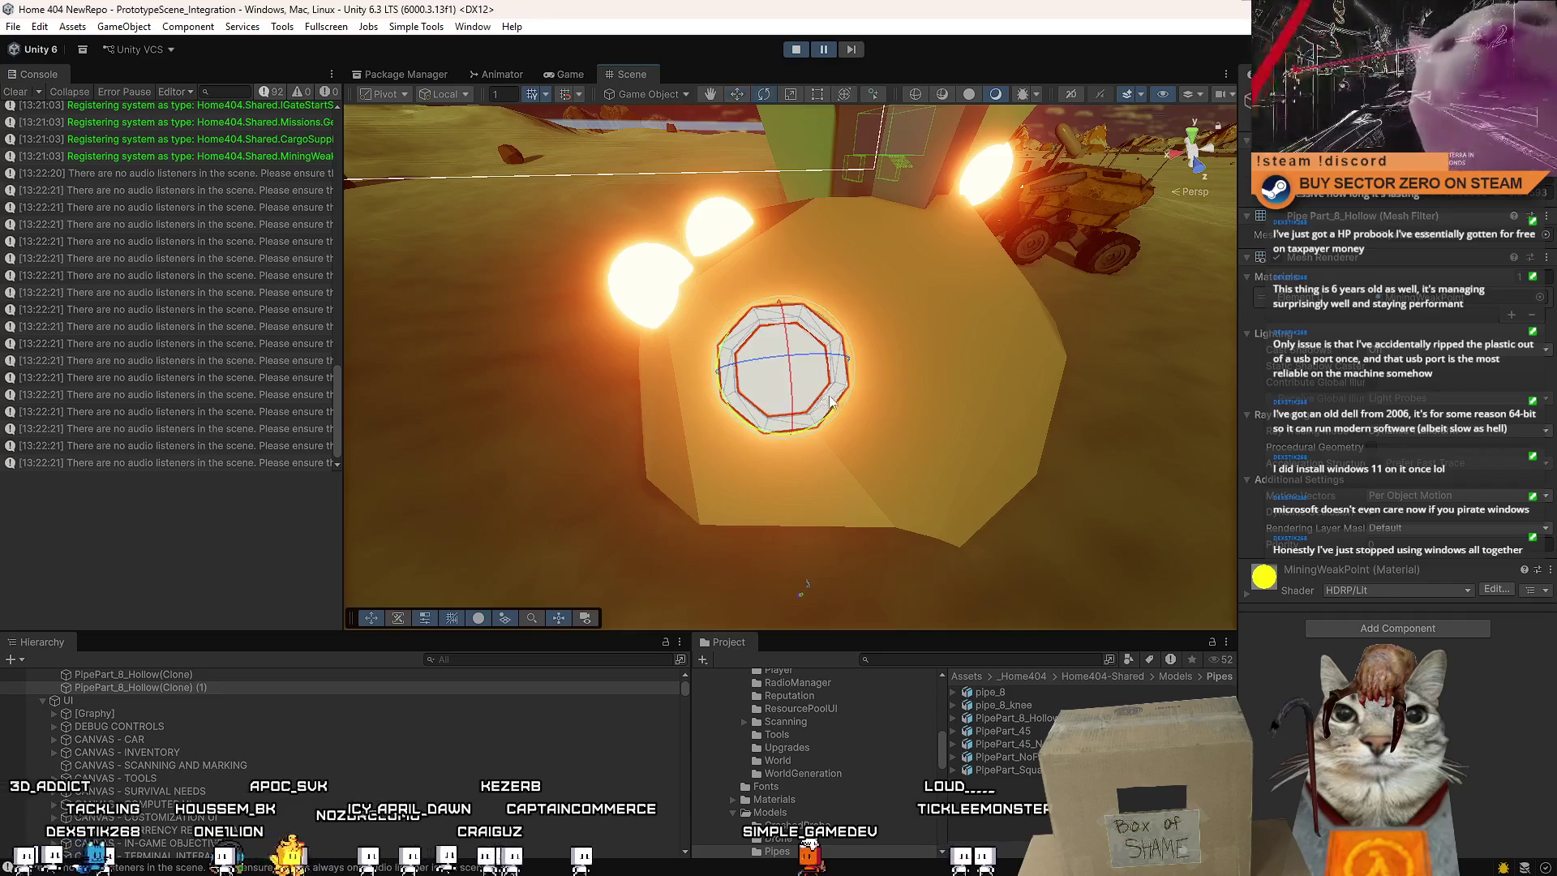
pyautogui.press('e')
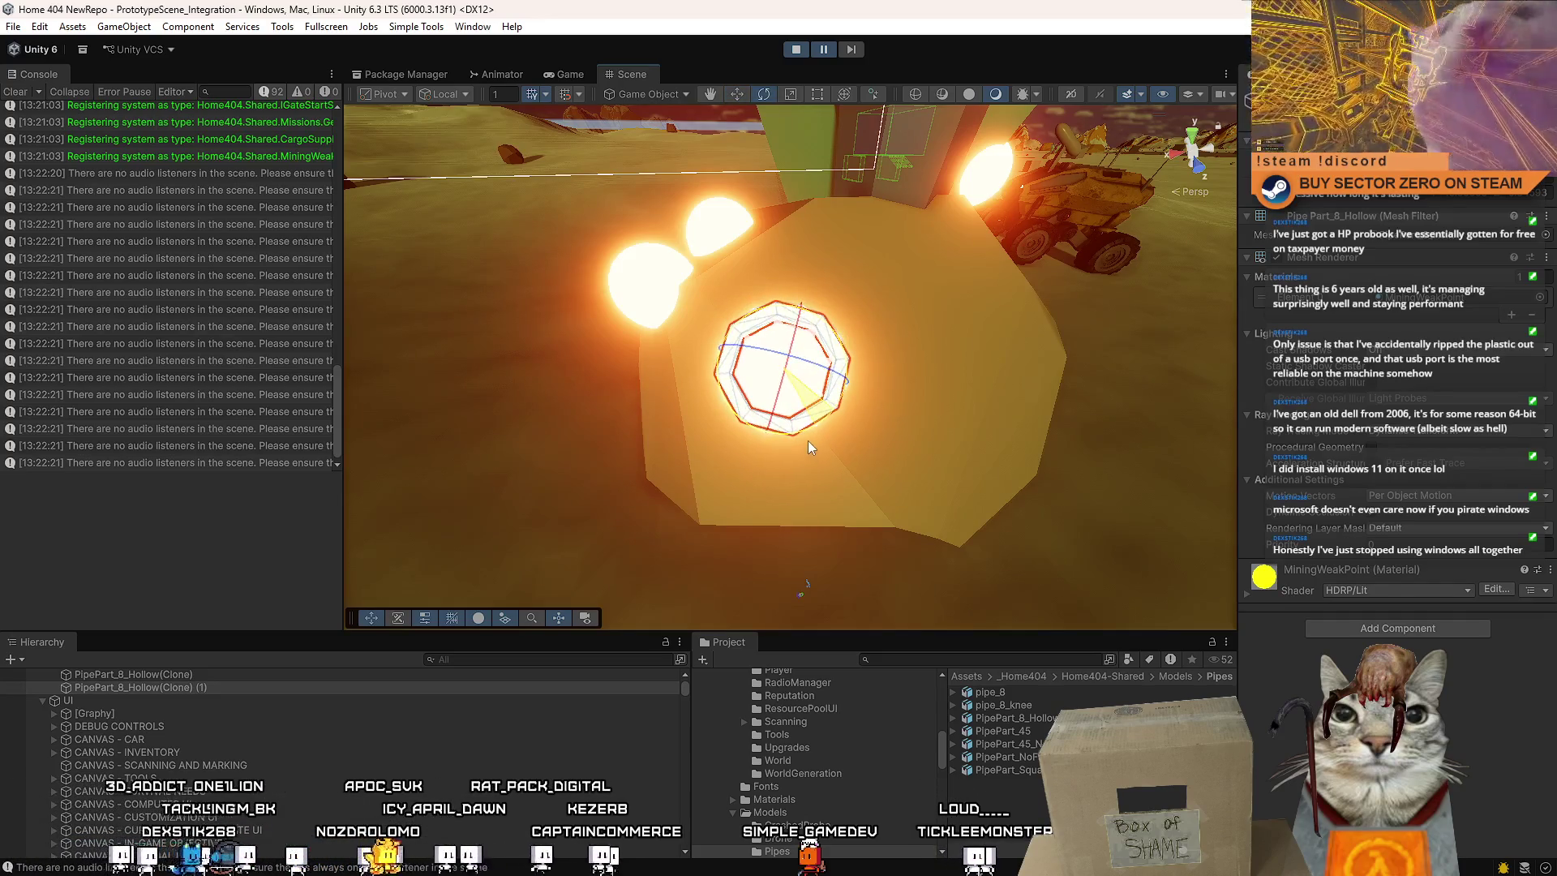
pyautogui.keyDown('ctrl'); pyautogui.click(182, 678); pyautogui.keyUp('ctrl')
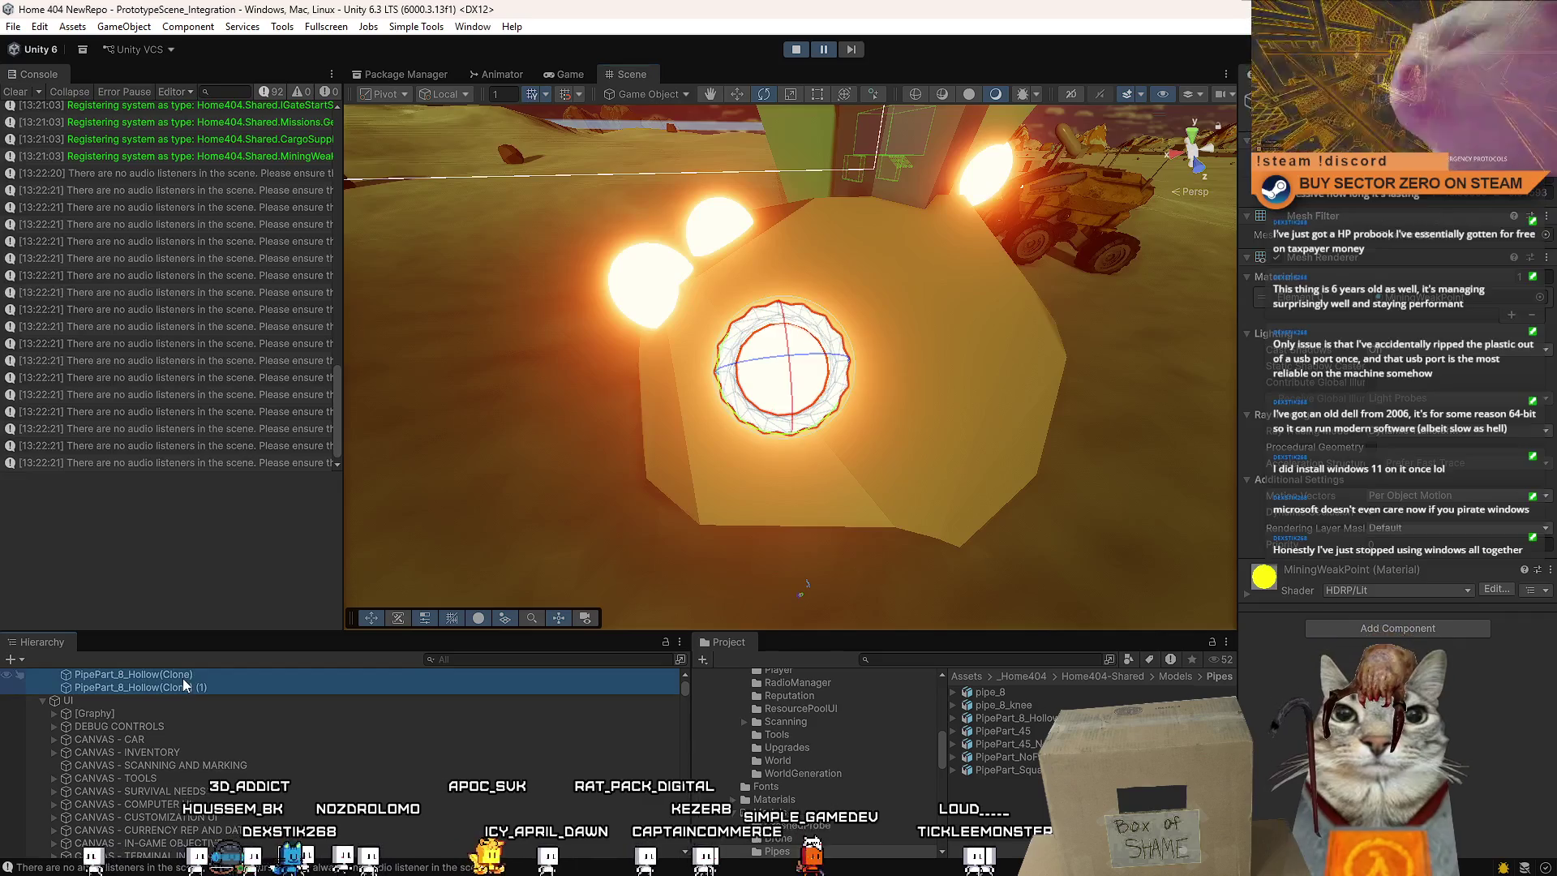
pyautogui.scroll(2, 187, 717)
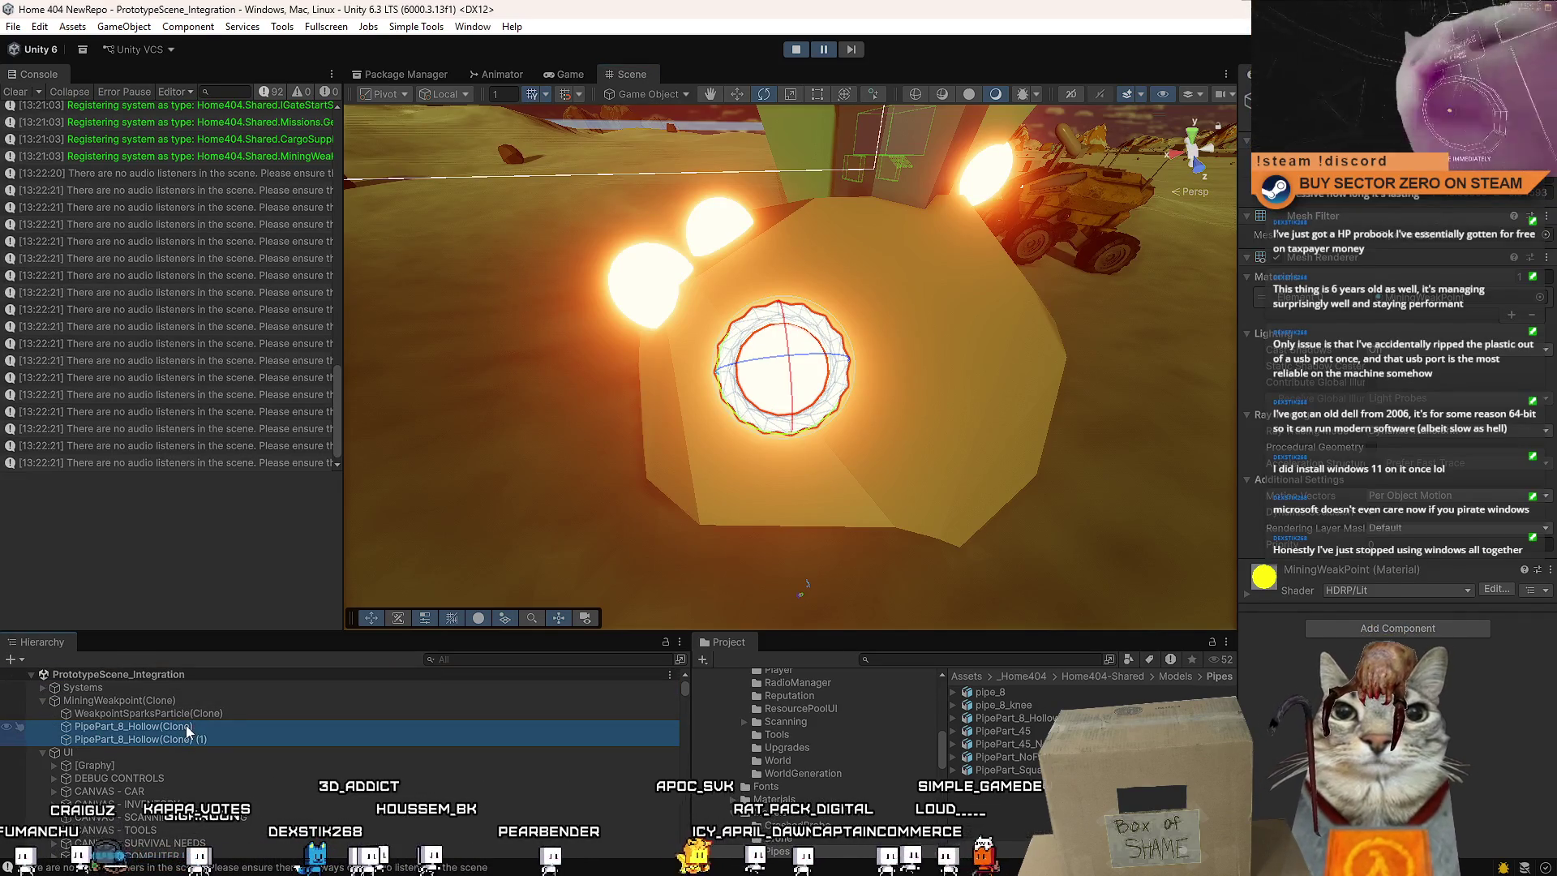
pyautogui.moveTo(186, 724); pyautogui.dragTo(178, 696)
# Scale the glowing weakpoint sphere down so it sits inside the rings
pyautogui.press('f')
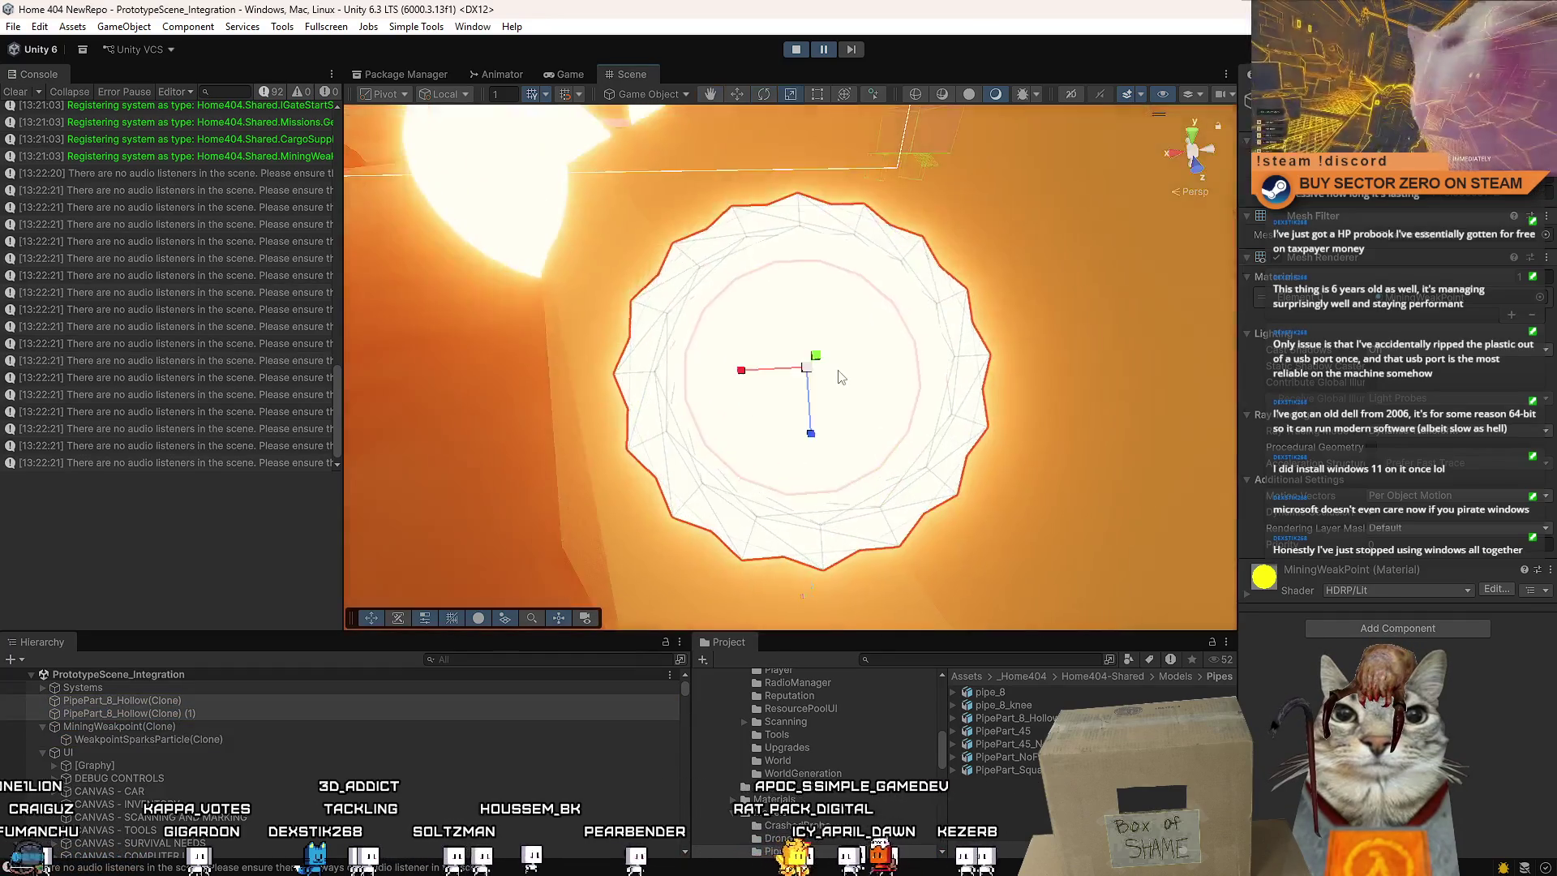
pyautogui.scroll(-2, 810, 401)
pyautogui.press('r')
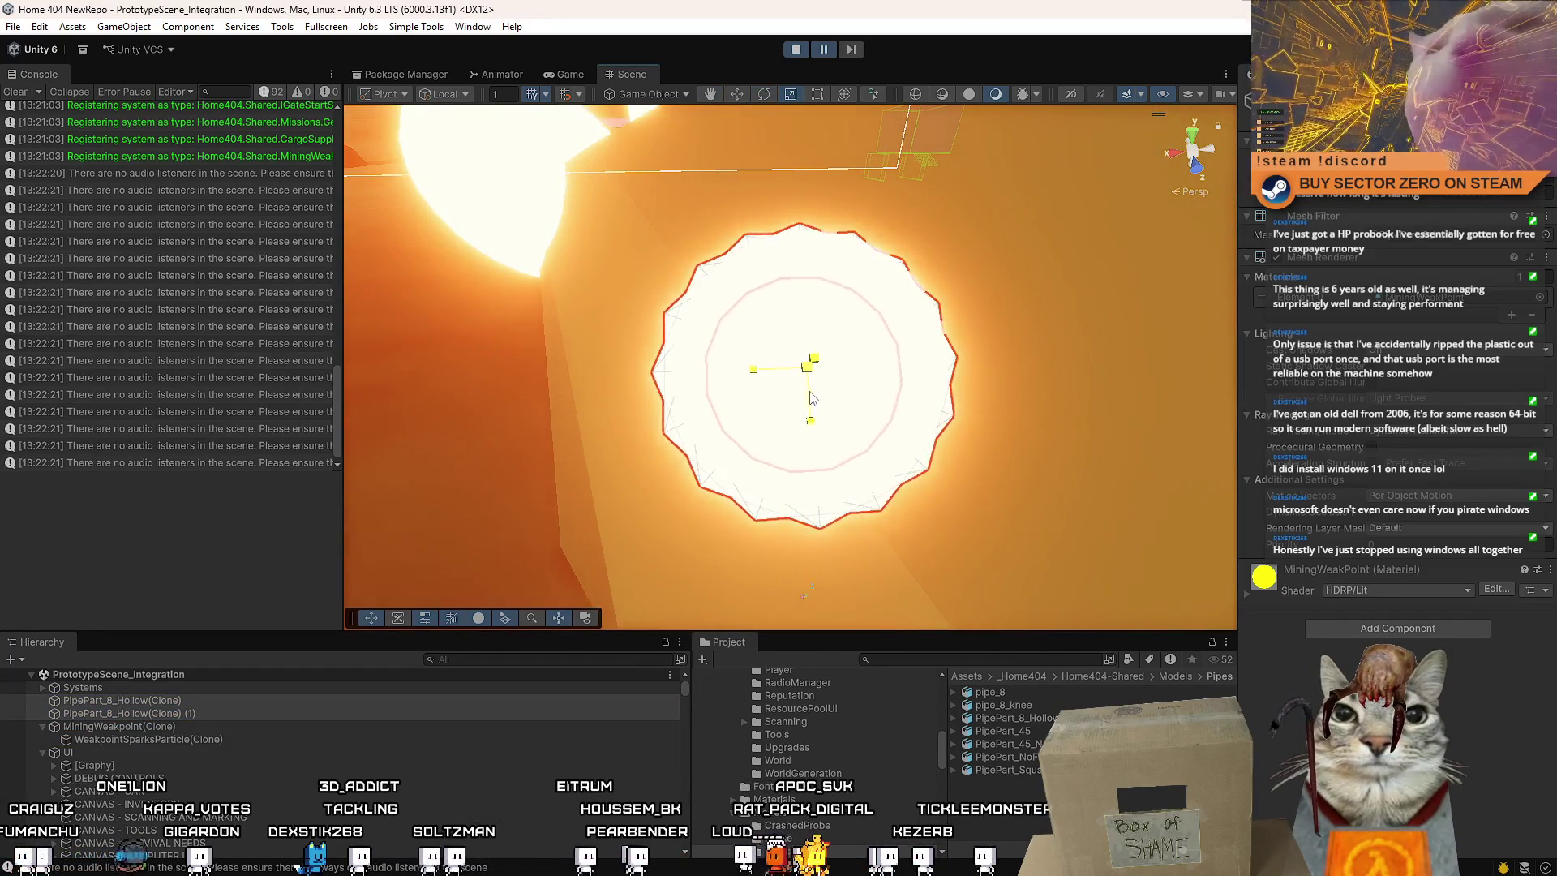
pyautogui.click(809, 401)
pyautogui.moveTo(805, 371); pyautogui.dragTo(800, 438)
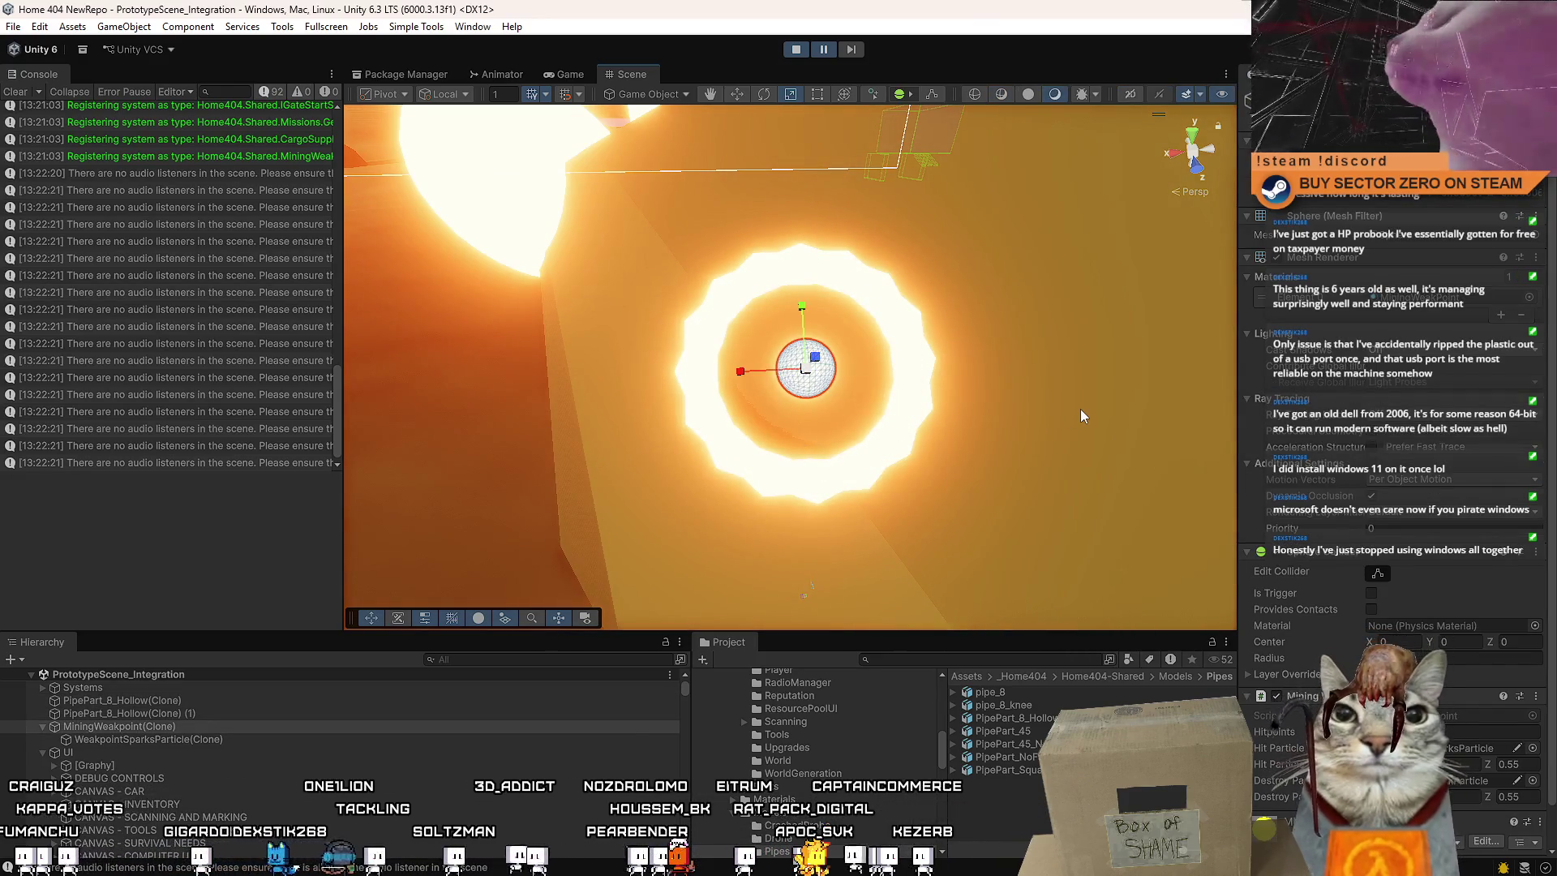
# Frame the crystal node's model and show the Game view
pyautogui.click(1080, 408)
pyautogui.press('f')
pyautogui.click(570, 73)
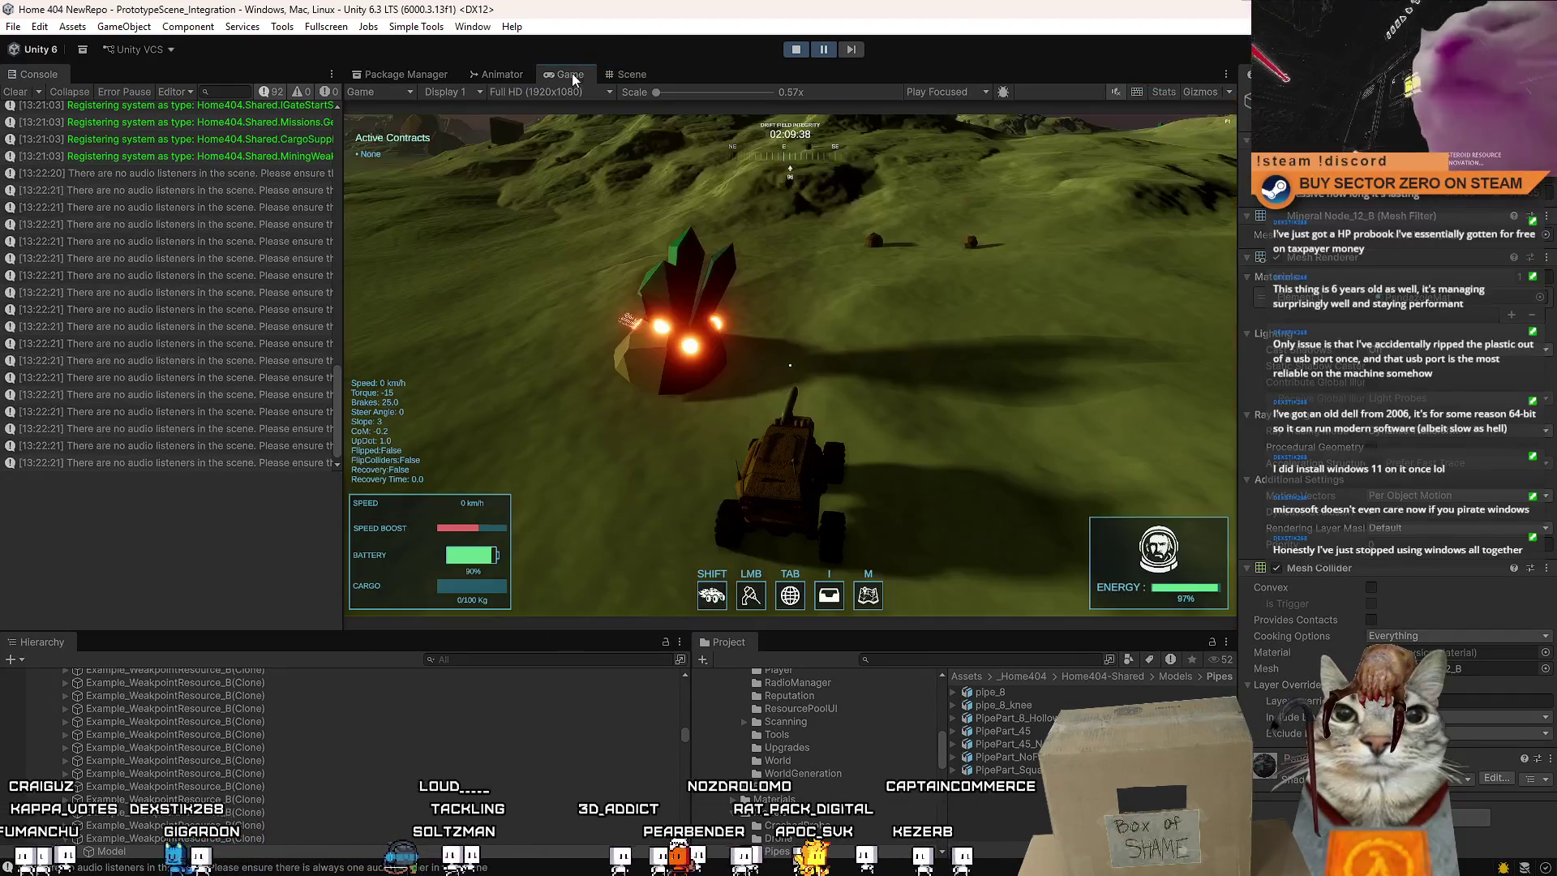
# Resume play, drive the rover to the crystal node, toggle fullscreen, then return to Scene view
pyautogui.click(824, 49)
pyautogui.press('w')
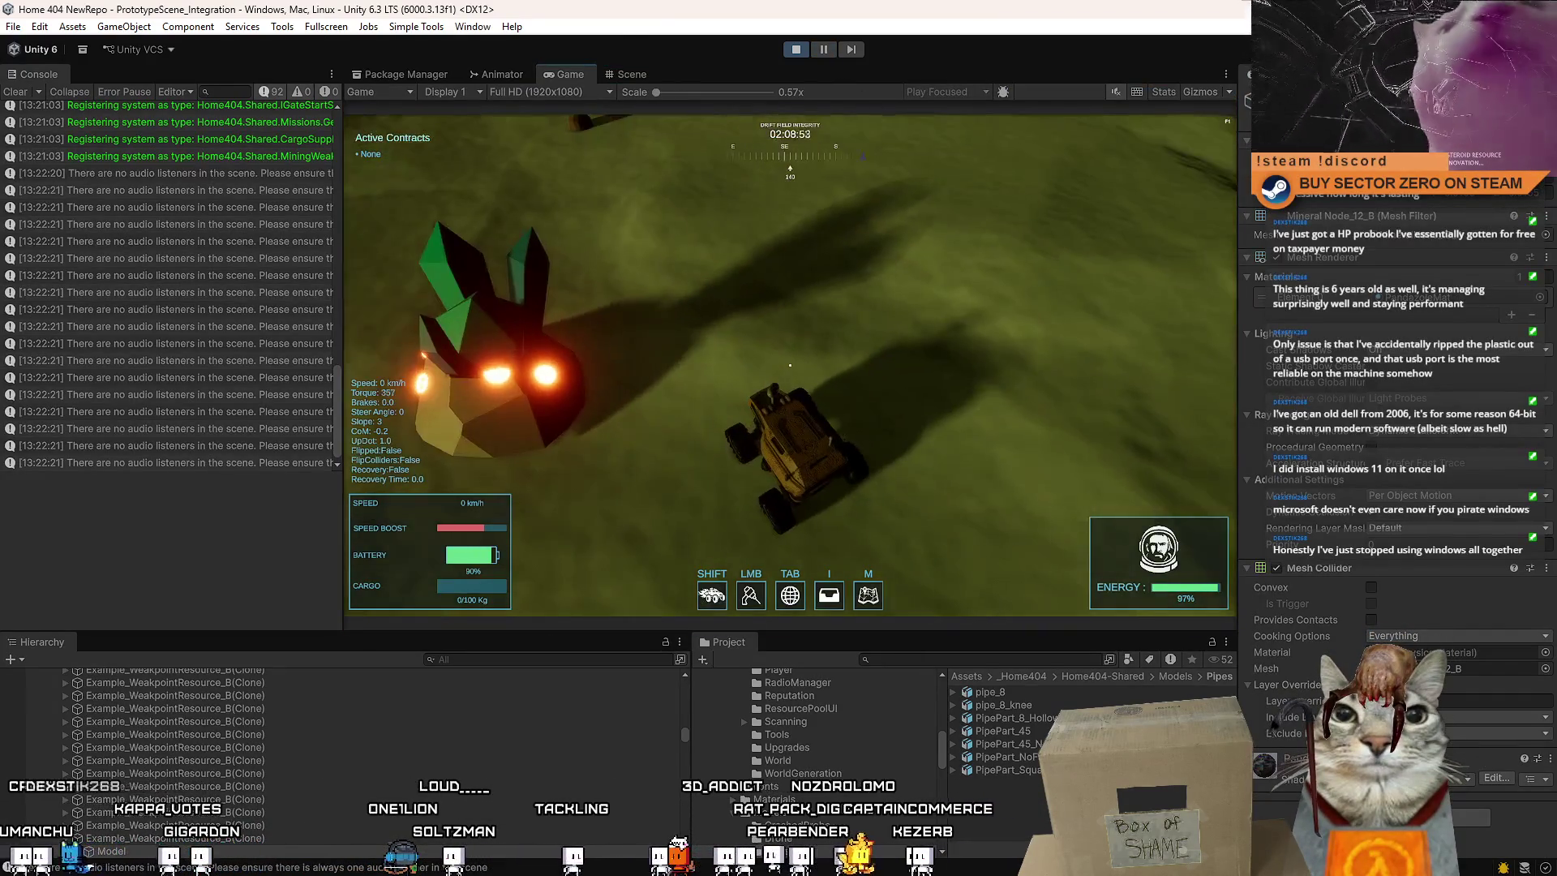
pyautogui.press('a')
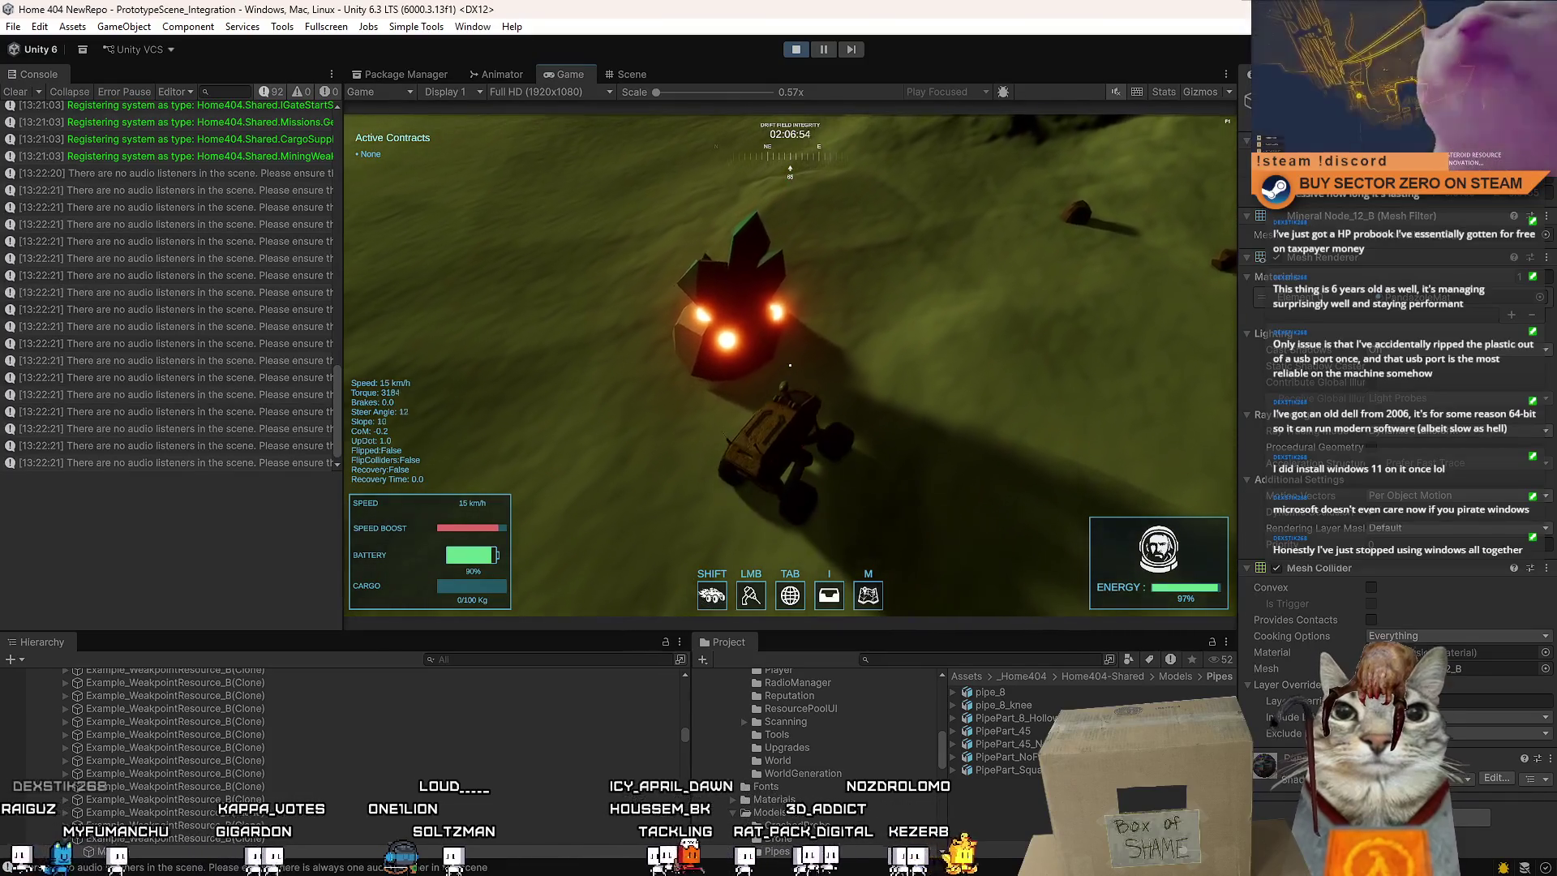
pyautogui.press('s')
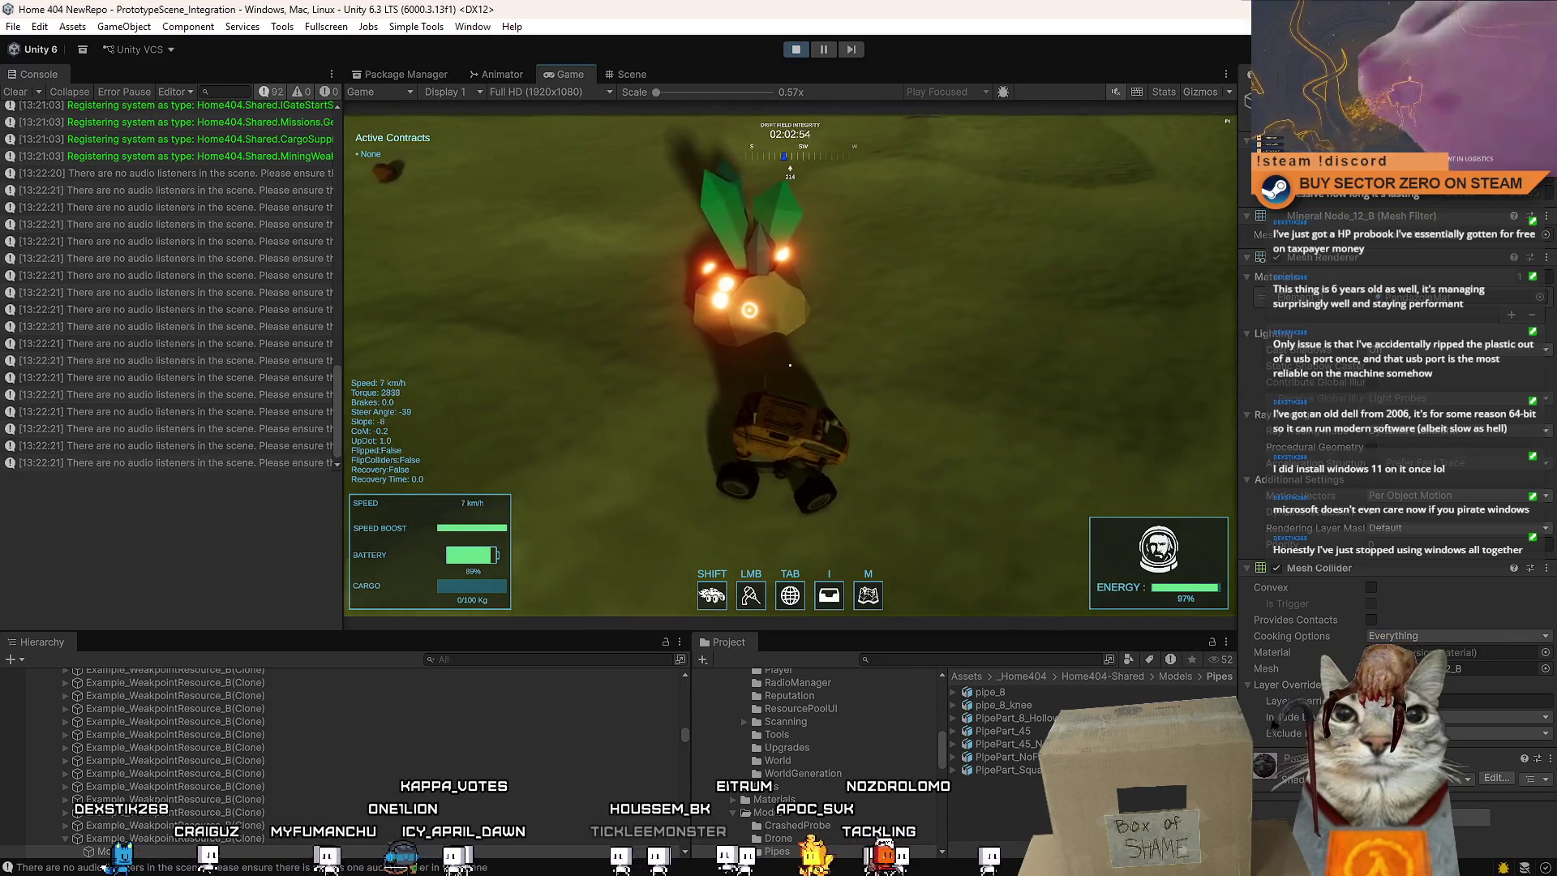
pyautogui.press('Escape')
pyautogui.press('F10')
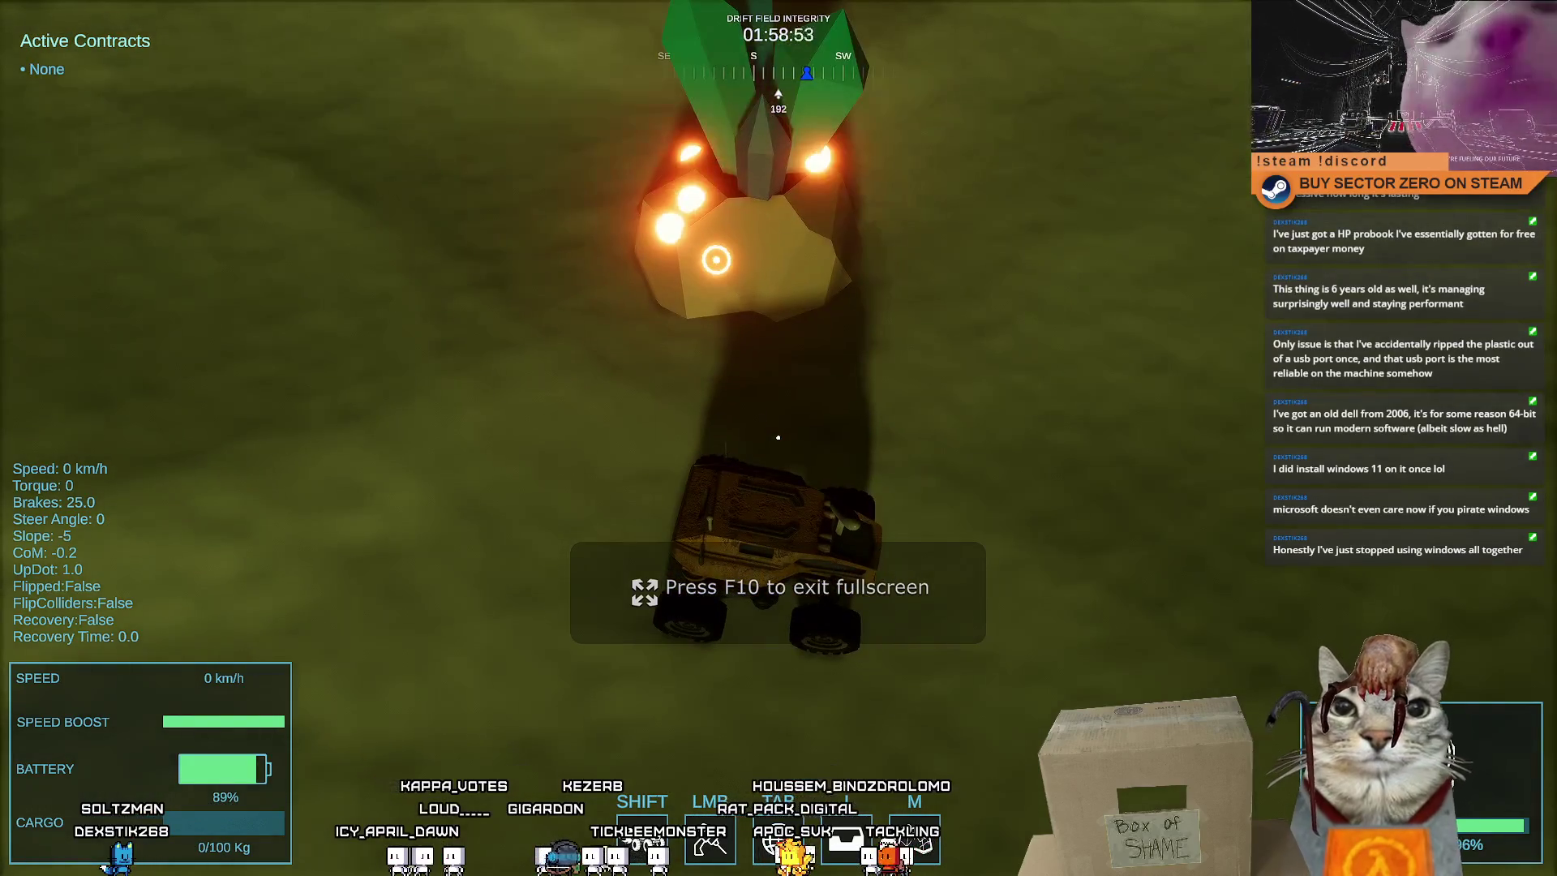
pyautogui.press('F10')
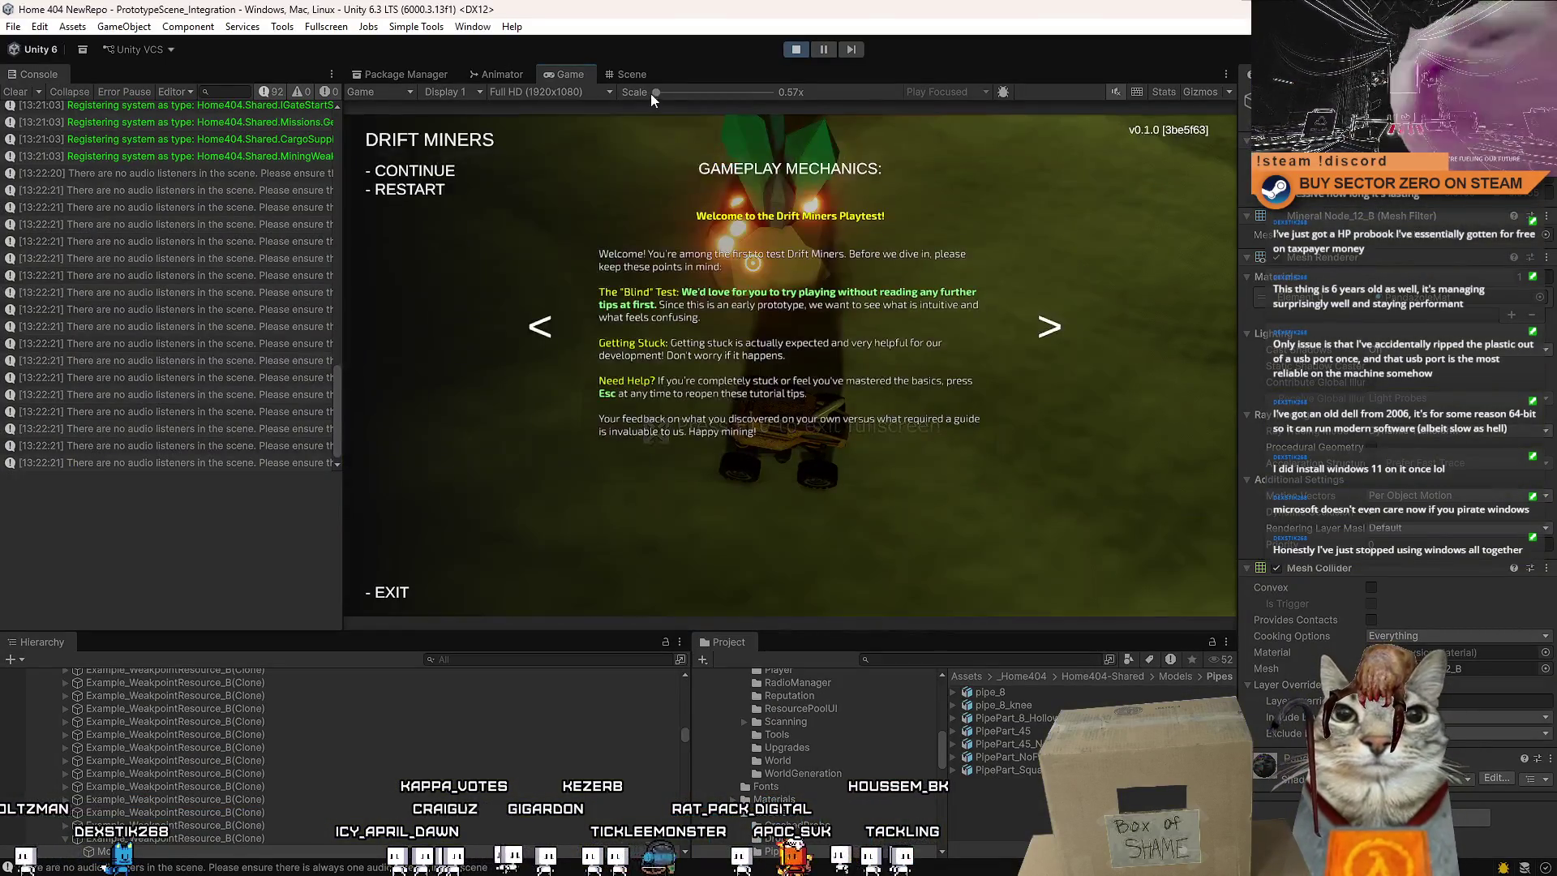
pyautogui.click(641, 76)
# Select the crystal's weakpoint marker, view the game fullscreen briefly, then open the pause menu
pyautogui.click(771, 369)
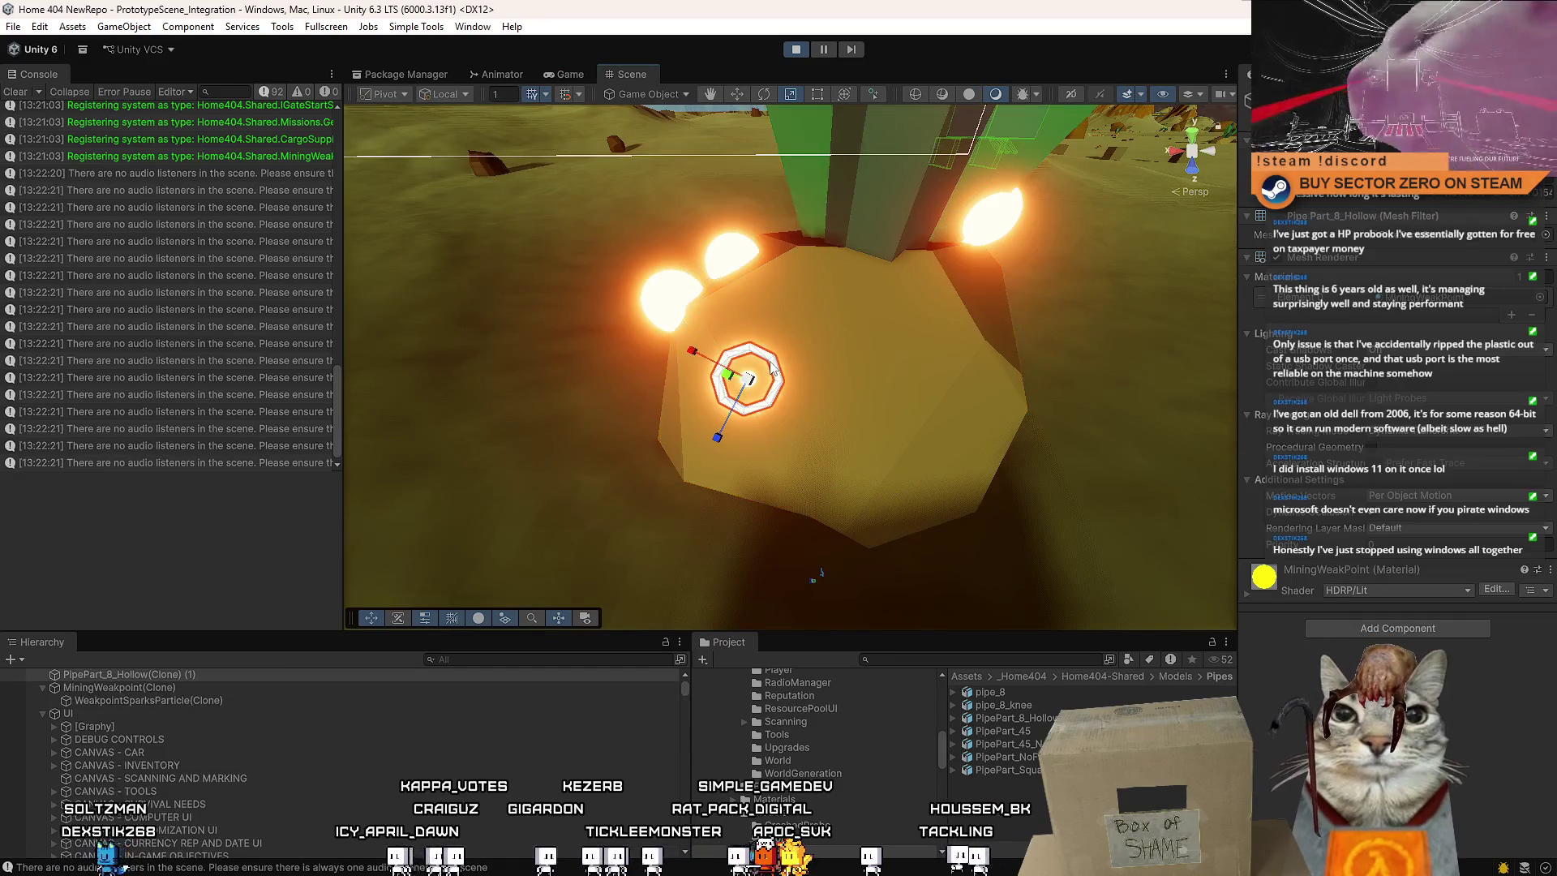
pyautogui.click(565, 73)
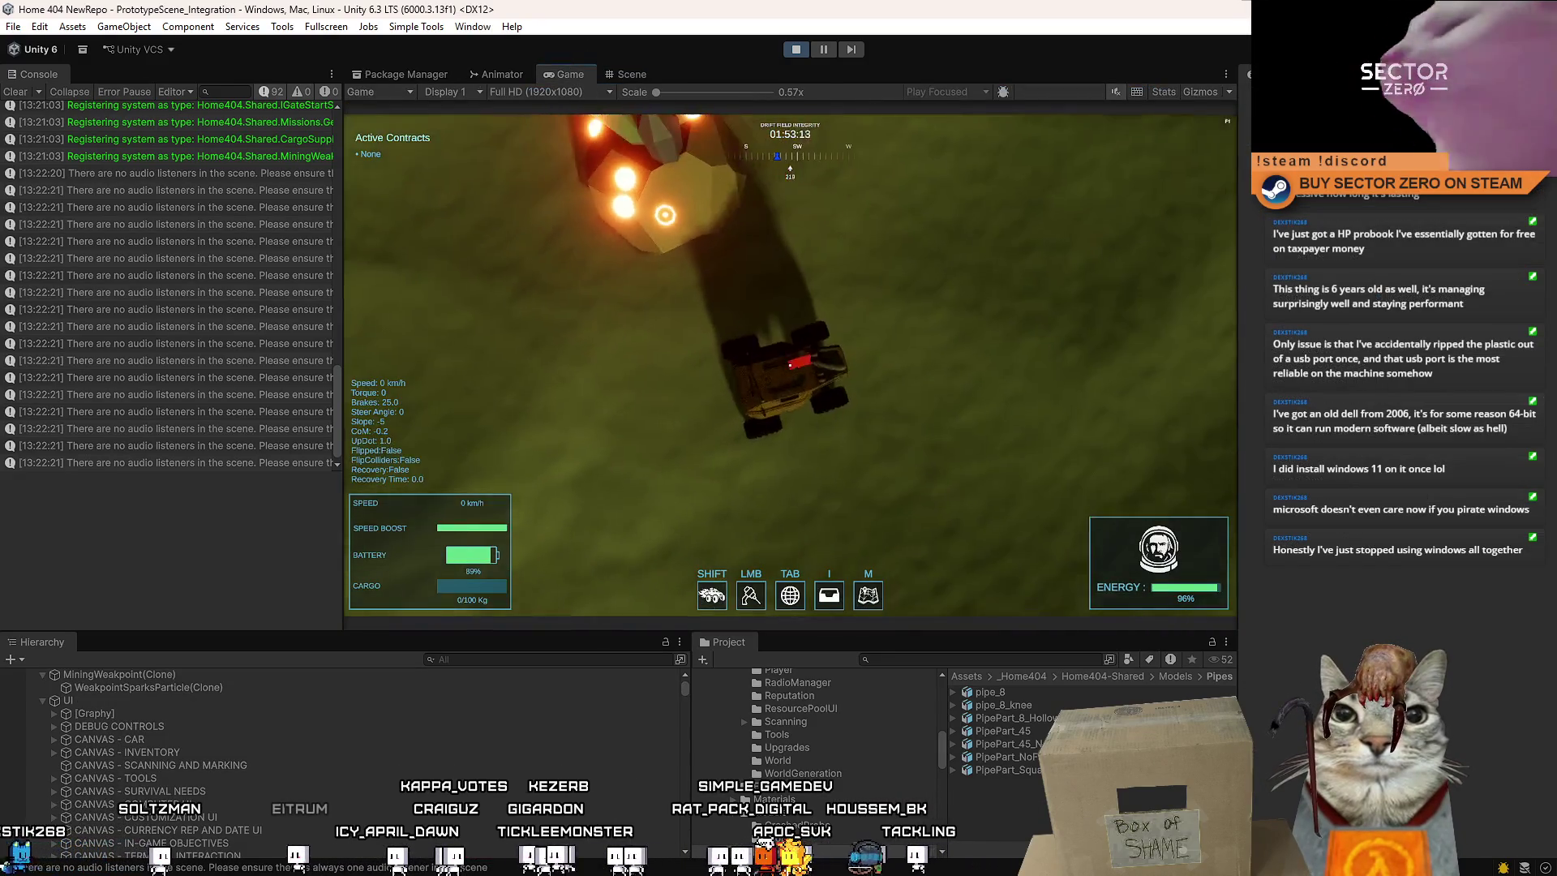
pyautogui.press('F10')
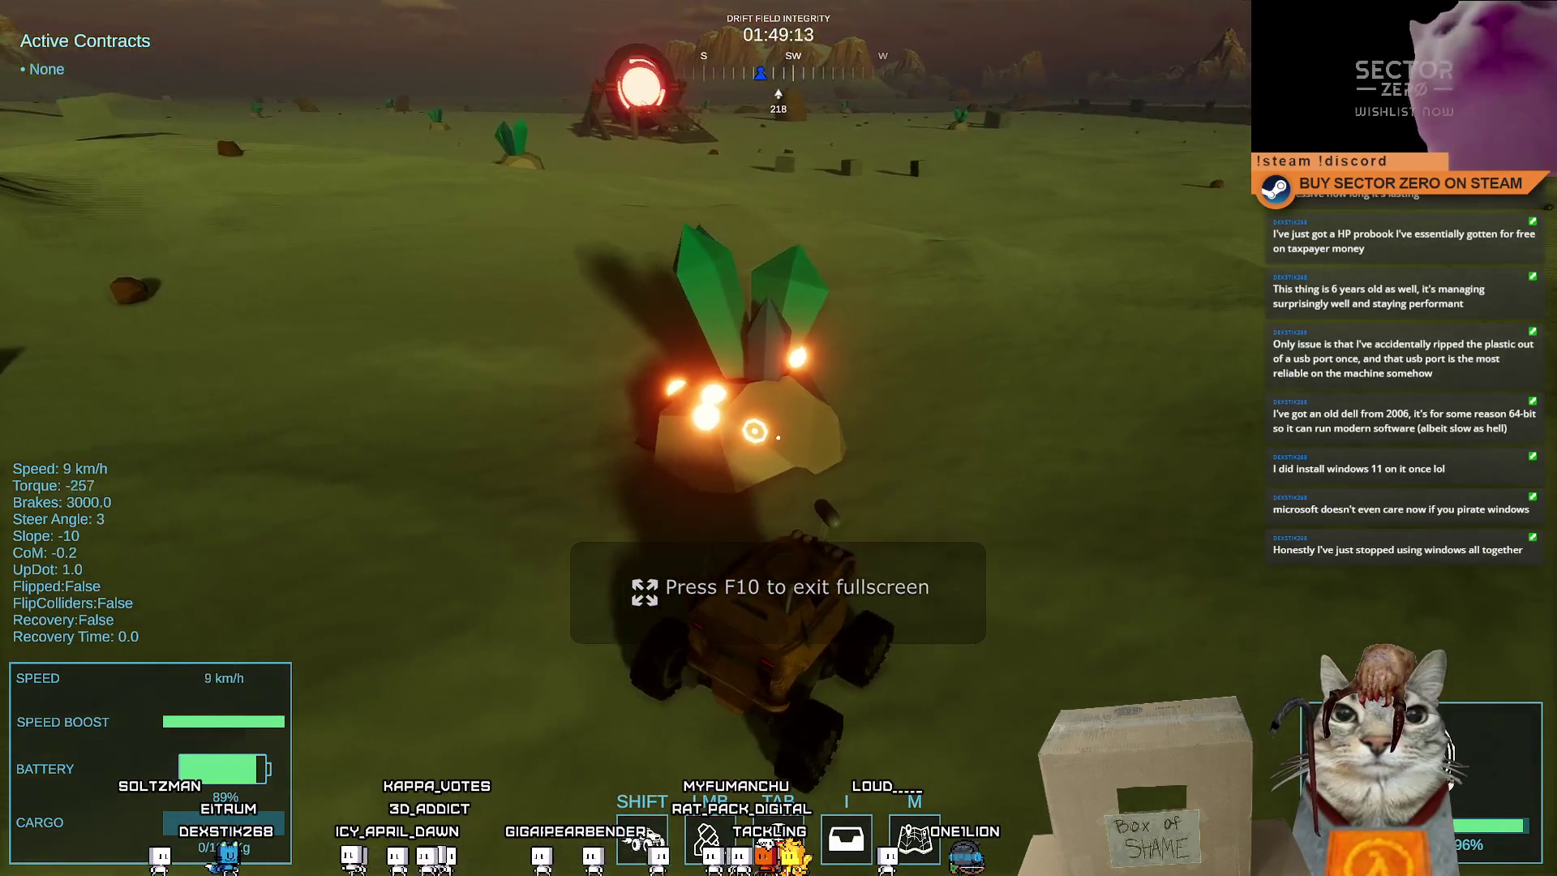
pyautogui.press('Escape')
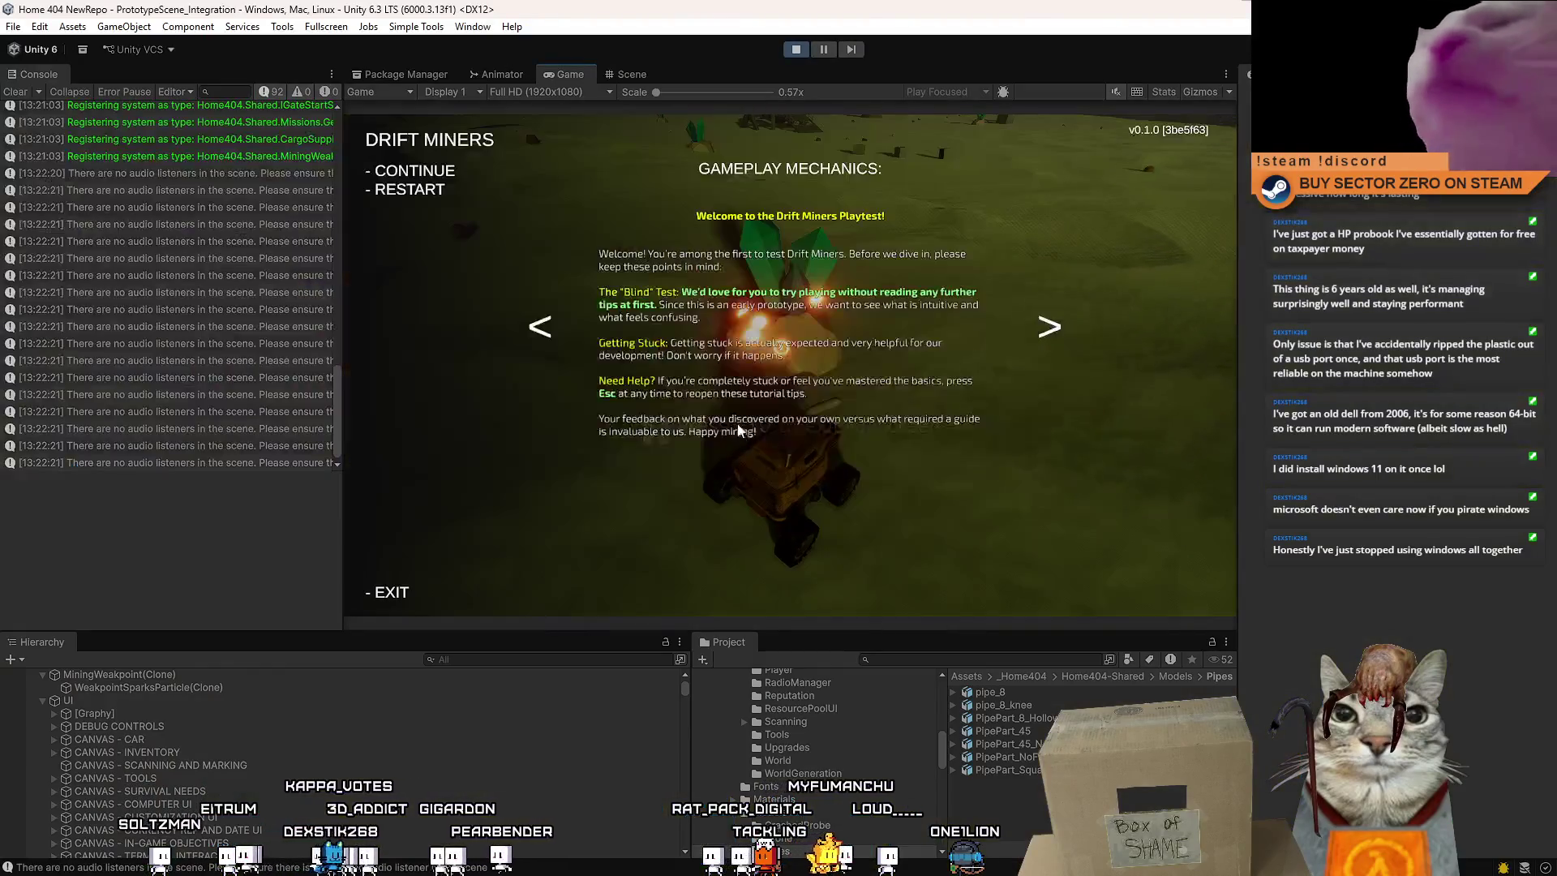
pyautogui.press('Escape')
pyautogui.press('Escape')
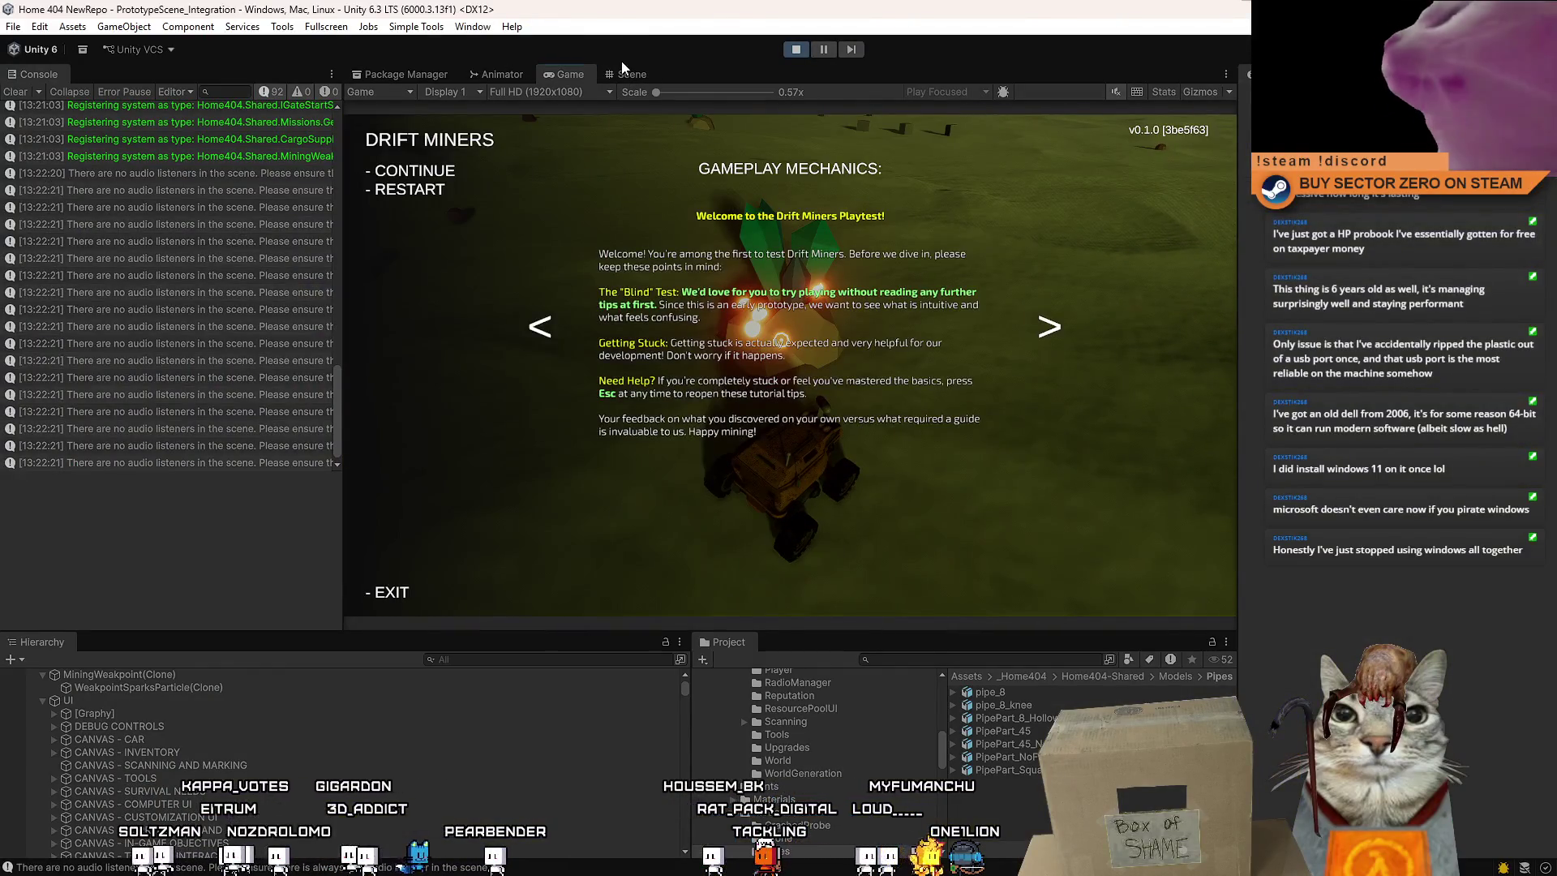
# Orbit the Scene view to see the glowing pipe ring face-on, then resume the game
pyautogui.click(629, 72)
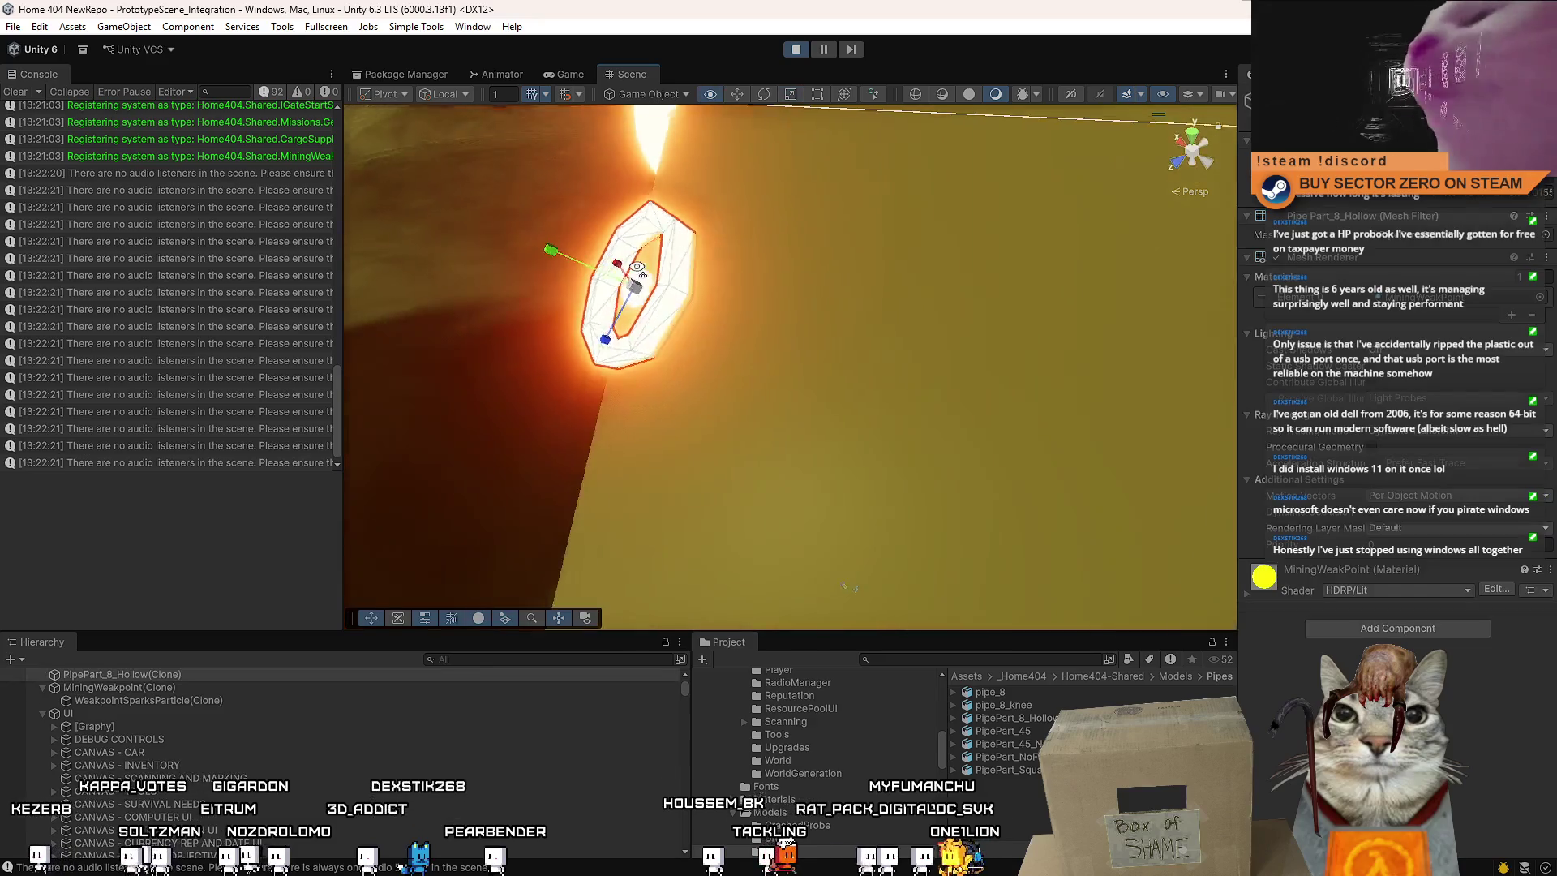
pyautogui.moveTo(638, 268); pyautogui.dragTo(744, 288)
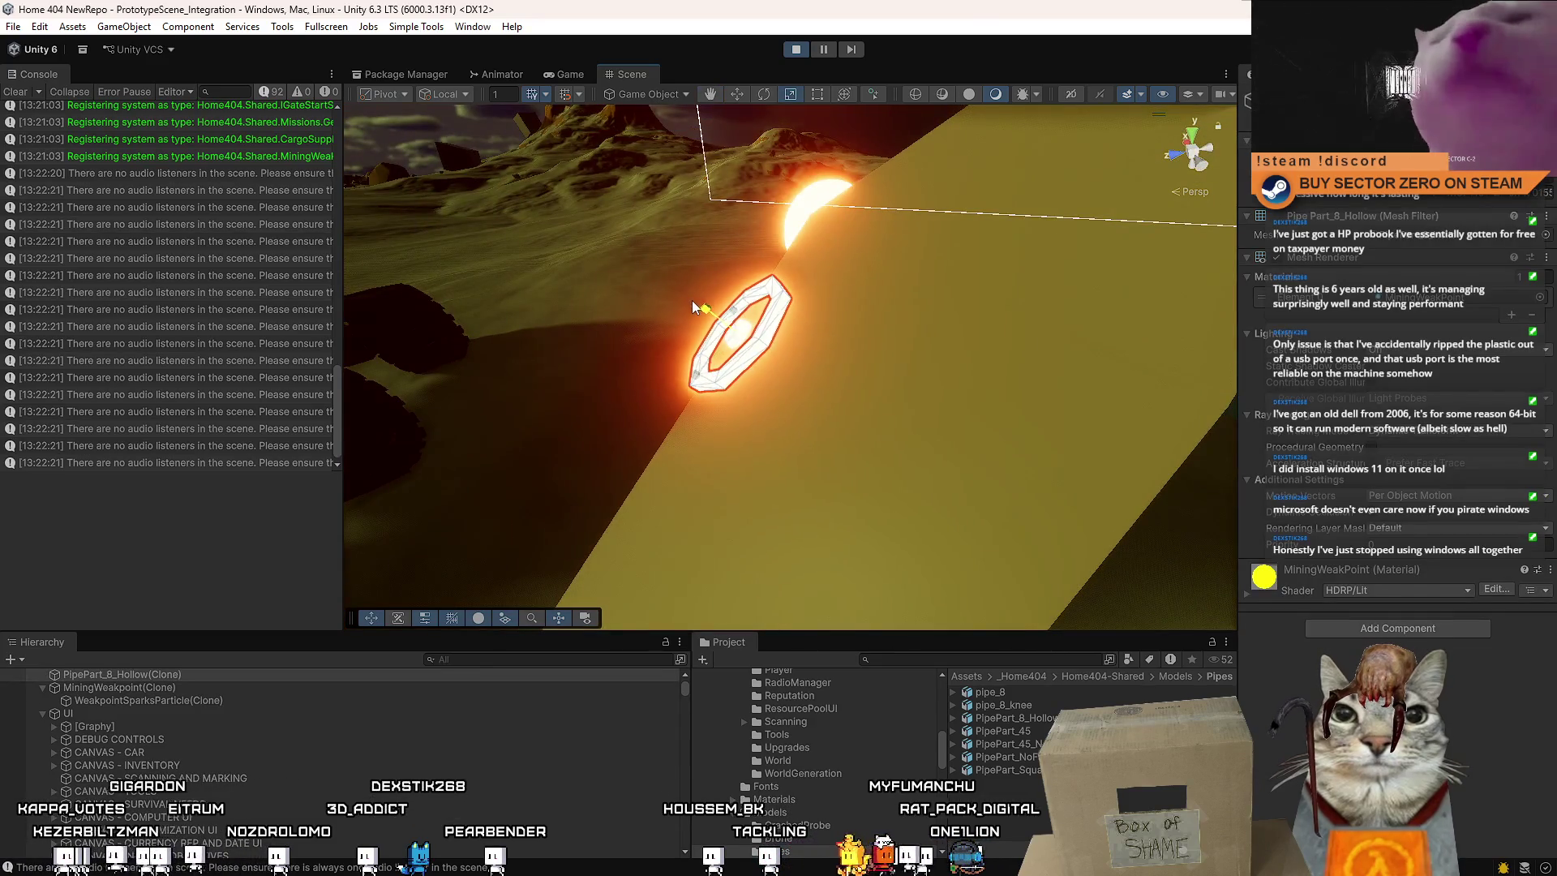
pyautogui.moveTo(693, 304); pyautogui.dragTo(979, 312)
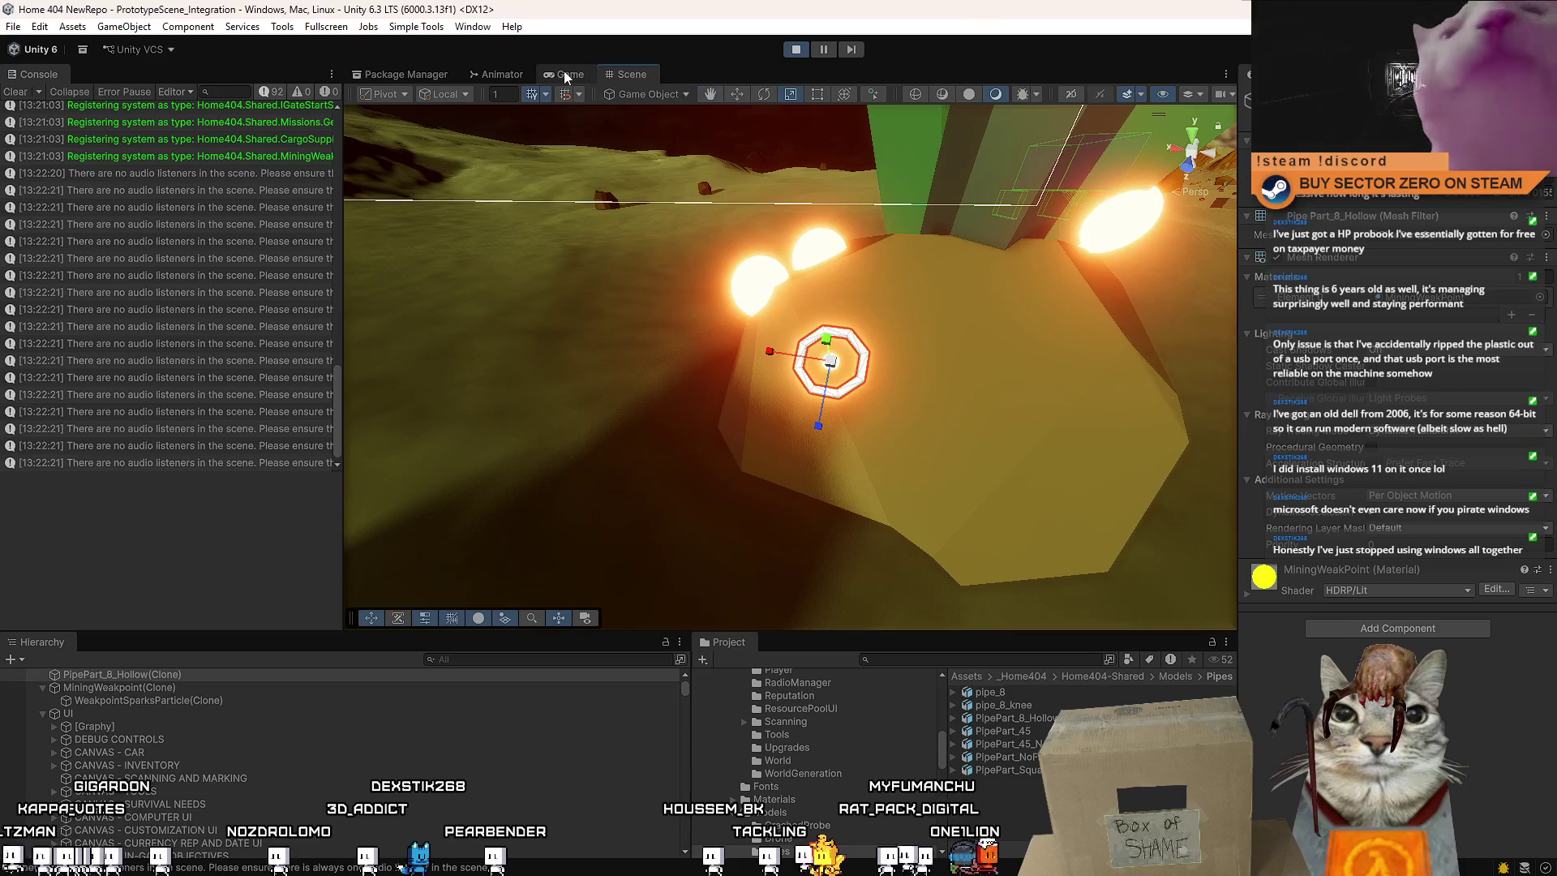
pyautogui.click(566, 75)
pyautogui.press('Escape')
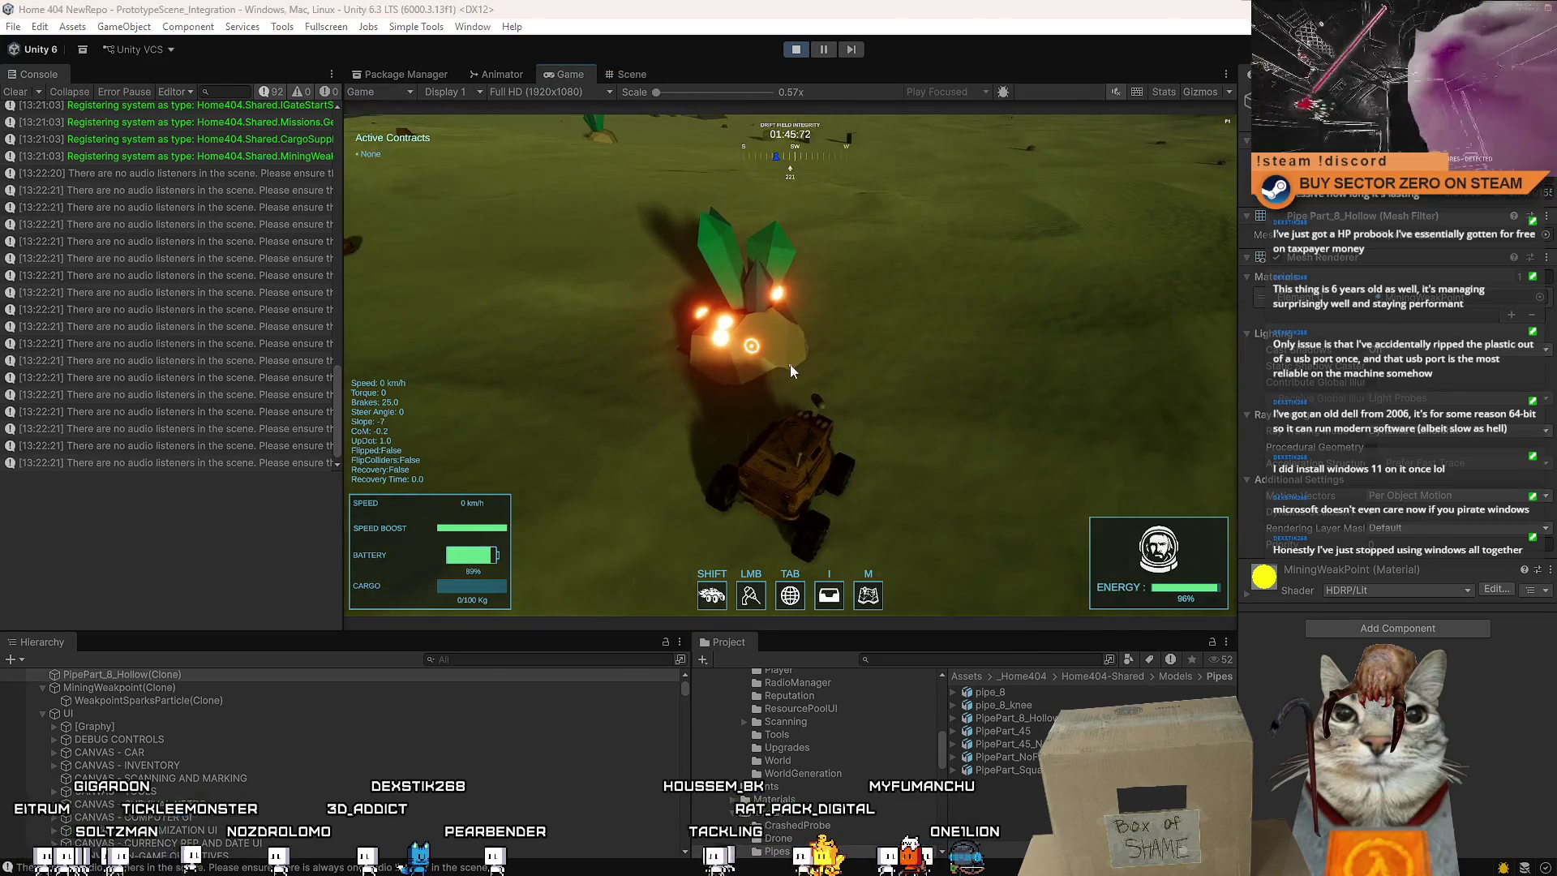
# Make the game view fullscreen and drive the rover up against the crystal node
pyautogui.press('F10')
pyautogui.press('w')
pyautogui.press('a')
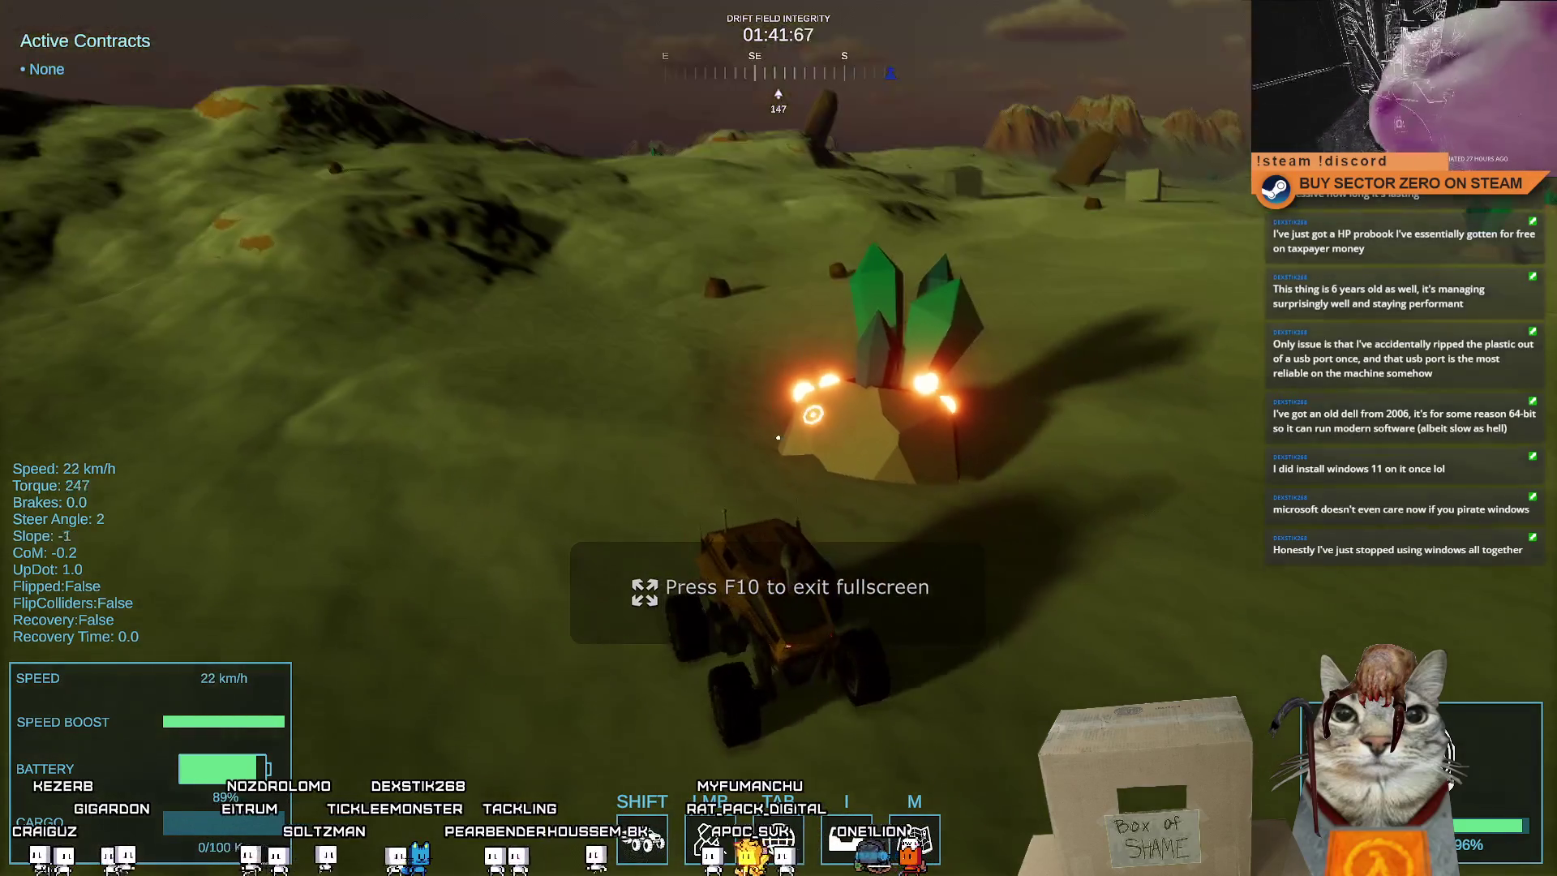
pyautogui.press('s')
pyautogui.press('w')
pyautogui.press('d')
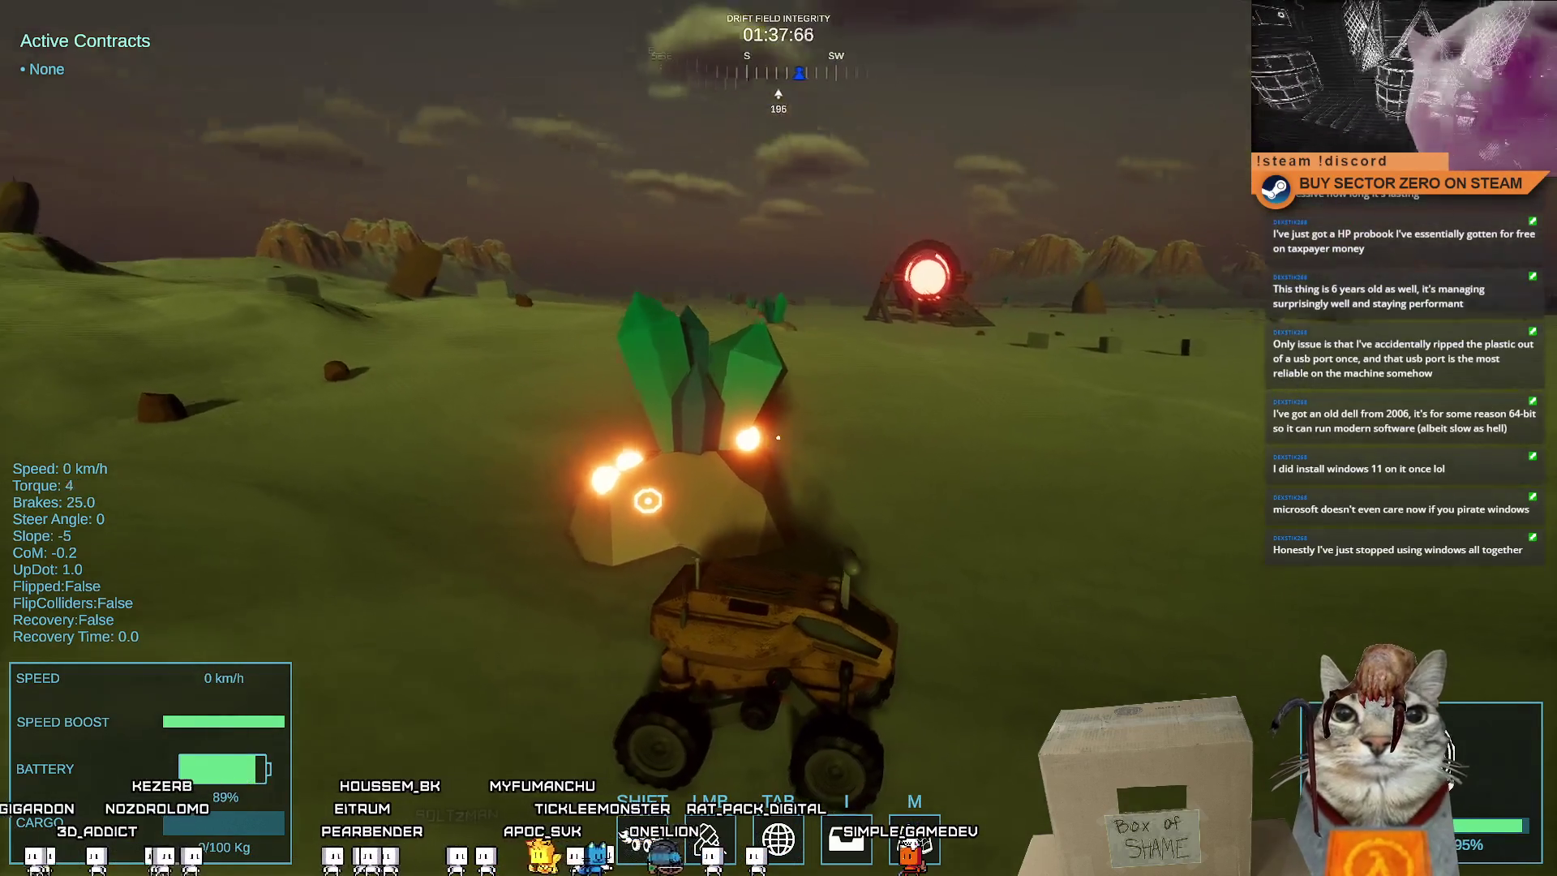
# Circle left around the crystal node at rising speed, then brake out of the turn
pyautogui.press('w')
pyautogui.press('a')
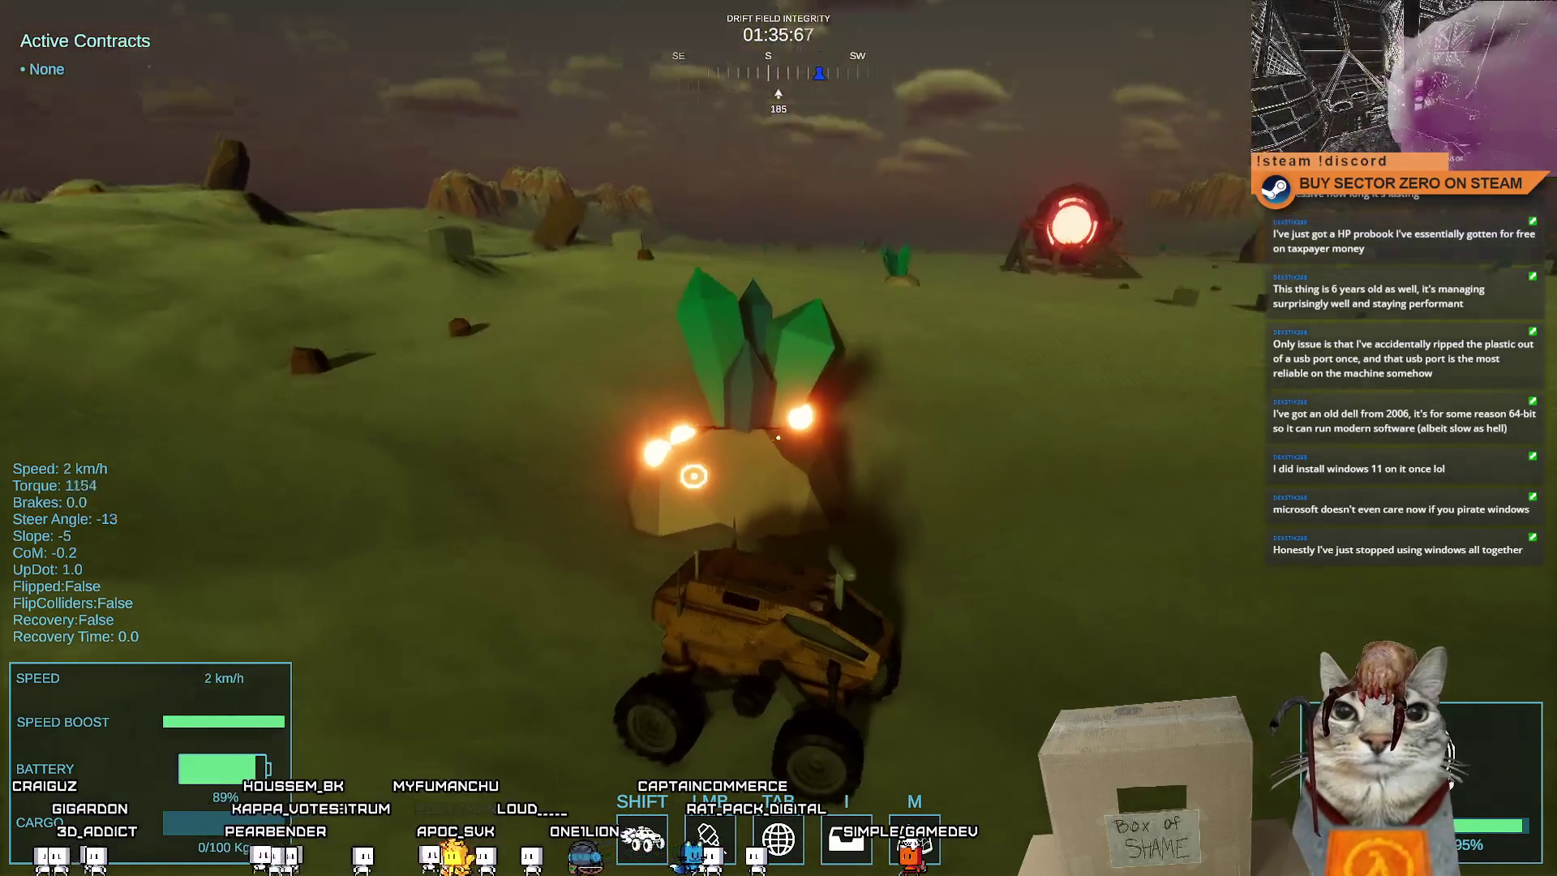
pyautogui.press('w')
pyautogui.press('a')
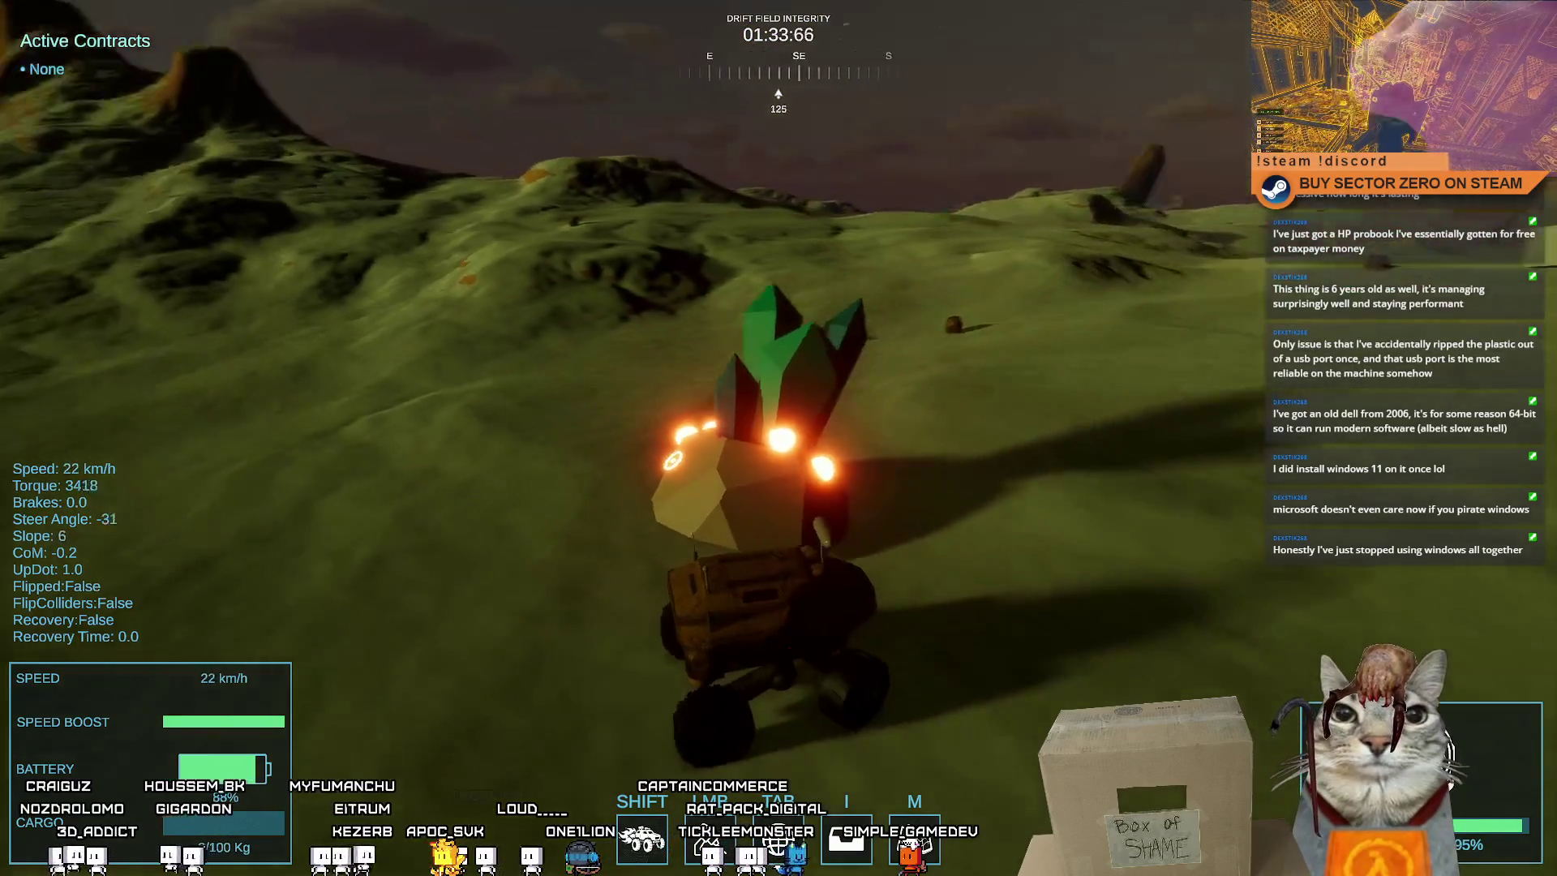
pyautogui.press('w')
pyautogui.press('a')
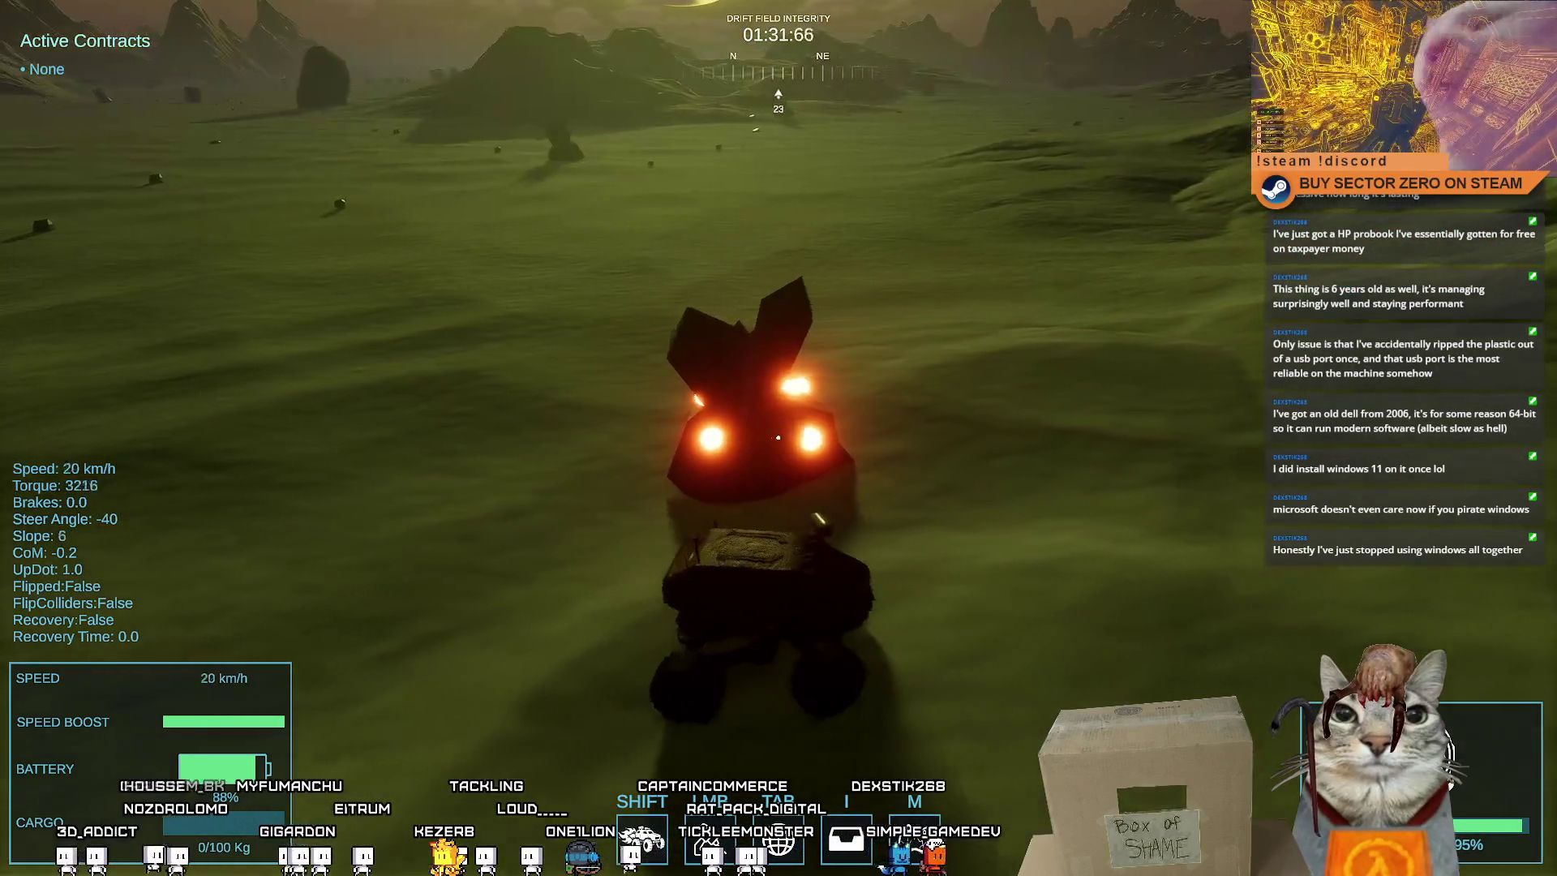
pyautogui.press('a')
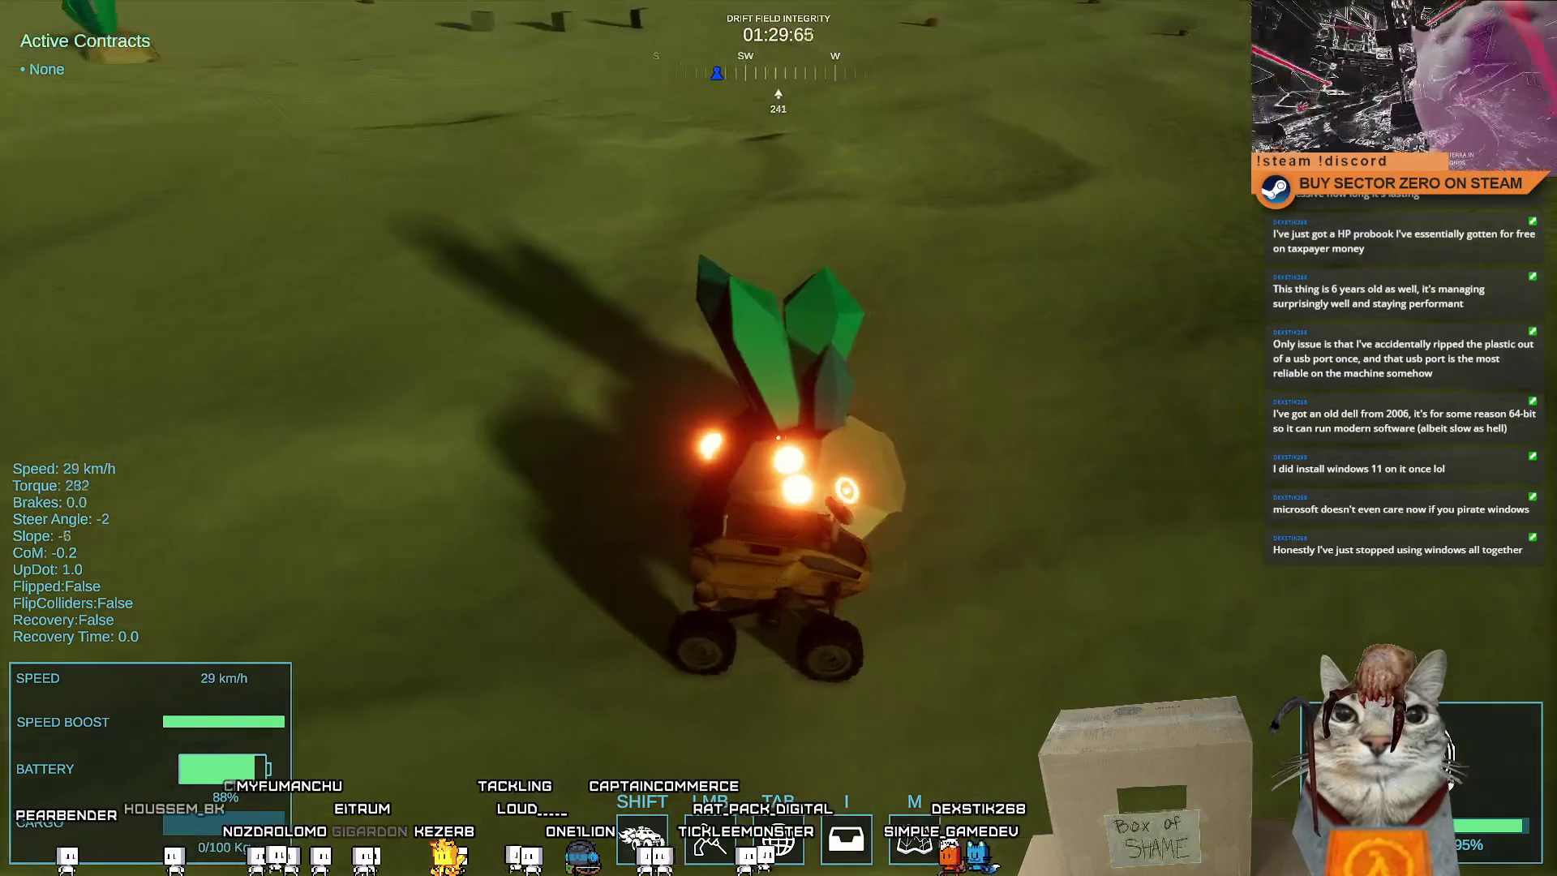
pyautogui.press('s')
pyautogui.press('s')
# Reverse the rover while steering right, then ease forward and steer left
pyautogui.press('d')
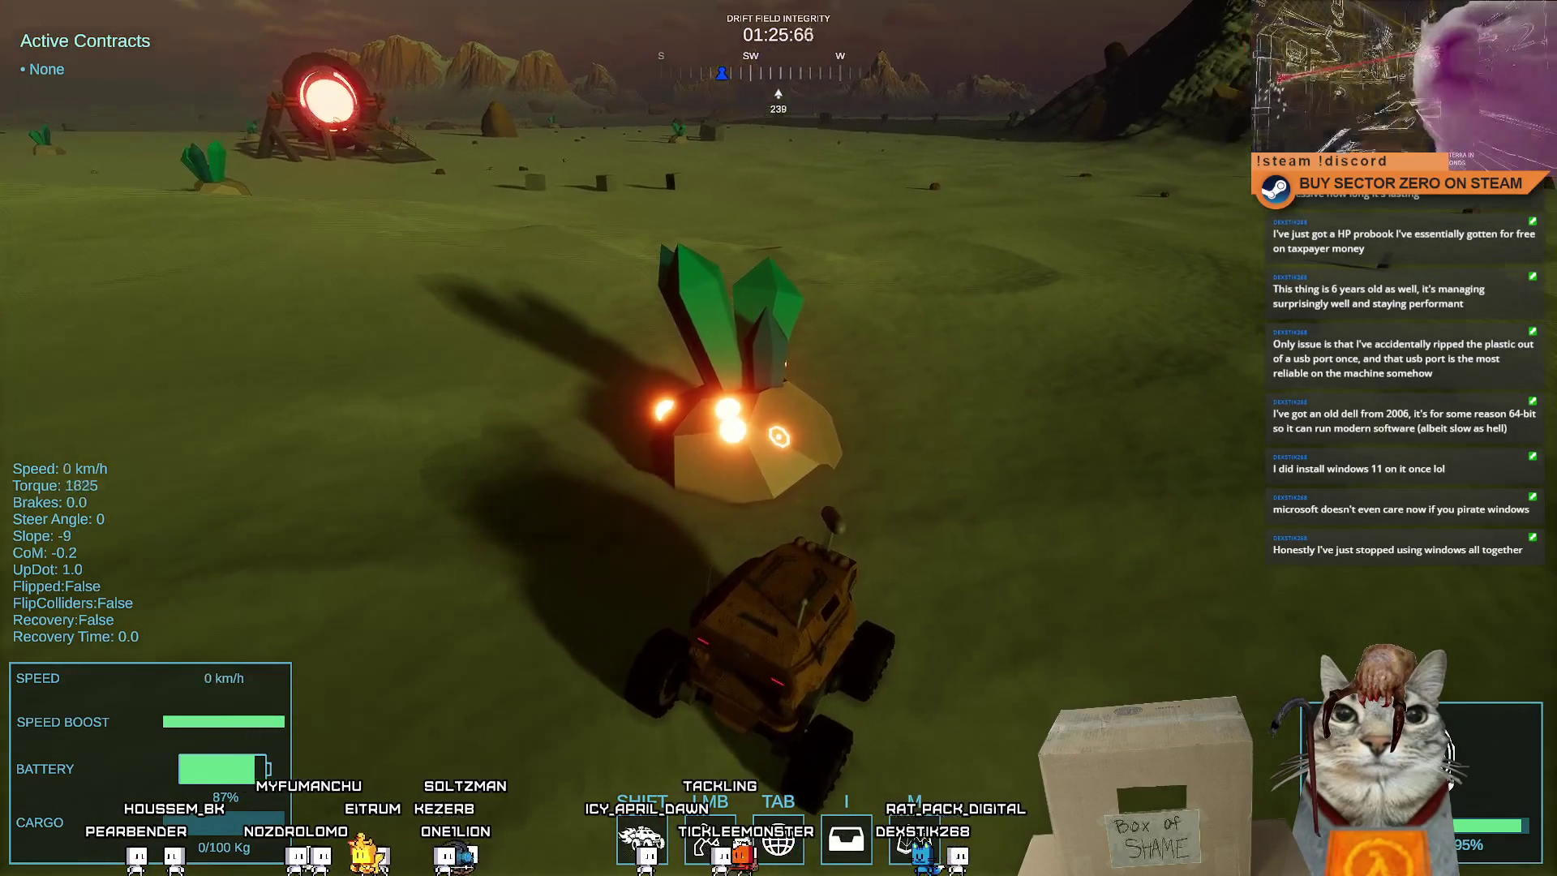
pyautogui.press('s')
pyautogui.press('w')
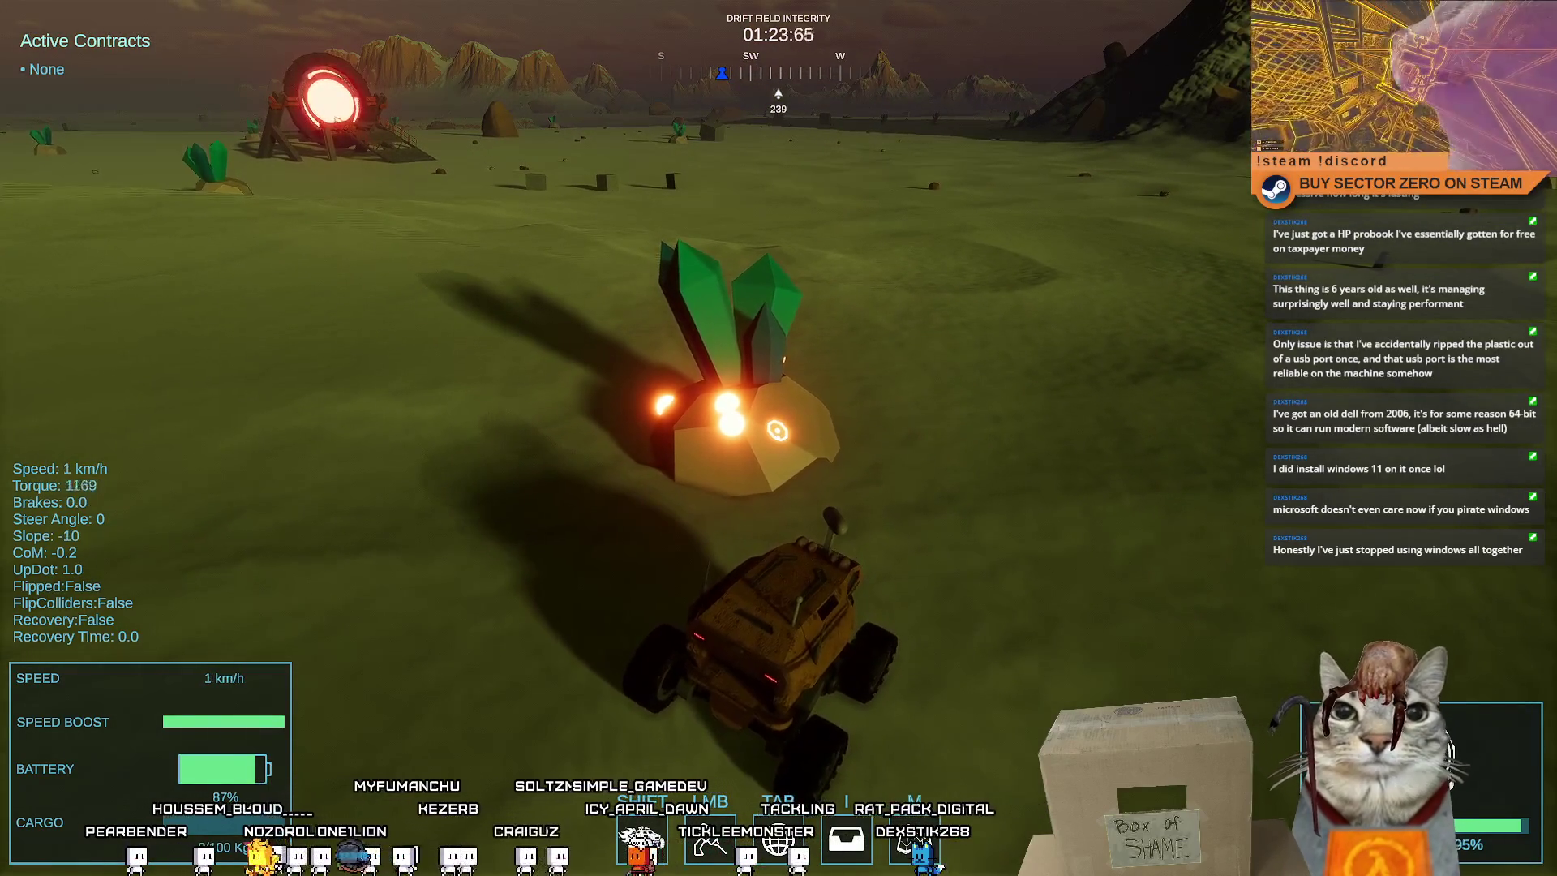
pyautogui.press('a')
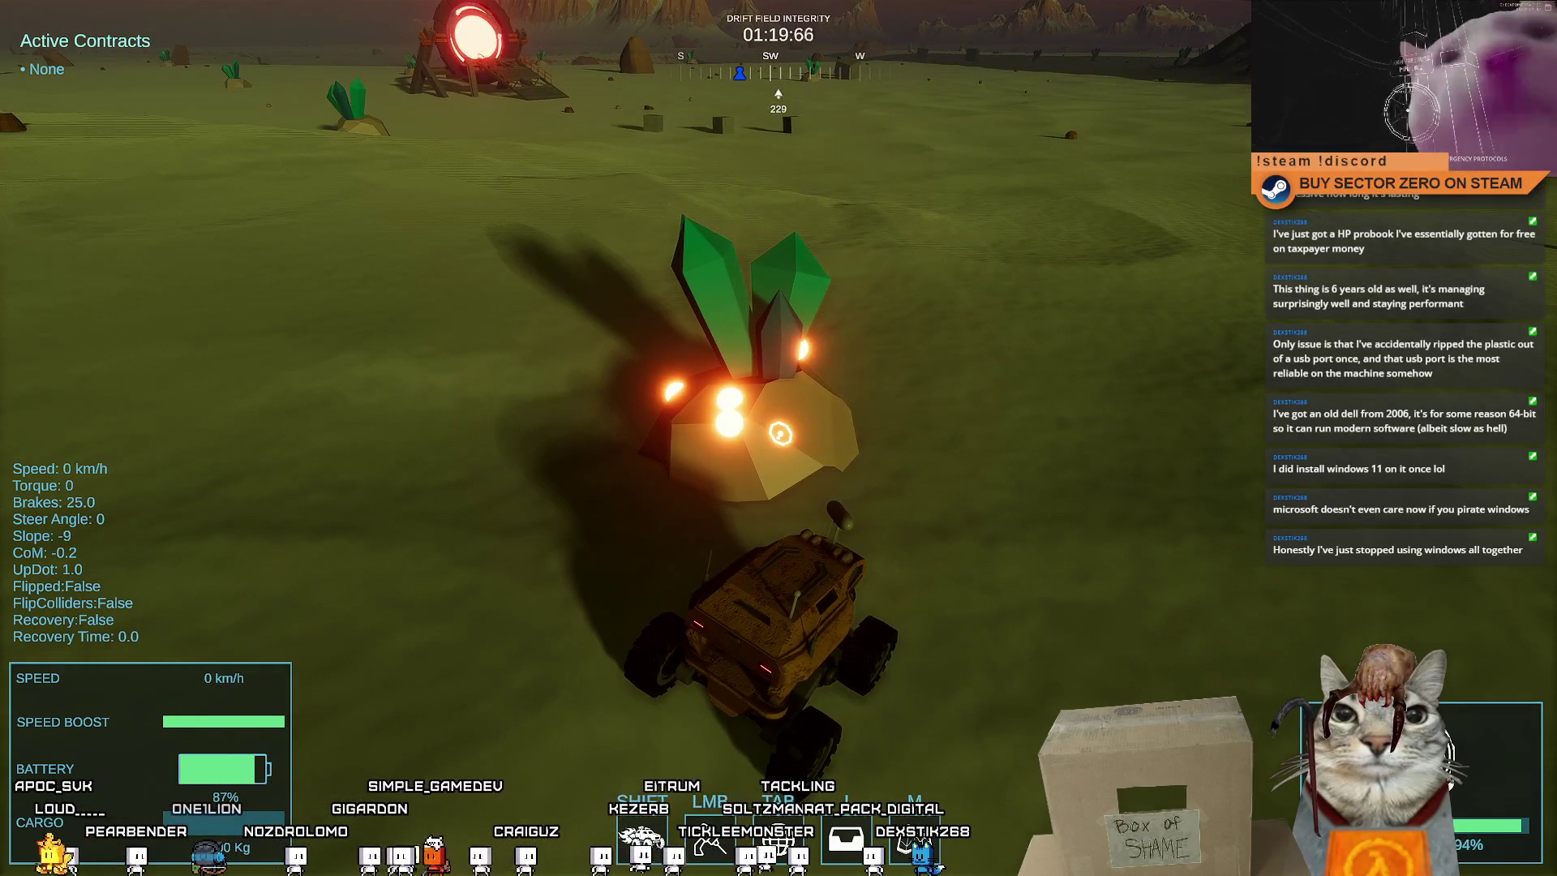
pyautogui.hotkey('shift', 'Tab')
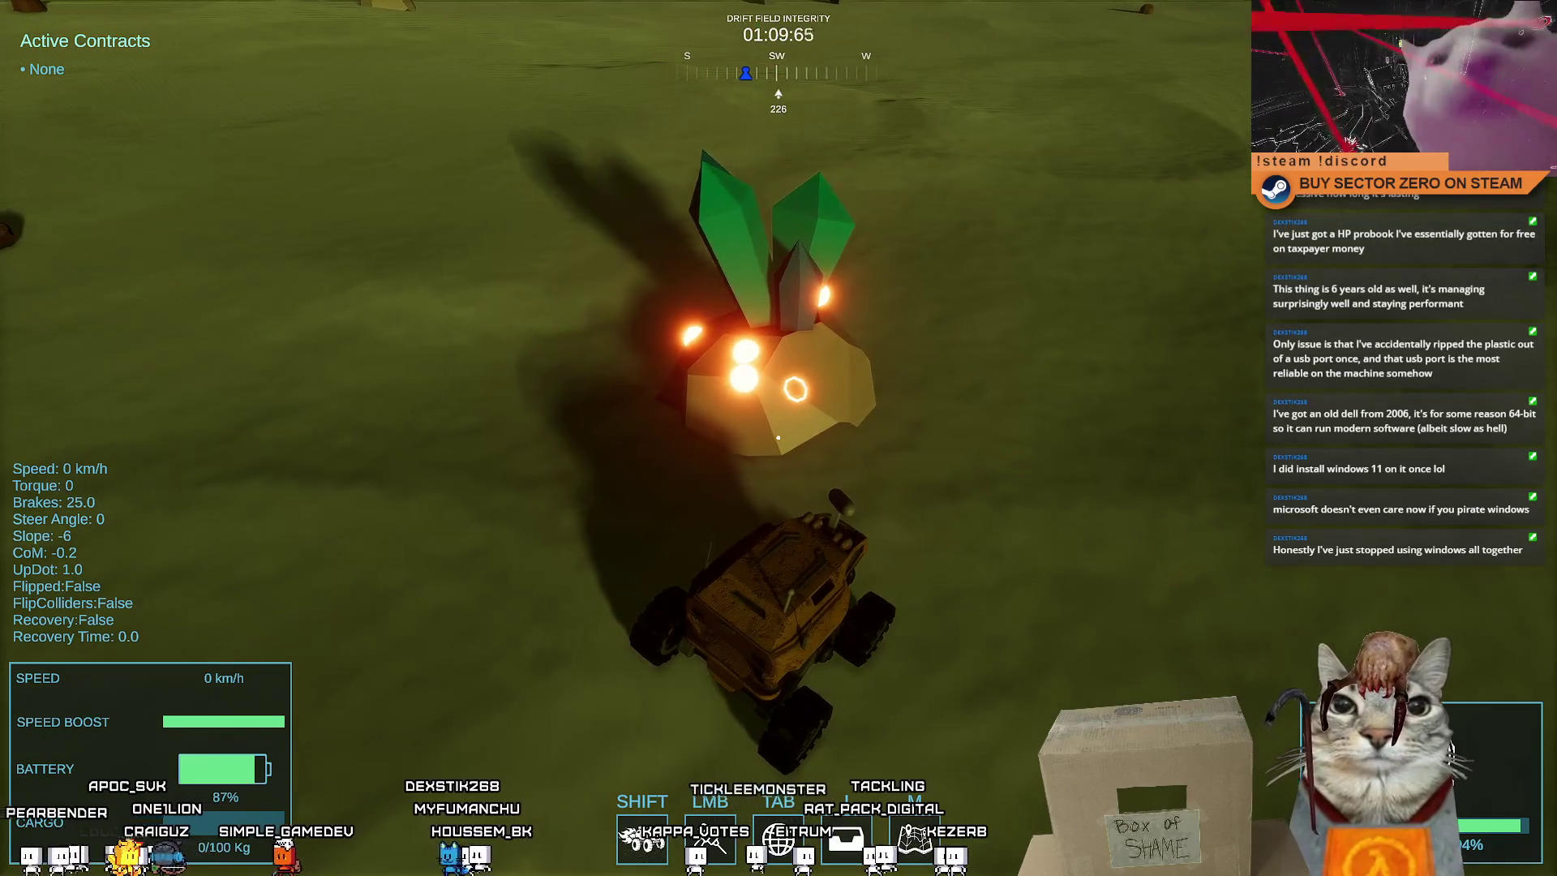
# Drive around the crystal, boost away, brake near it, then boost across the plain to the game menu
pyautogui.press('w')
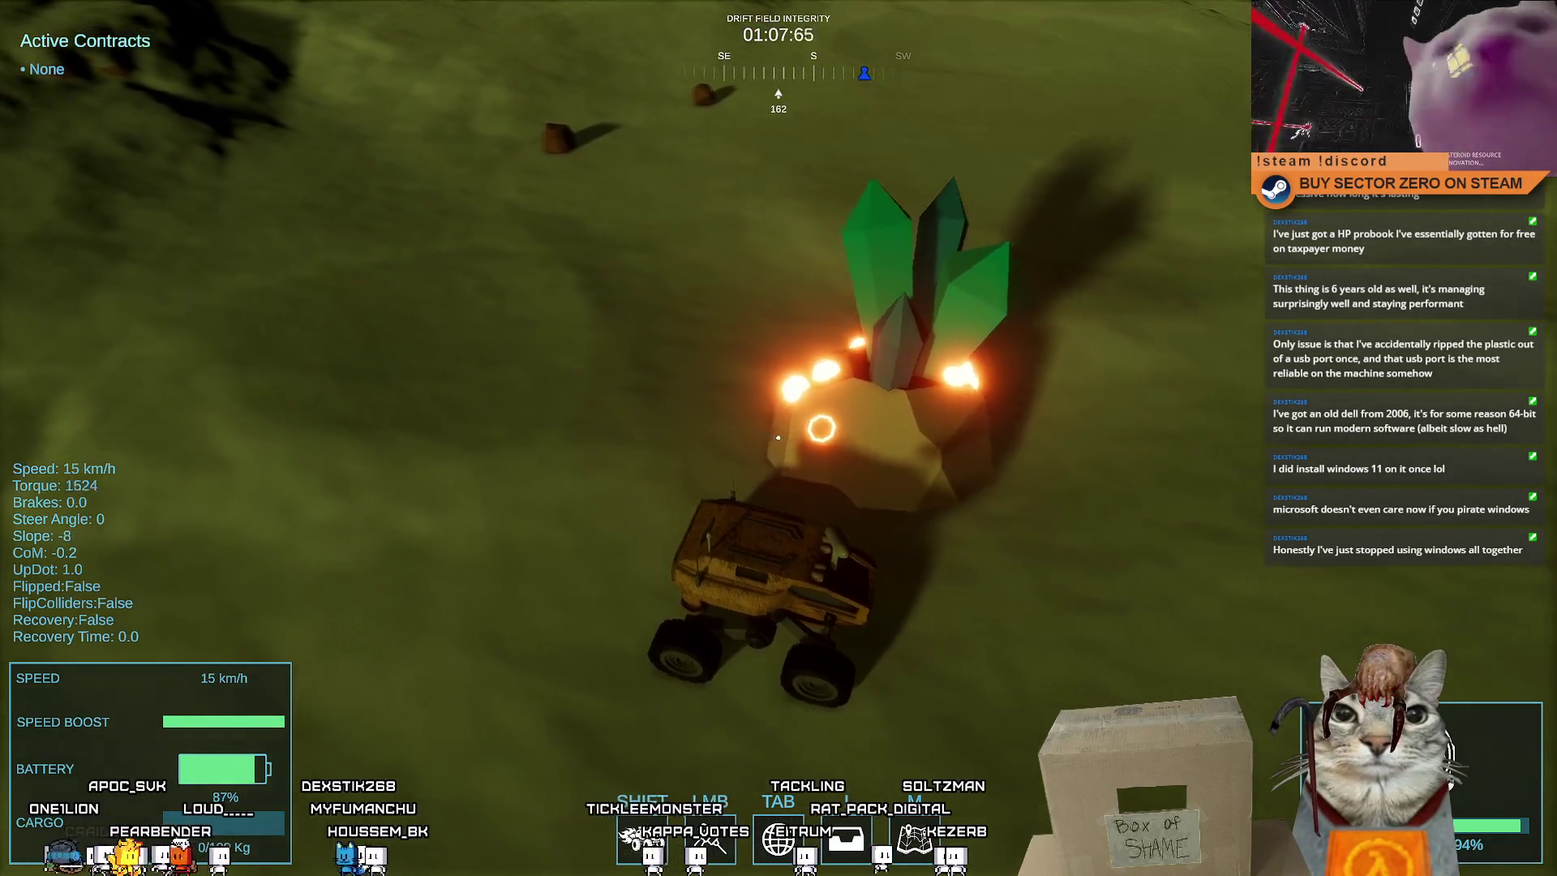
pyautogui.press('a')
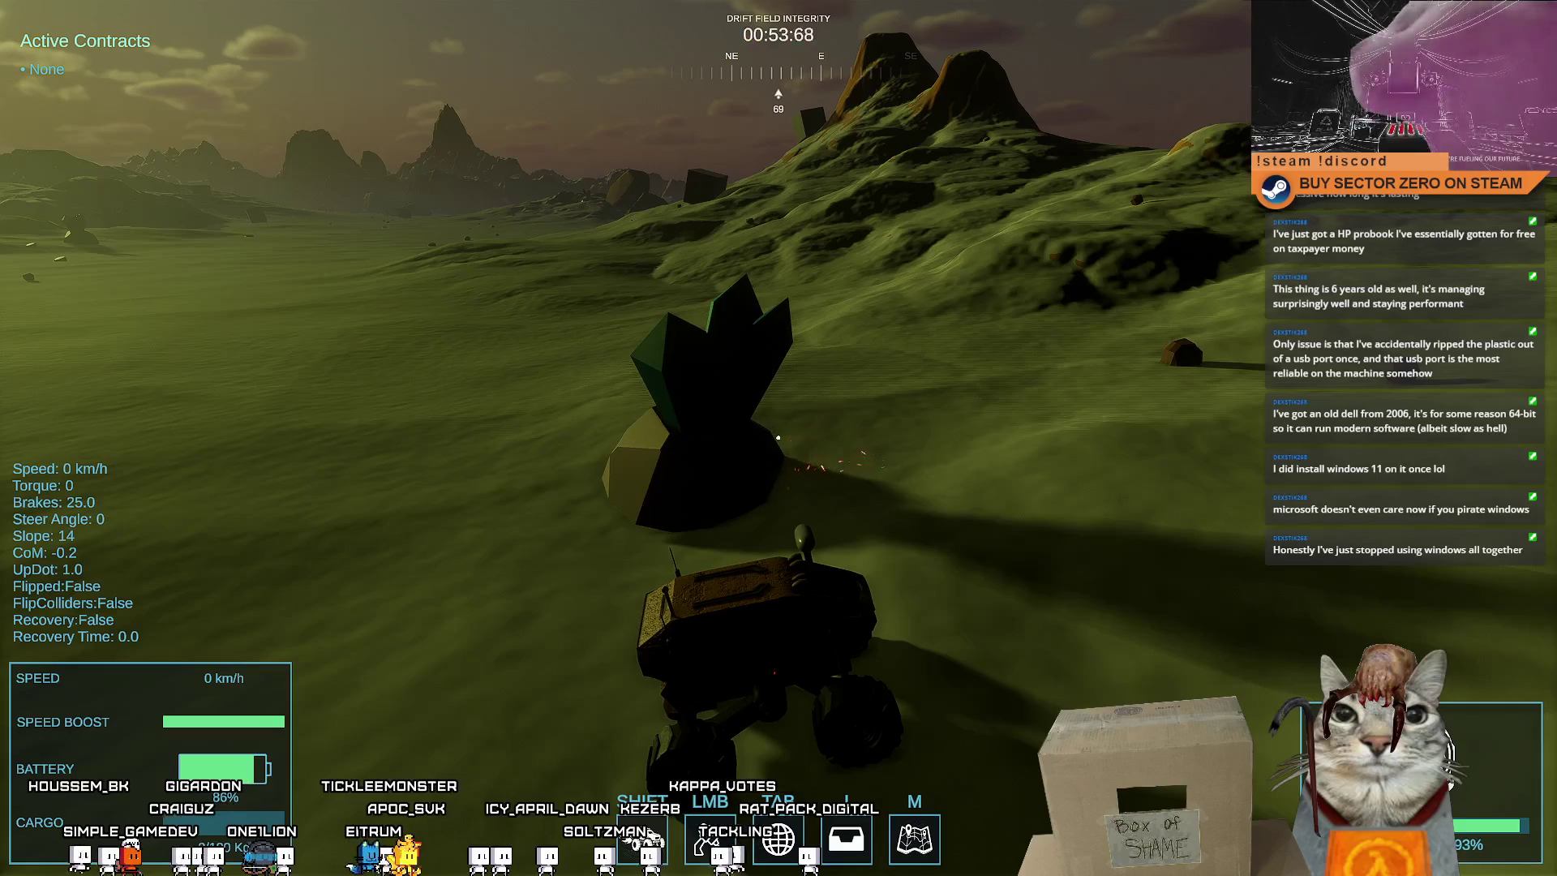
pyautogui.press('w')
pyautogui.press('shift')
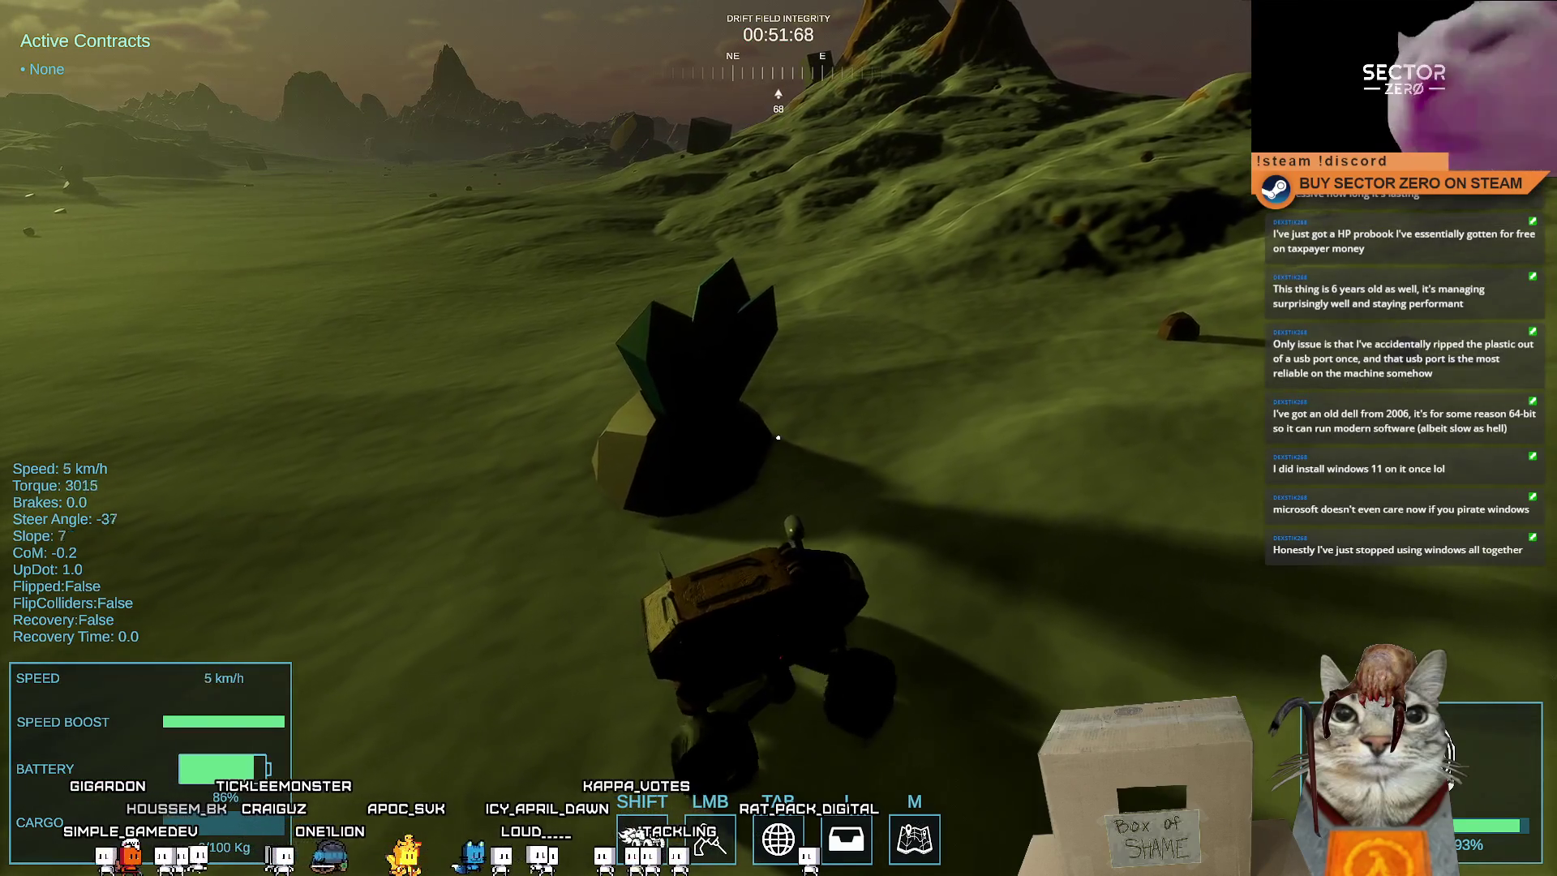
pyautogui.press('space')
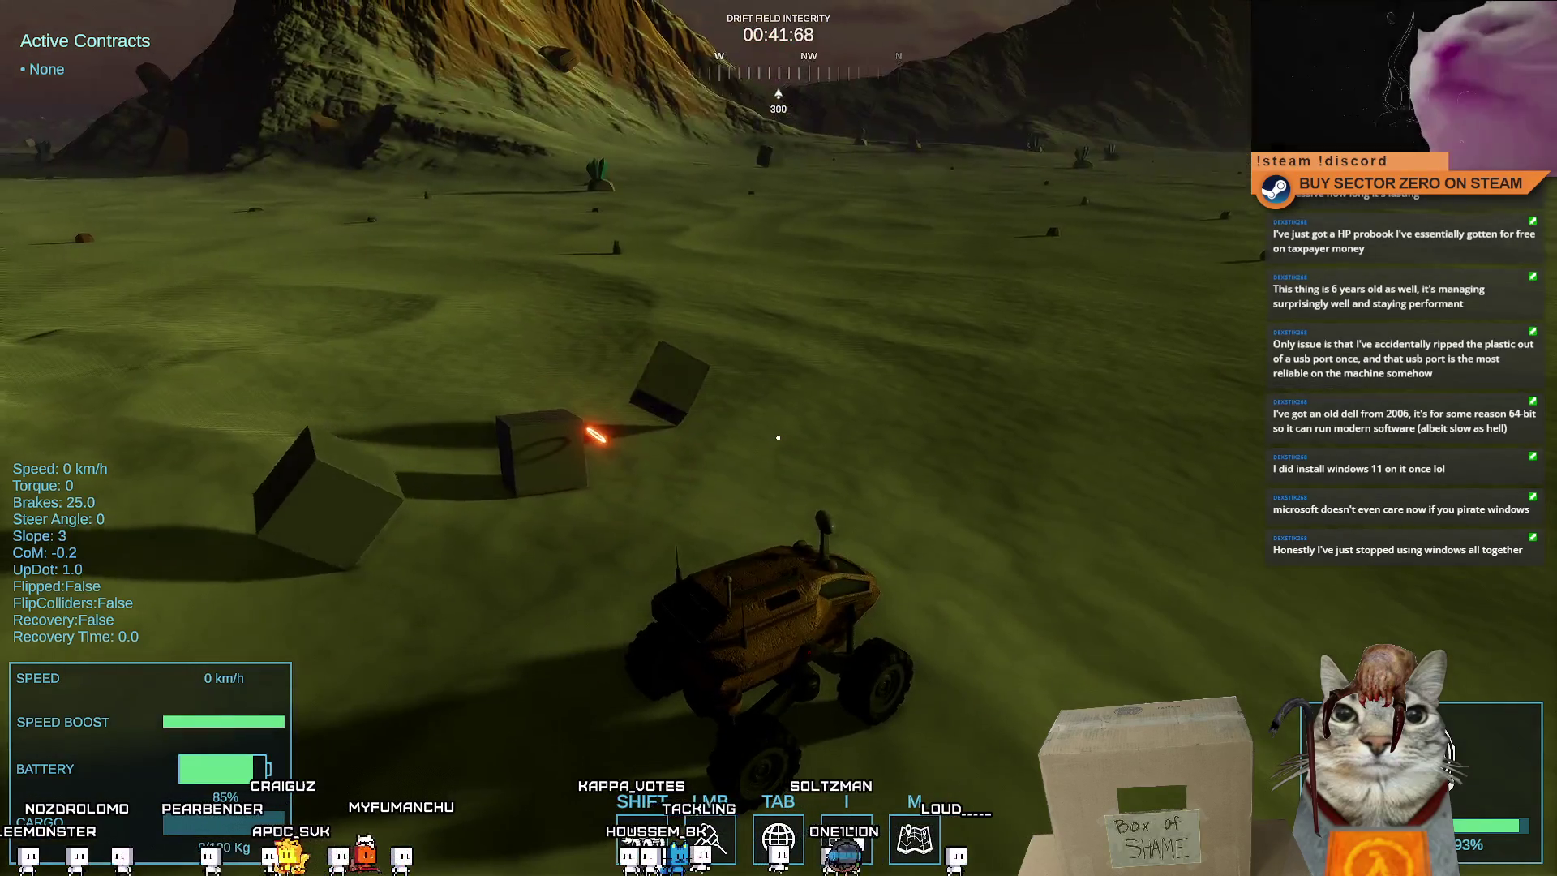
pyautogui.press('shift')
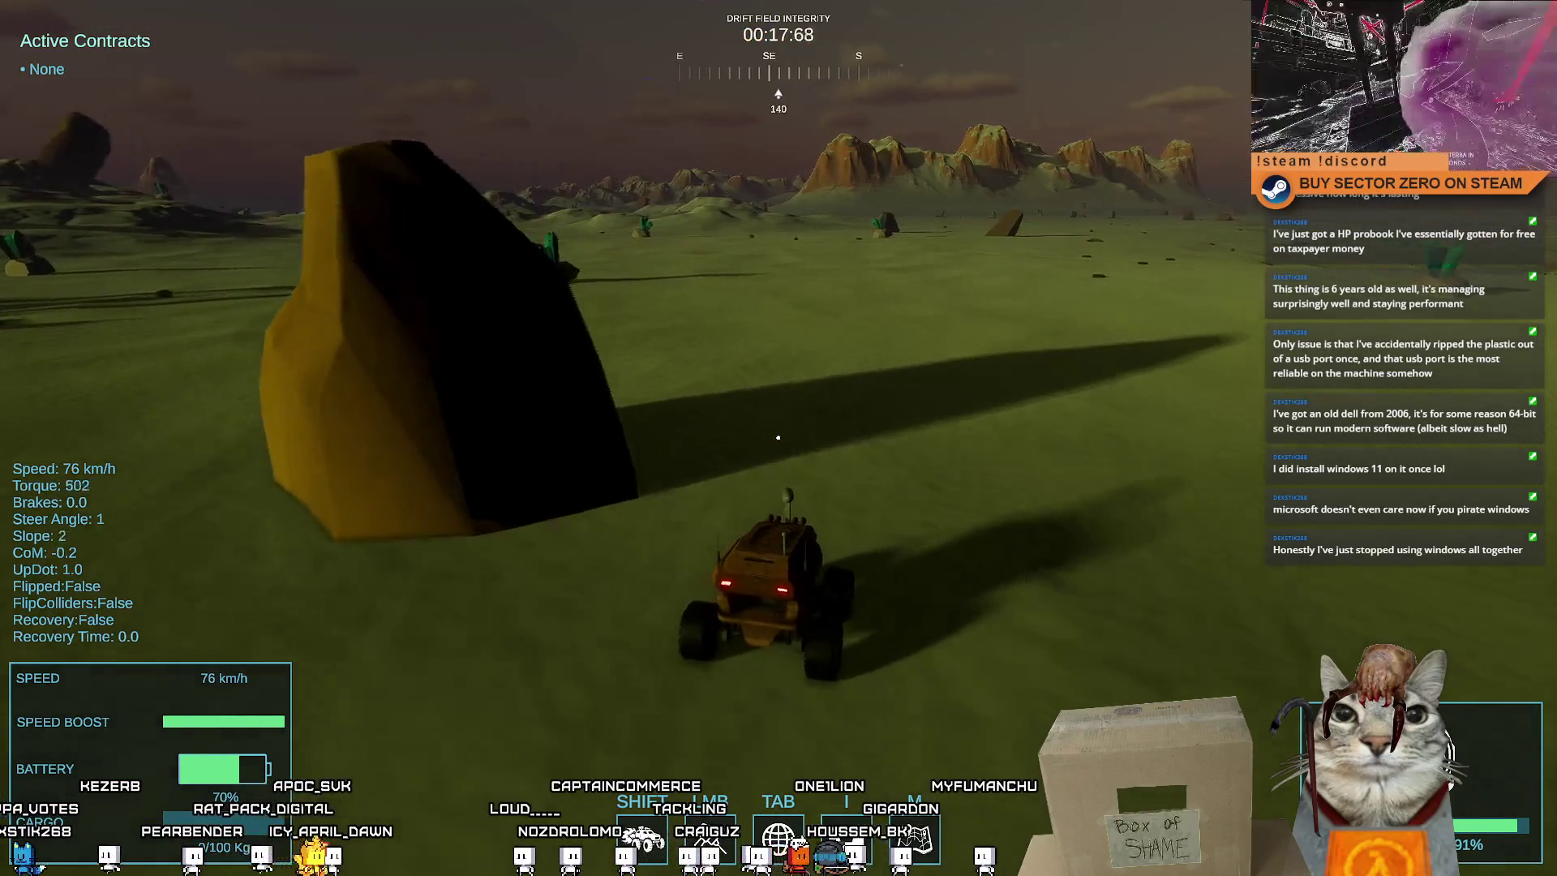
pyautogui.press('Escape')
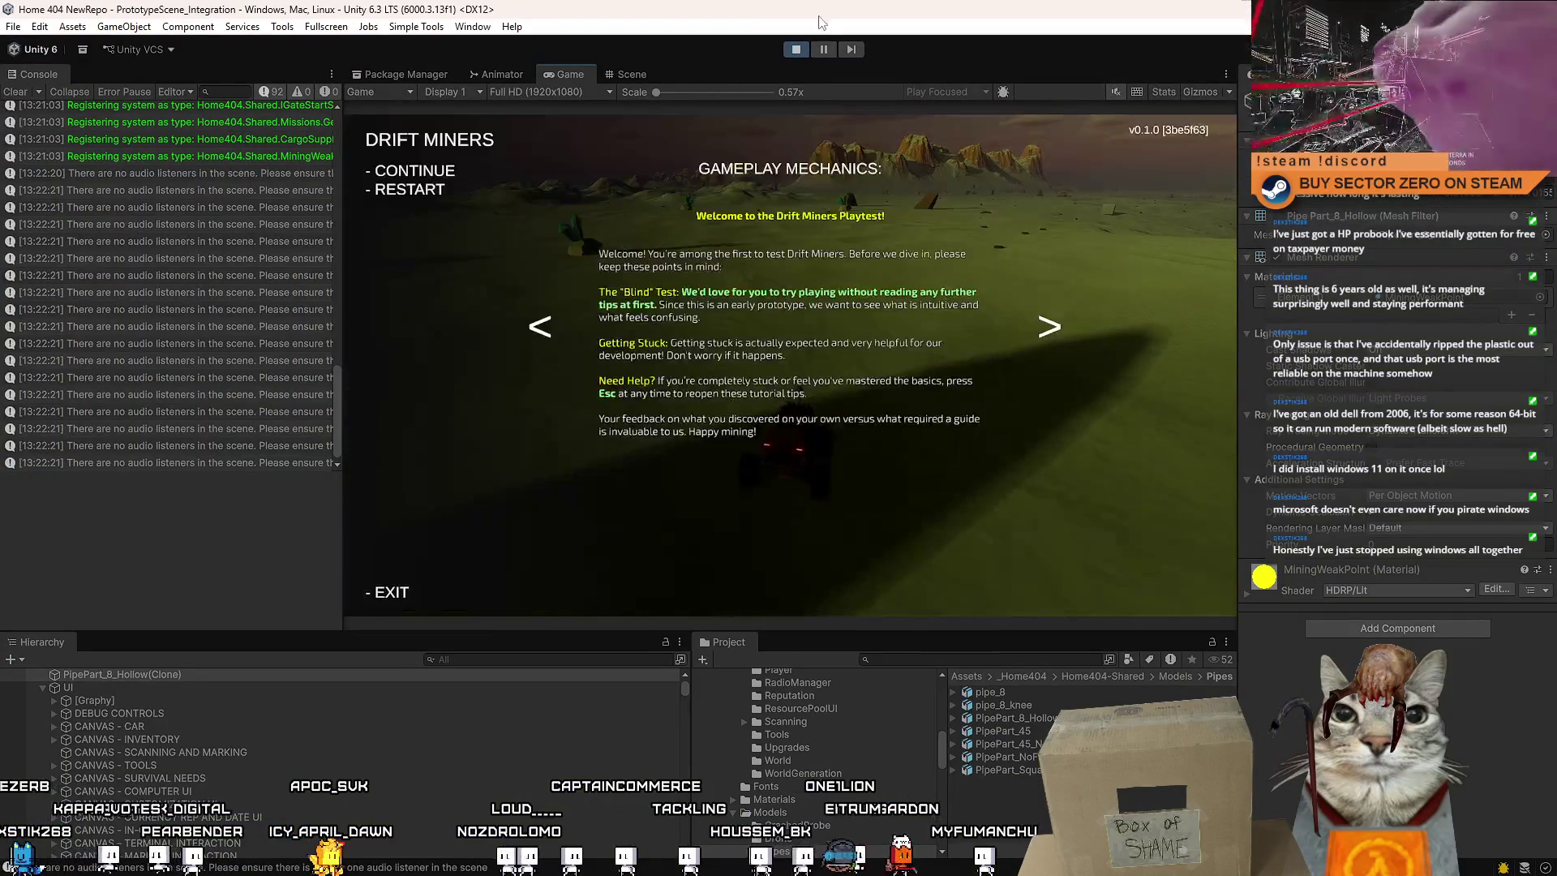
# Exit play mode with the toolbar Play button, returning to the windowed editor
pyautogui.click(805, 52)
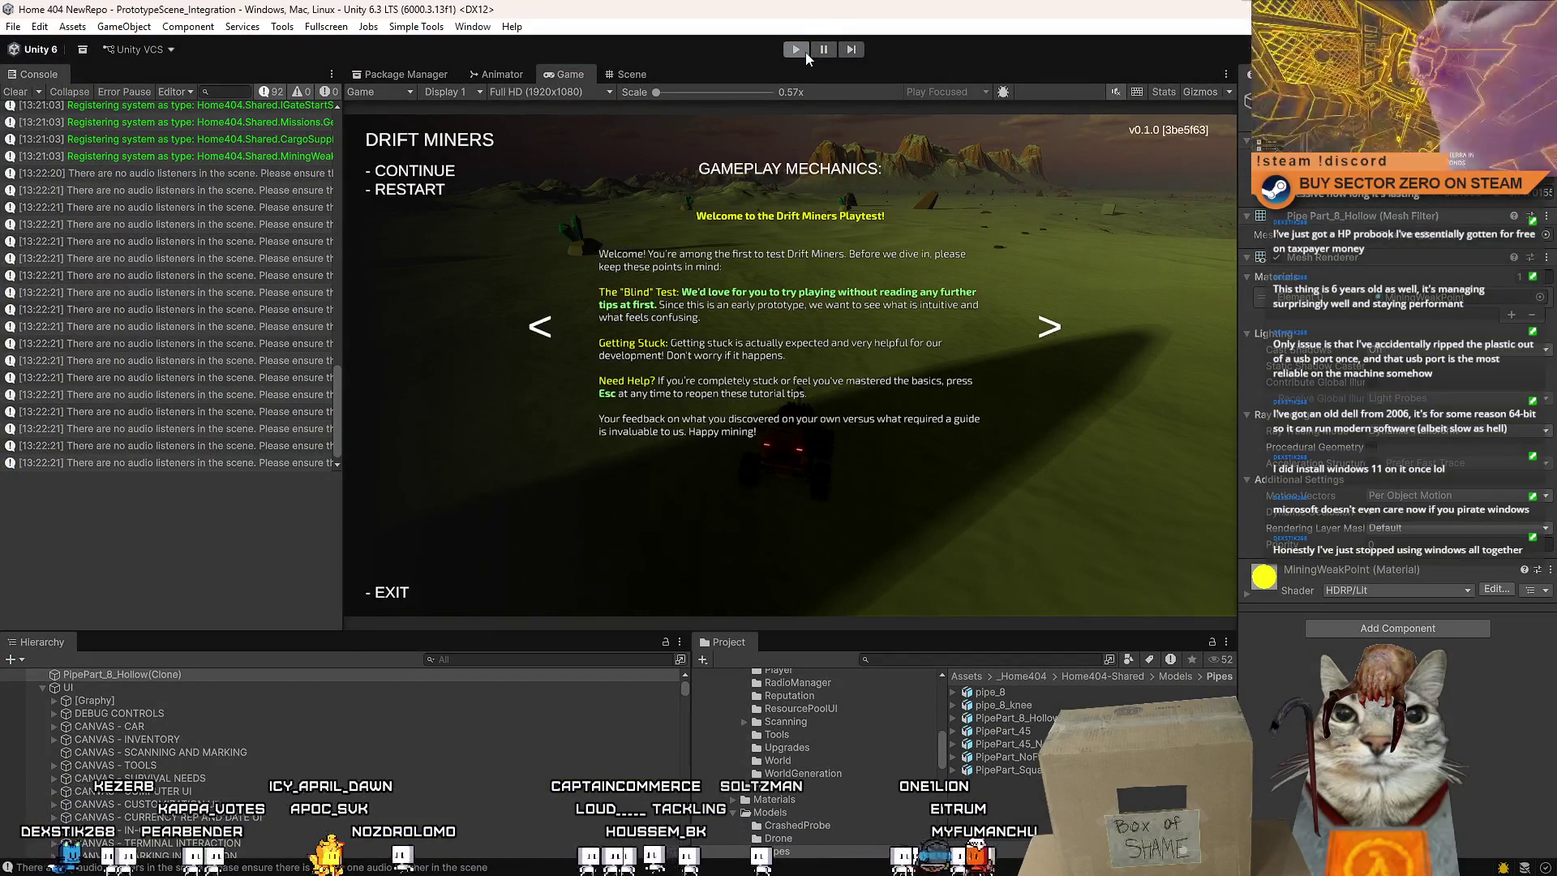